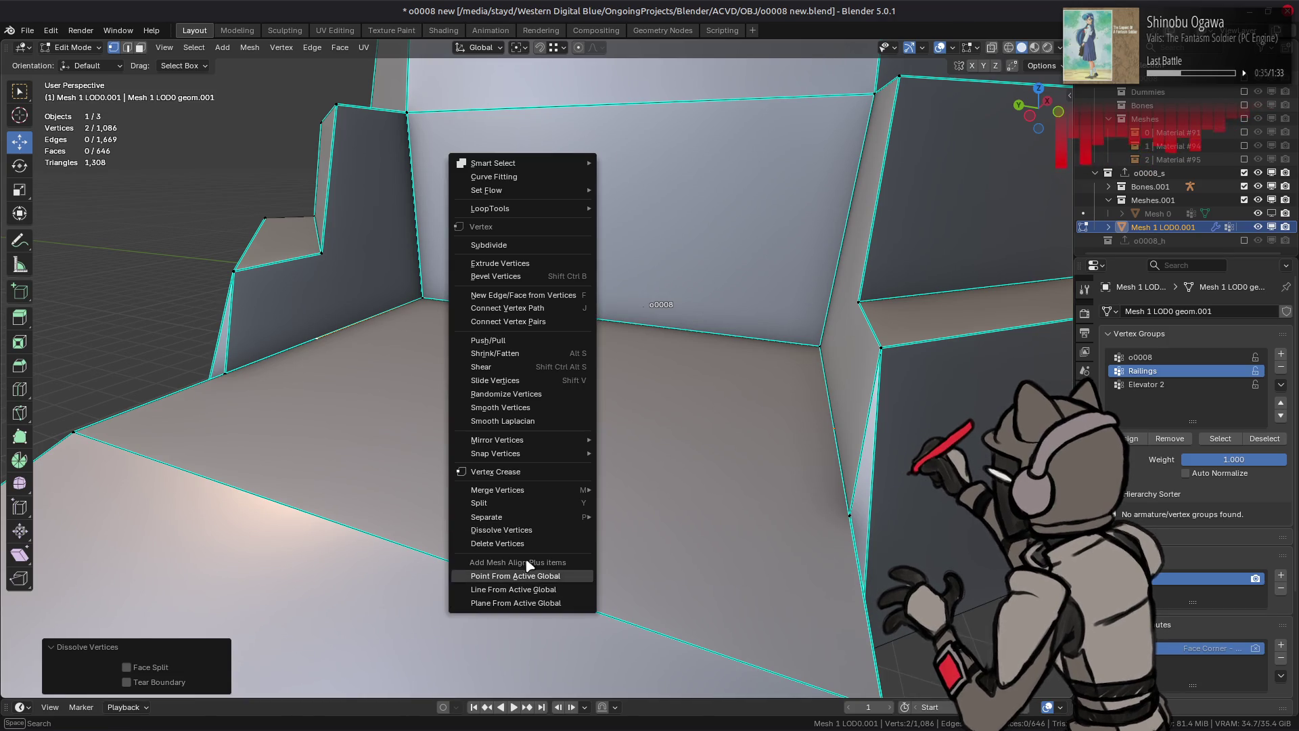
Step: Undo the vertex dissolve and slide the stray railing vertex along its edge to factor 0.388
click(528, 542)
key(ctrl+z)
mouse_move(738, 480)
middle_down()
mouse_move(725, 400)
mouse_move(607, 372)
mouse_move(729, 439)
mouse_move(762, 370)
mouse_move(752, 354)
middle_up()
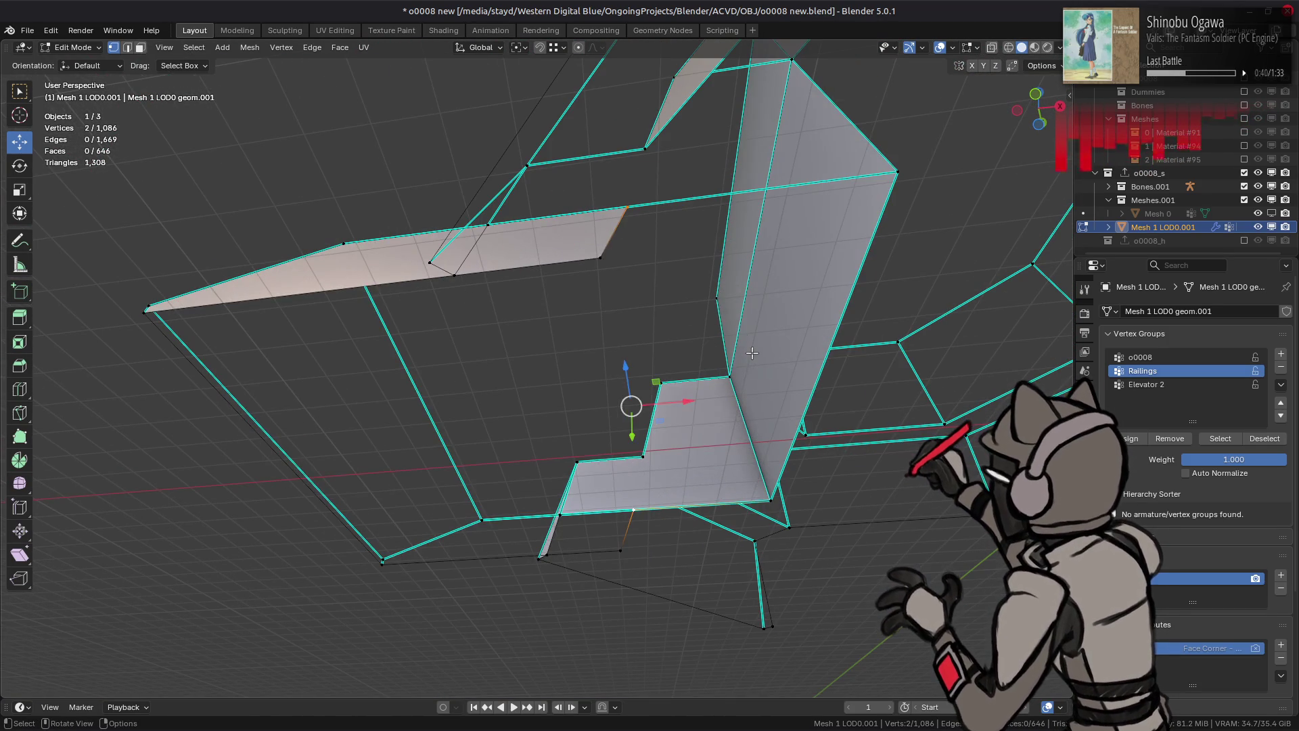
key(shift+v)
click(659, 391)
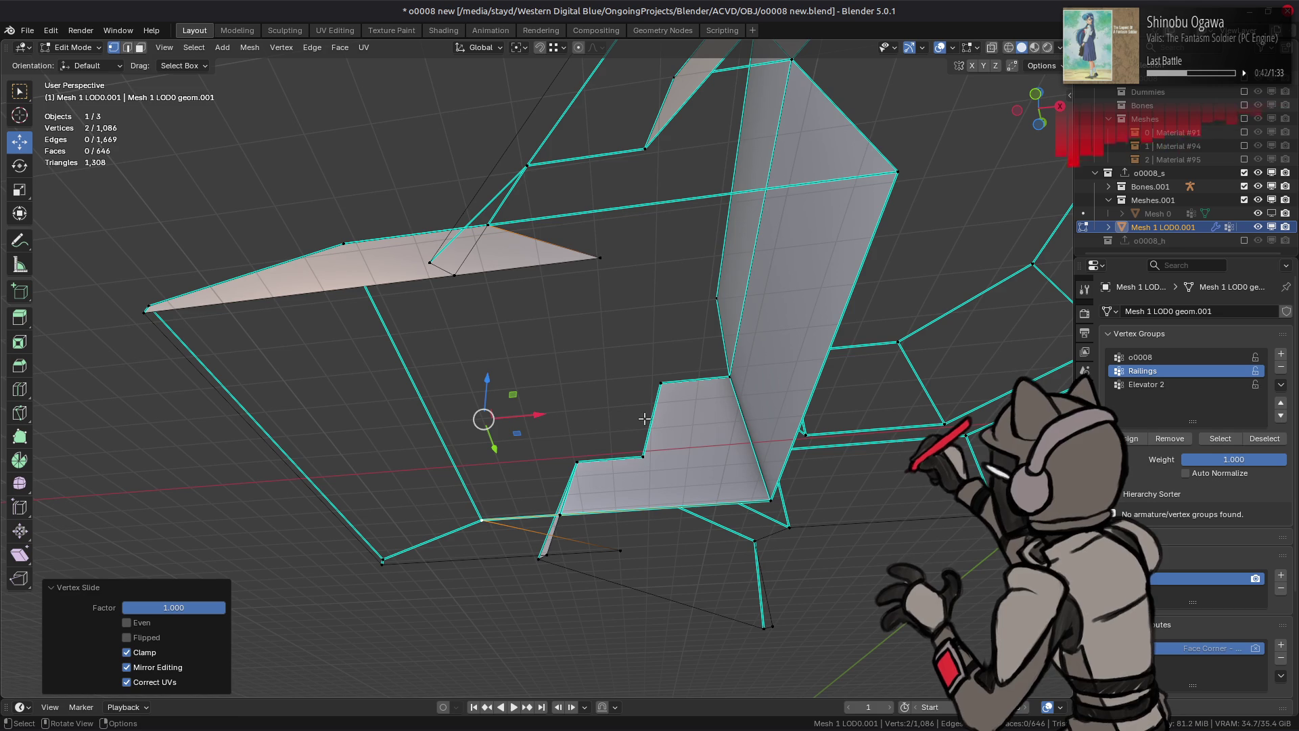
key(ctrl+z)
key(shift+v)
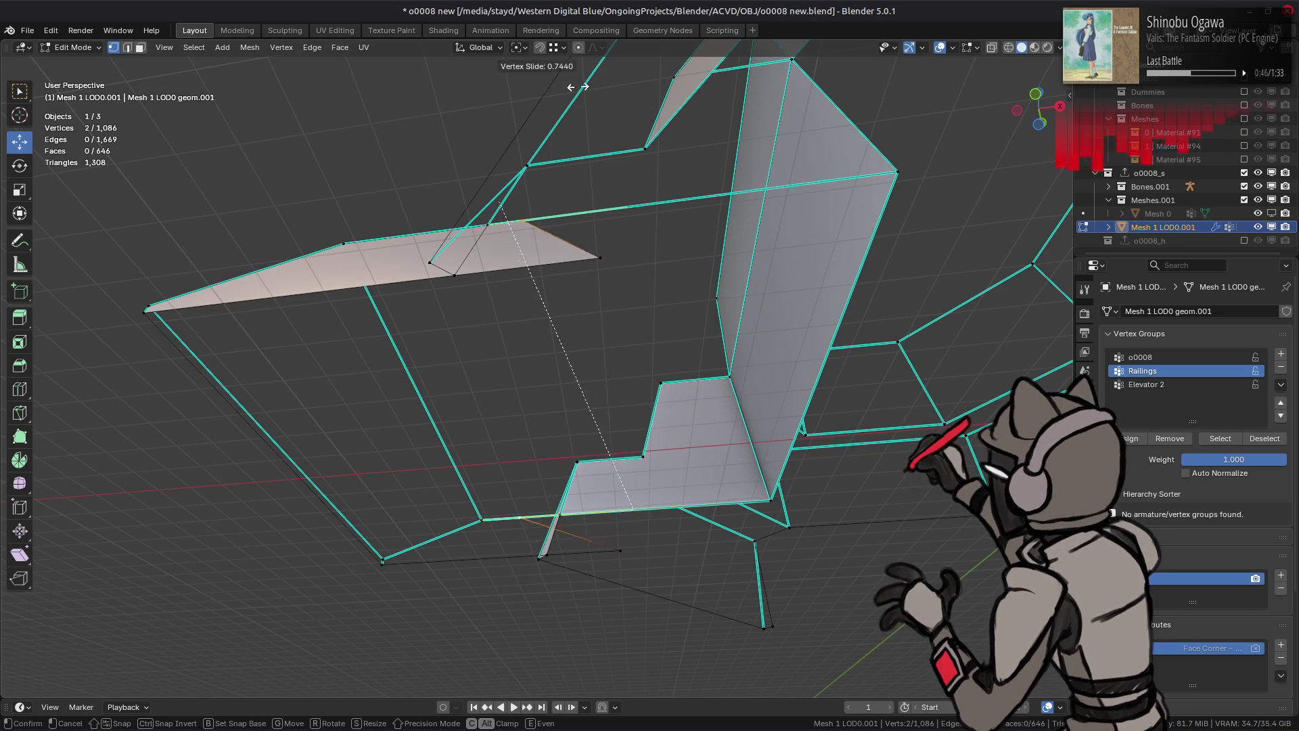
click(362, 139)
key(ctrl+z)
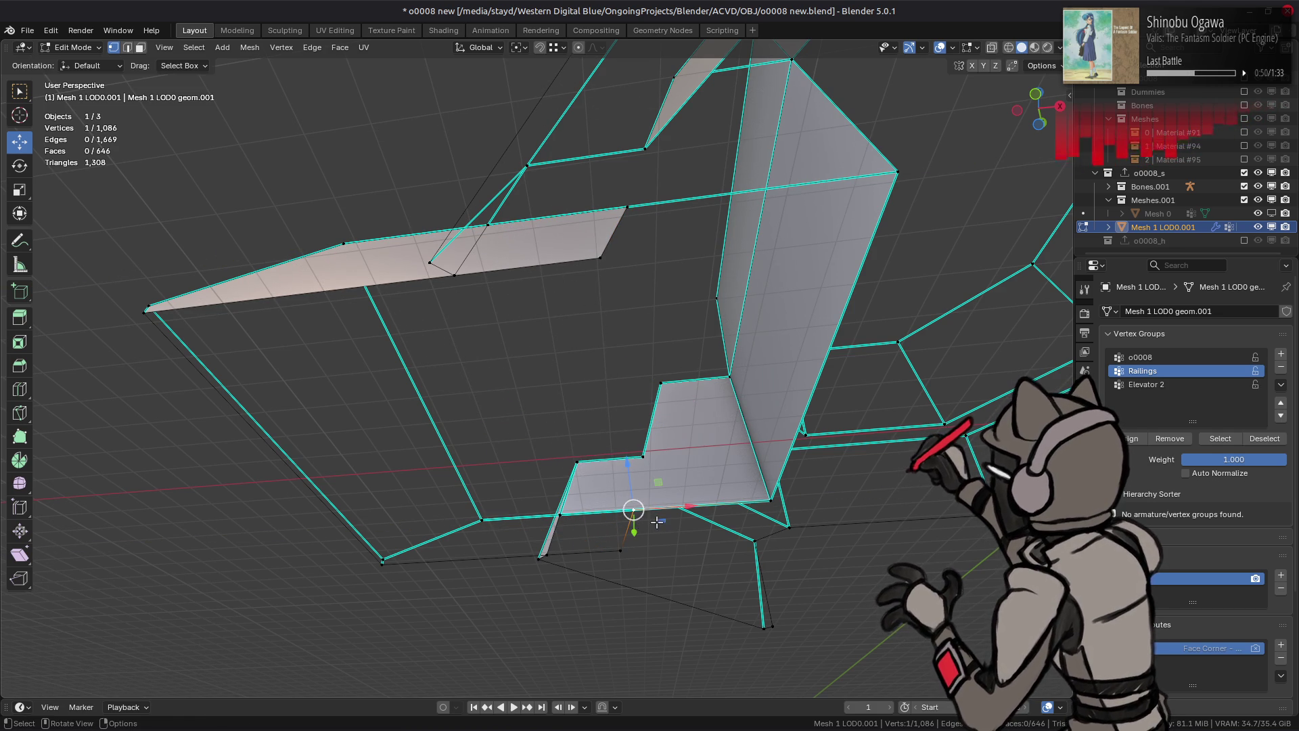
key(shift+v)
click(575, 374)
Step: Snap a stray vertex onto the face corner and move another onto the lower vertex
mouse_move(576, 375)
middle_down()
mouse_move(582, 393)
mouse_move(673, 437)
mouse_move(785, 473)
mouse_move(717, 435)
mouse_move(741, 436)
middle_up()
mouse_move(708, 487)
middle_down()
mouse_move(613, 415)
mouse_move(556, 305)
mouse_move(554, 269)
middle_up()
mouse_move(361, 135)
mouse_down()
mouse_move(362, 209)
mouse_move(626, 225)
mouse_up()
mouse_move(626, 224)
middle_down()
mouse_move(724, 358)
mouse_move(717, 338)
mouse_move(758, 318)
mouse_move(776, 316)
mouse_move(774, 347)
middle_up()
drag(839, 309, 721, 335)
click(800, 470)
drag(800, 470, 708, 440)
Step: Move the next stray vertex along X onto the lower corner
mouse_move(708, 440)
middle_down()
mouse_move(428, 383)
mouse_move(519, 345)
mouse_move(744, 327)
middle_up()
click(586, 244)
mouse_move(586, 244)
mouse_down()
mouse_move(821, 232)
mouse_move(798, 221)
mouse_up()
key(ctrl+z)
key(g)
key(x)
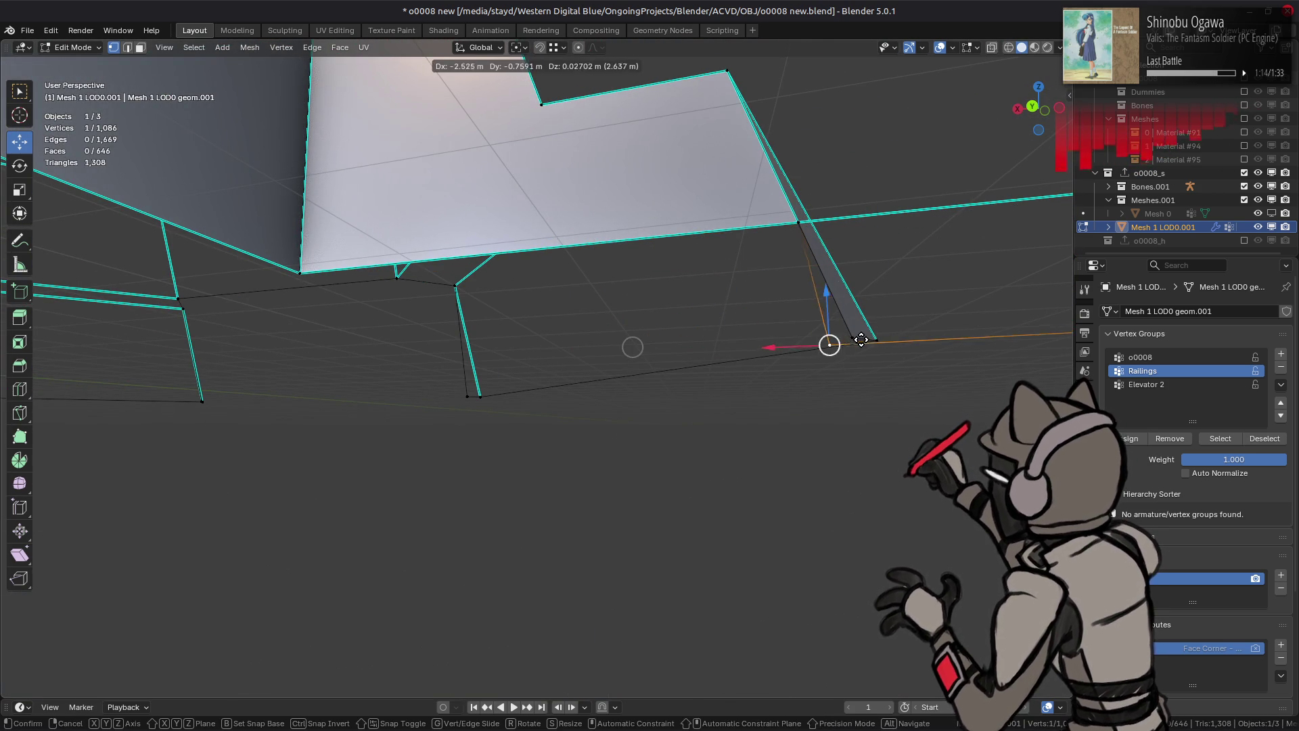
click(611, 348)
Step: Merge the linked railing piece's vertices by distance, removing 4 duplicates
key(ctrl+l)
right_click(612, 348)
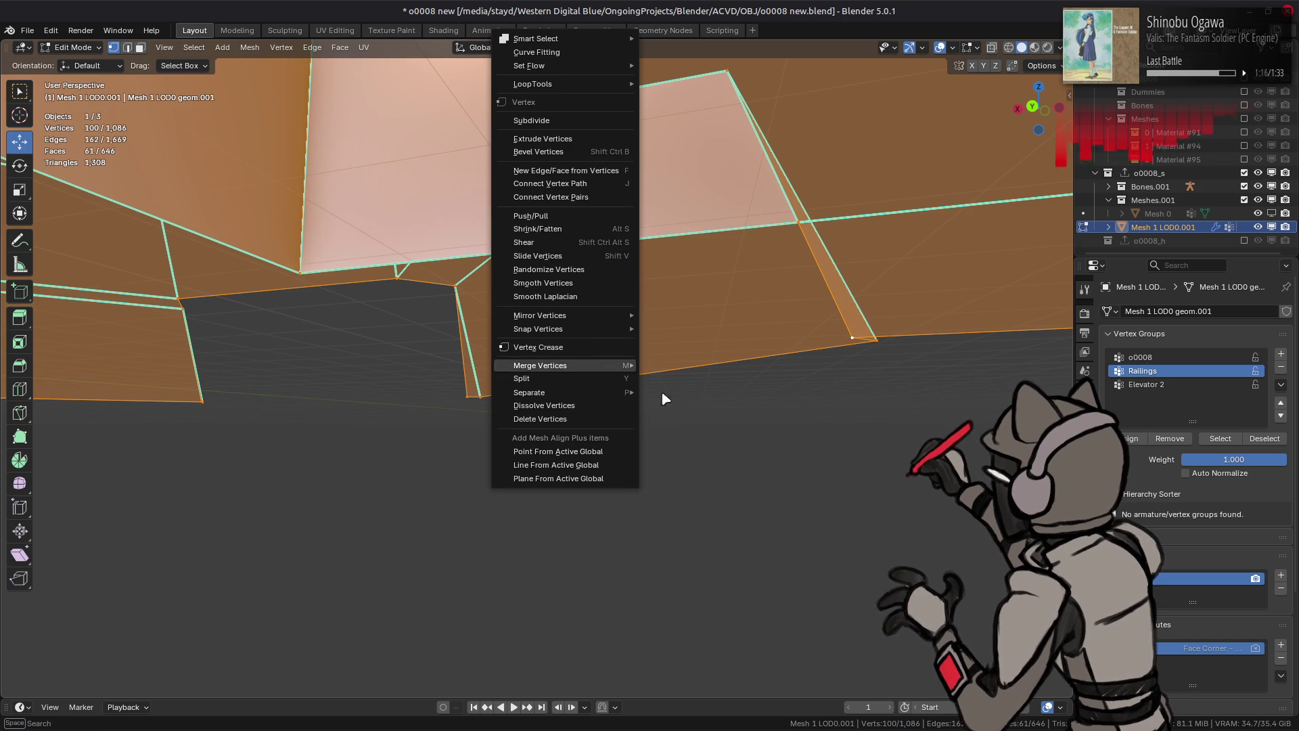
mouse_move(550, 365)
click(692, 445)
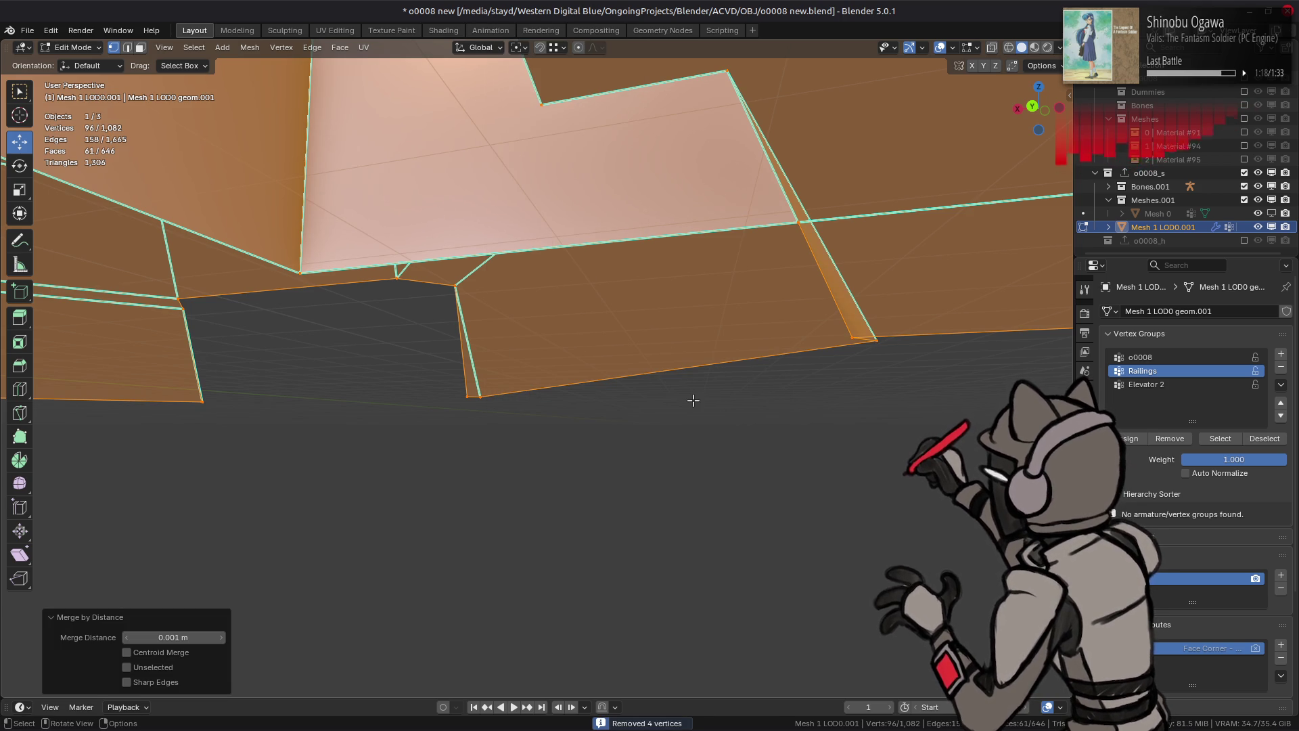
middle_drag(619, 321, 686, 366)
key(alt+a)
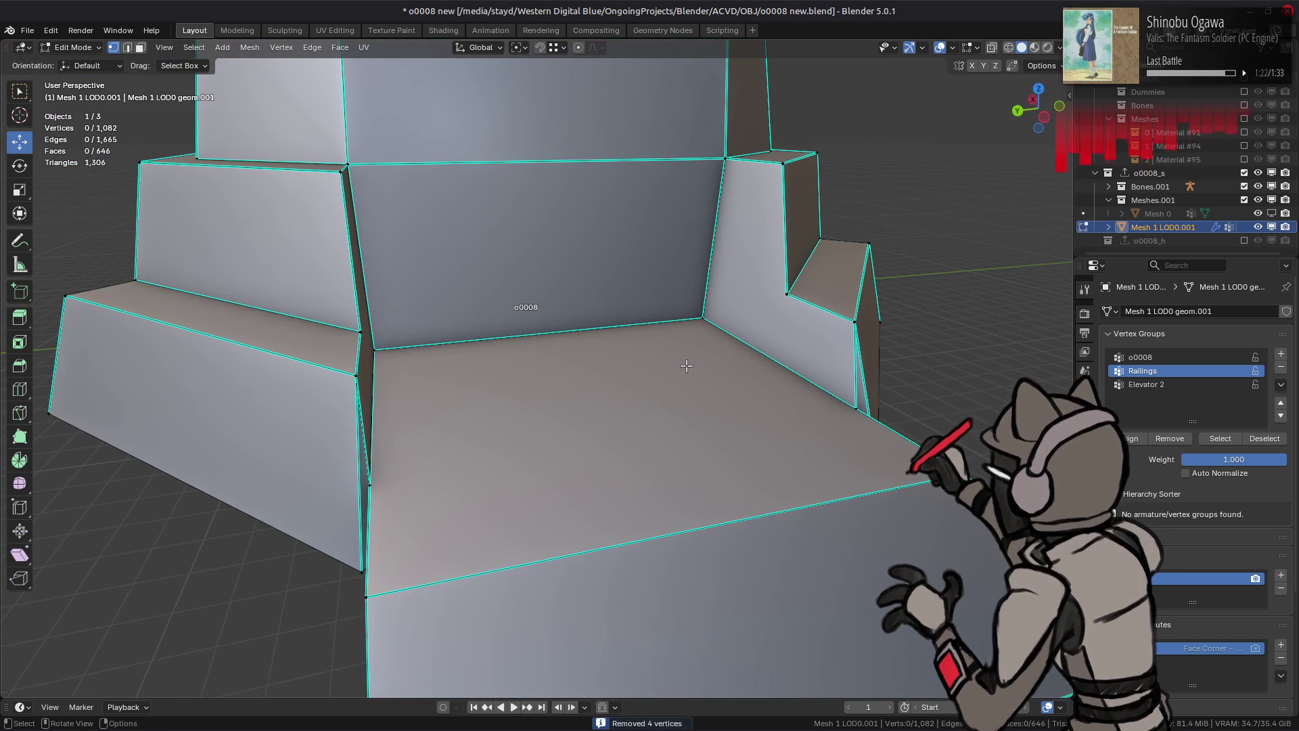
Step: Mark the connected platform piece's edges sharp and save o0008 new.blend
scroll(686, 365, down, 8)
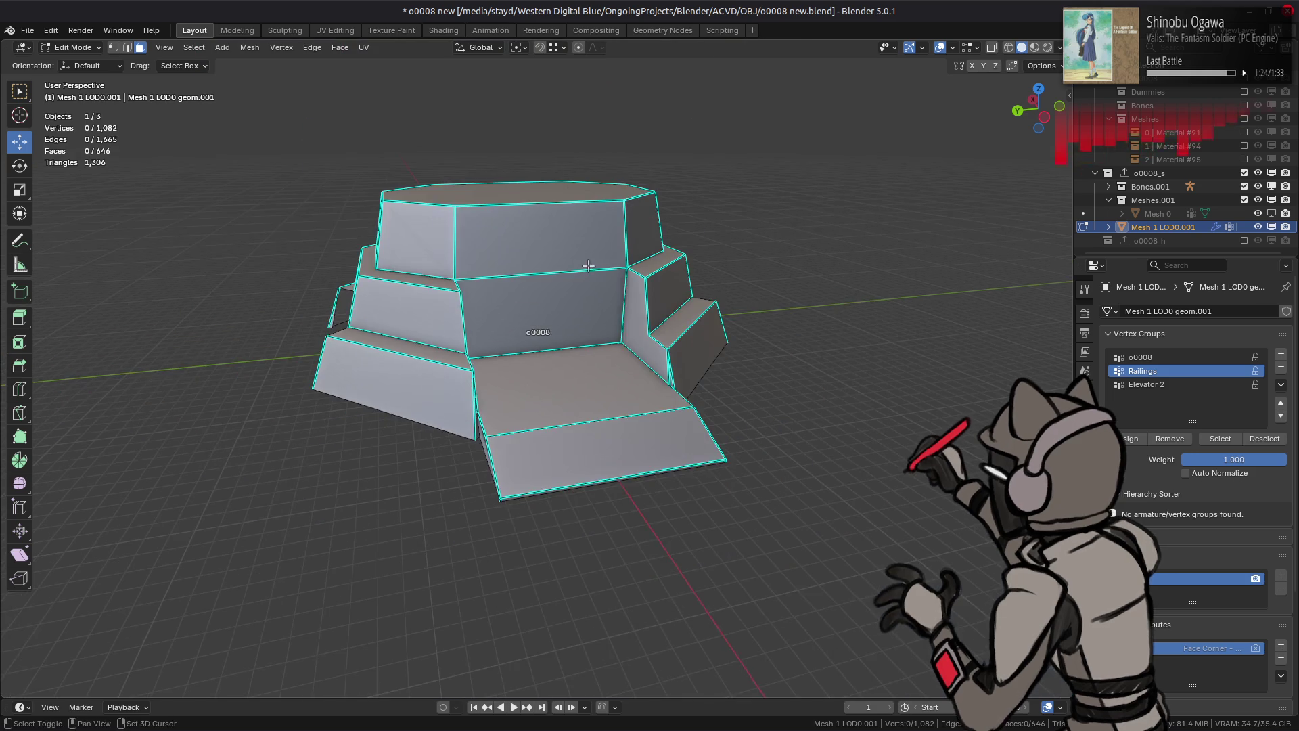
key(l)
click(257, 51)
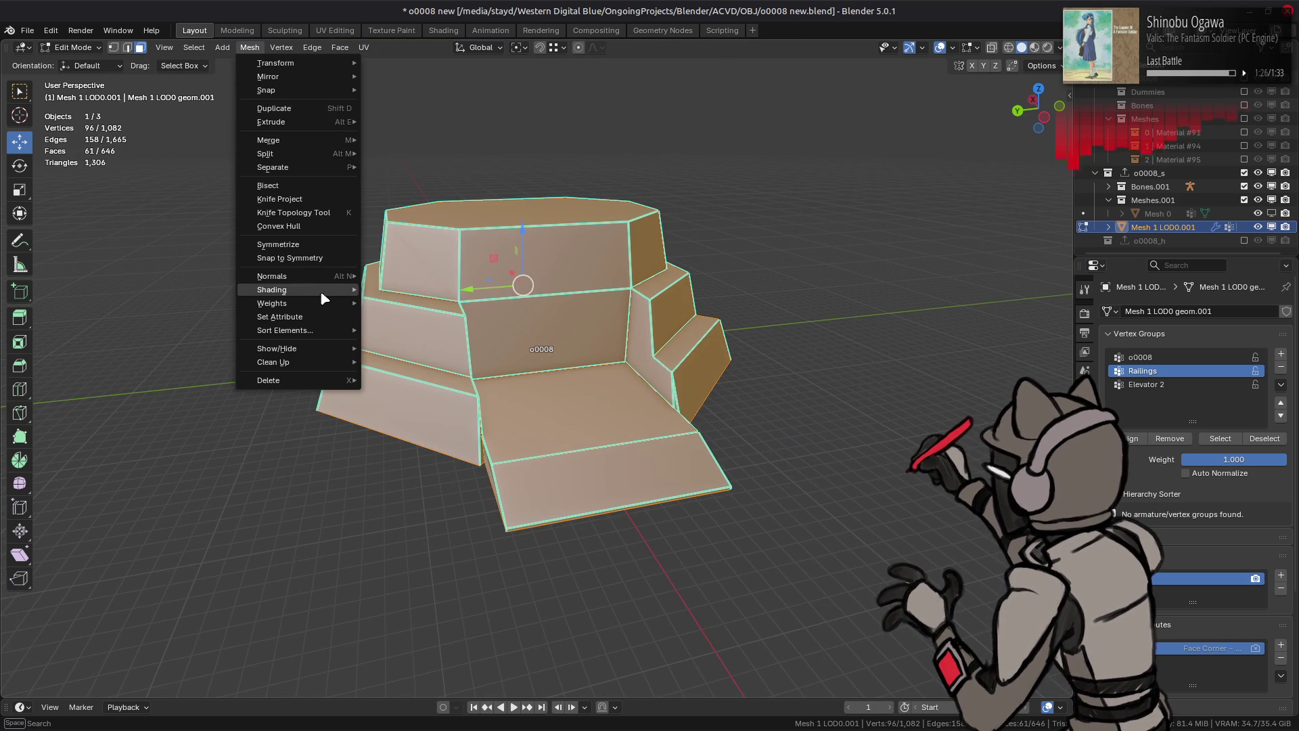
key(2)
key(ctrl+e)
click(398, 505)
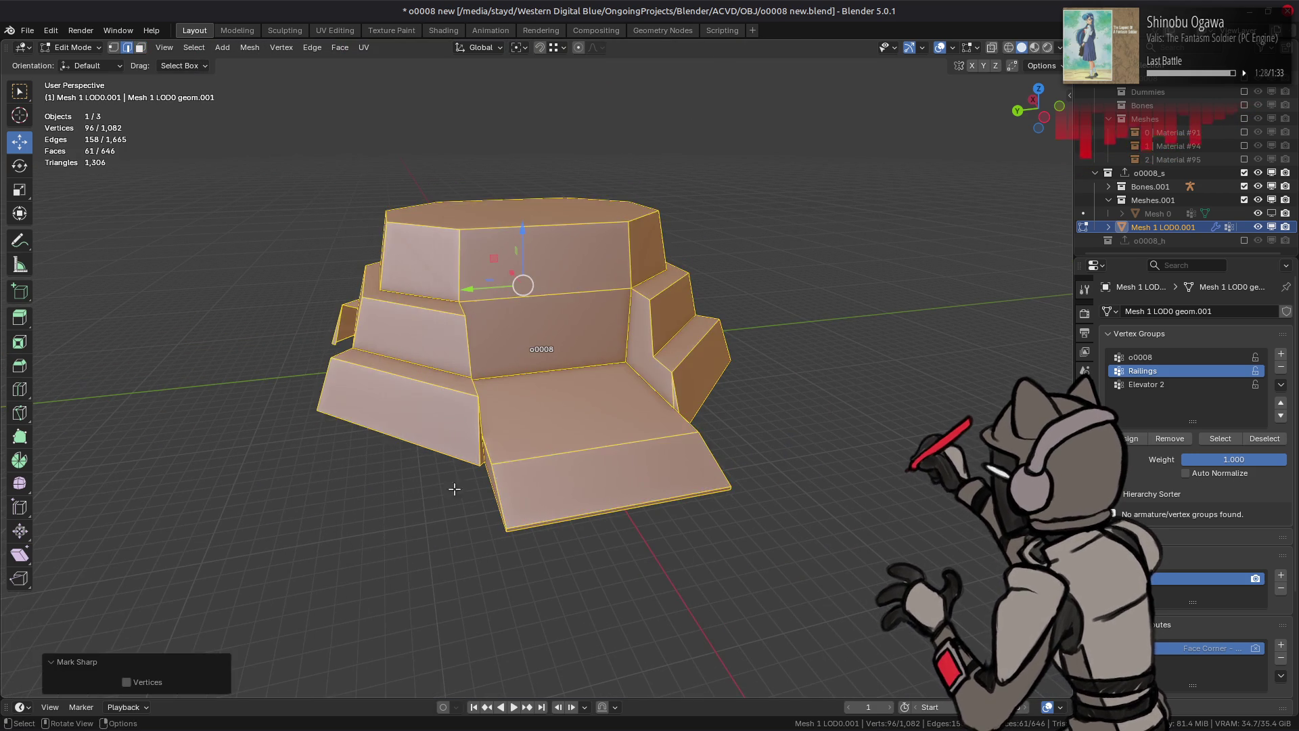
key(alt+a)
scroll(536, 406, up, 3)
key(ctrl+s)
Step: Select a single vertex at the platform's wall corner
mouse_move(537, 406)
middle_down()
mouse_move(507, 369)
mouse_move(650, 424)
middle_up()
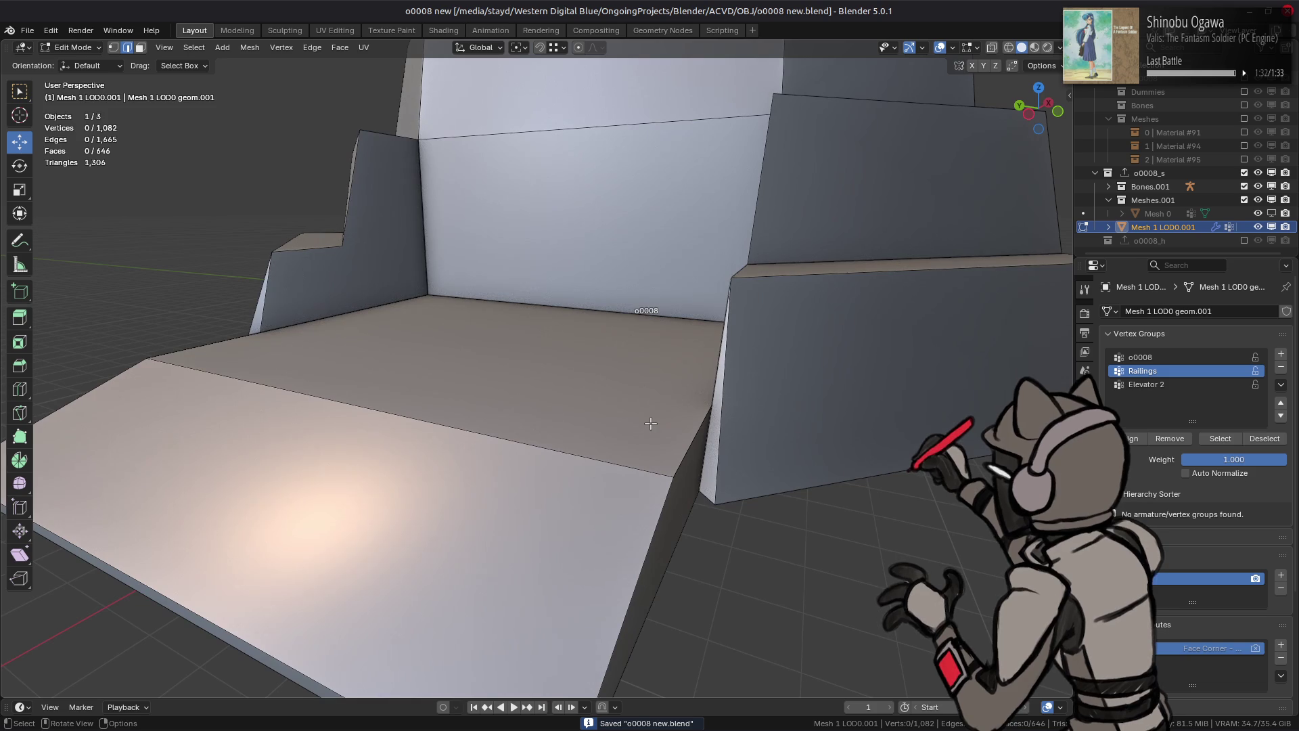
key(l)
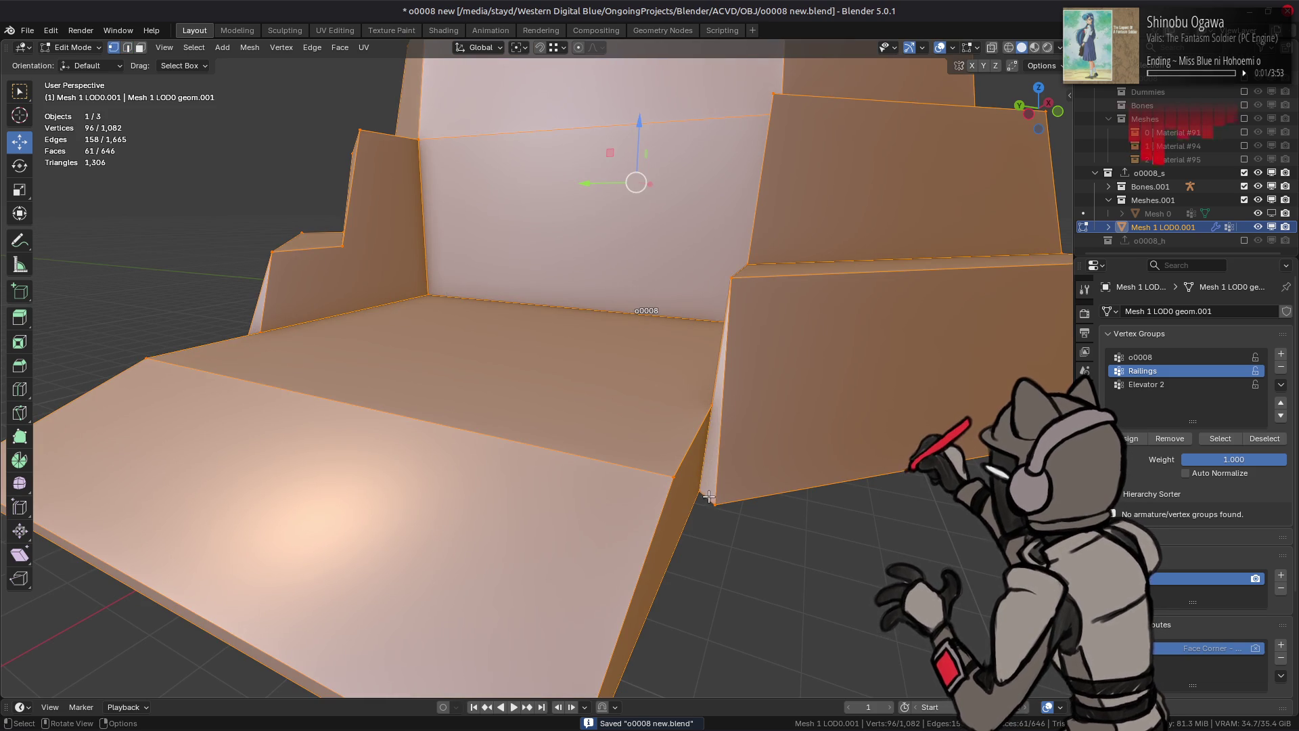
click(699, 490)
Step: Set snapping to Vertex and slide two platform corner vertices along their edges
click(559, 49)
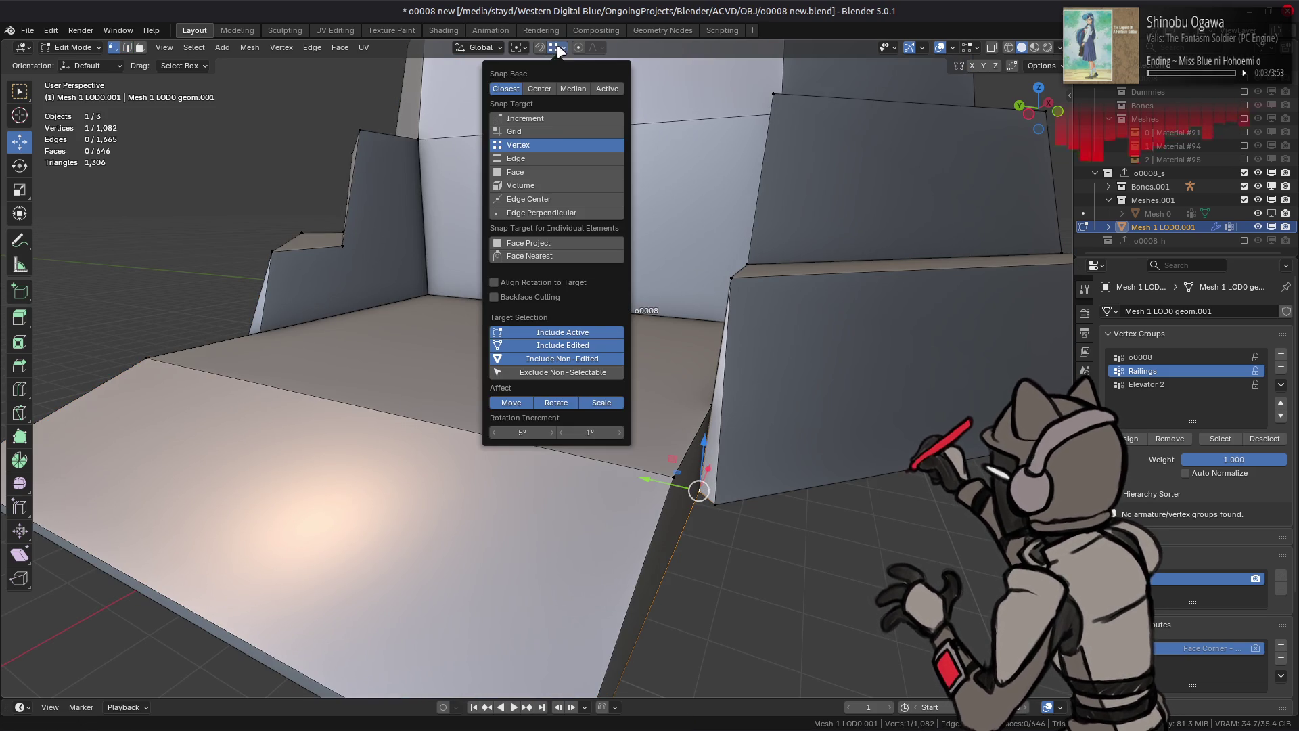
key(shift+v)
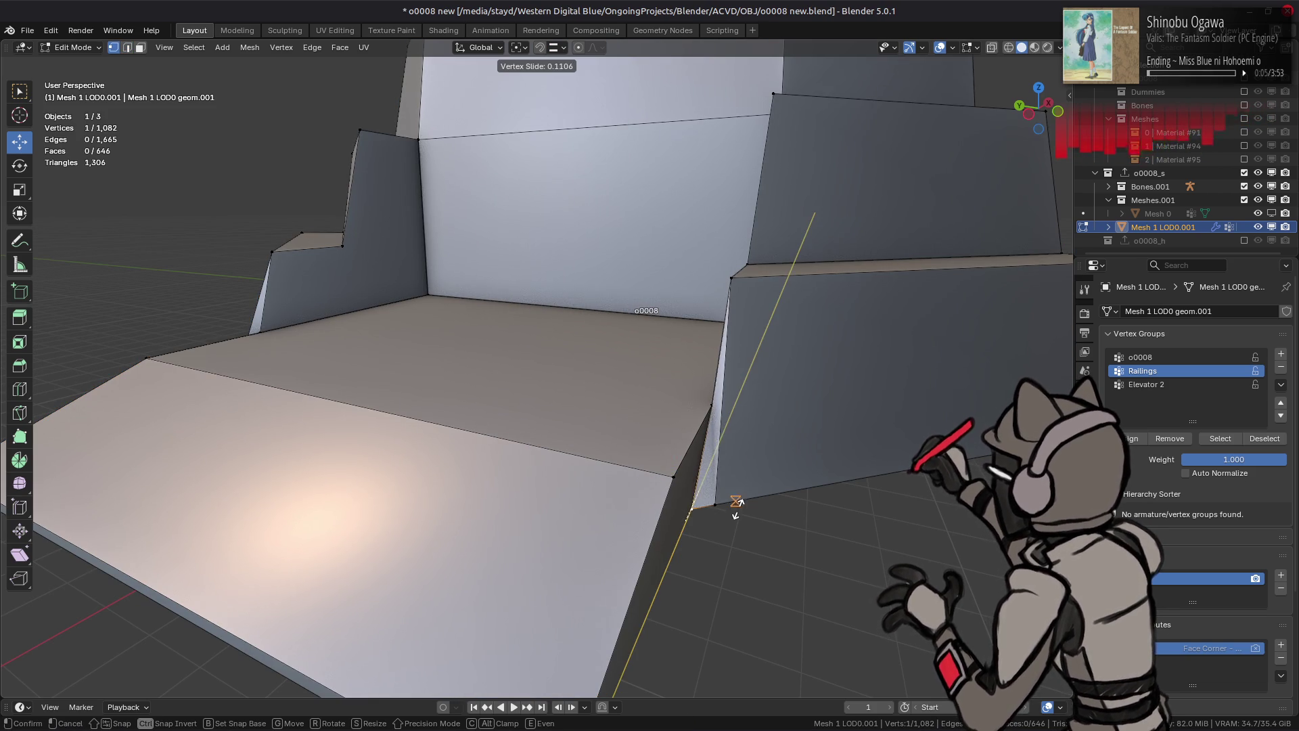
click(736, 504)
mouse_move(691, 510)
middle_down()
mouse_move(724, 479)
mouse_move(534, 460)
mouse_move(437, 356)
middle_up()
key(shift+v)
scroll(406, 305, up, 5)
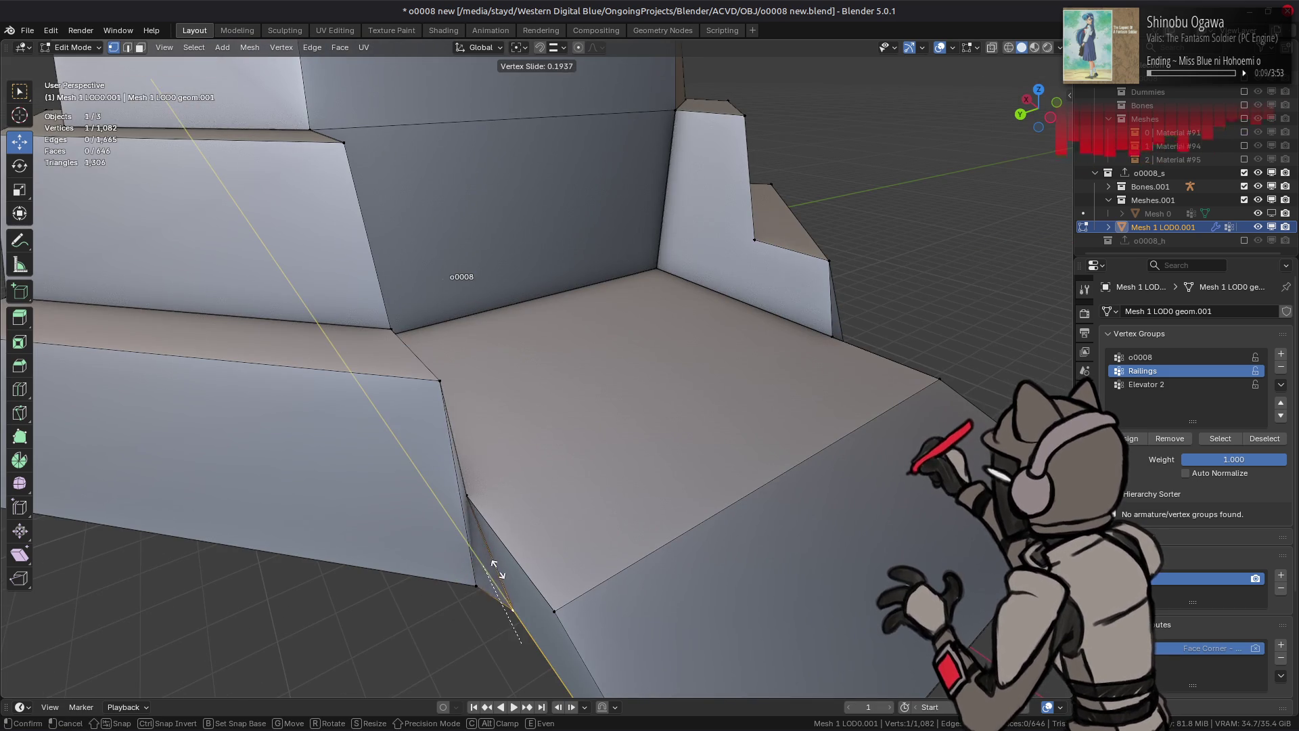
click(444, 576)
mouse_move(443, 577)
middle_down()
mouse_move(407, 596)
mouse_move(481, 490)
mouse_move(490, 511)
mouse_move(589, 410)
mouse_move(575, 403)
mouse_move(609, 311)
mouse_move(569, 394)
mouse_move(538, 421)
mouse_move(558, 501)
mouse_move(542, 502)
mouse_move(584, 512)
middle_up()
scroll(482, 489, up, 2)
Step: Frame the corner face and slide two more corner vertices fully along their edges
key(3)
click(589, 410)
key(KP_Decimal)
key(1)
click(583, 512)
key(shift+v)
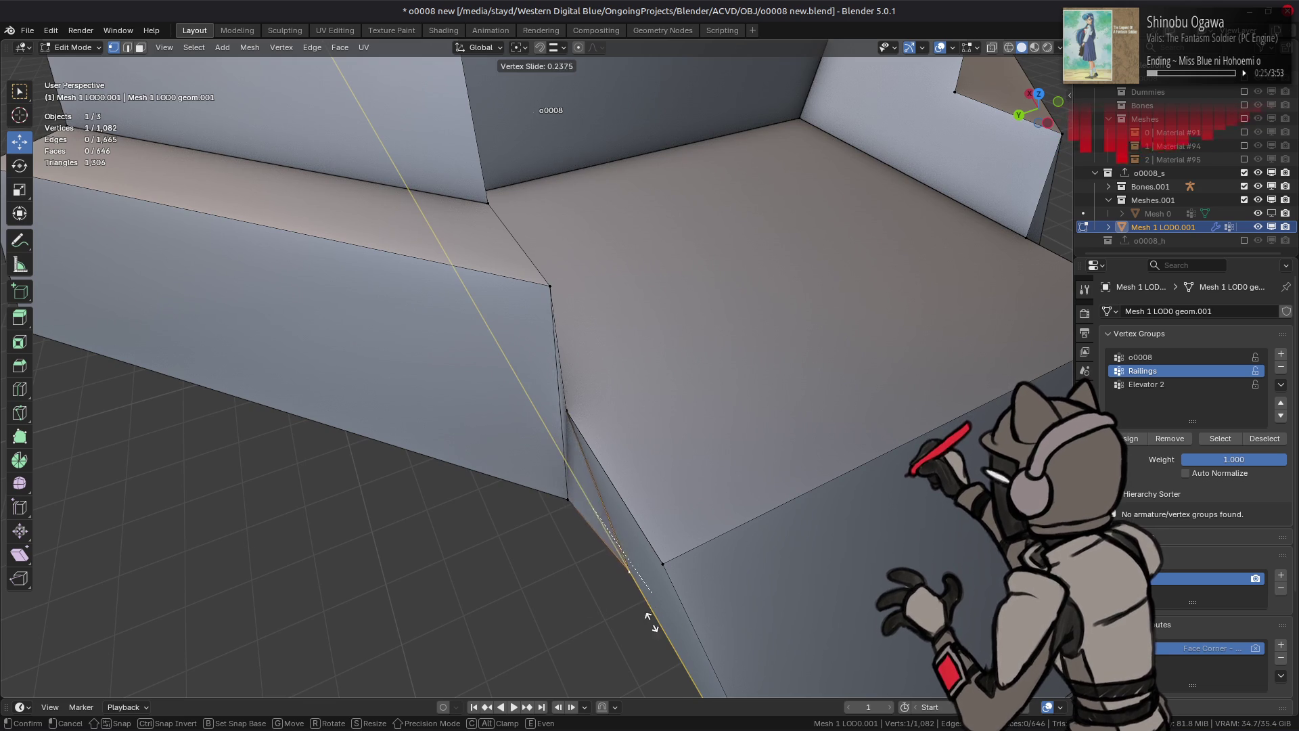
click(588, 528)
mouse_move(589, 529)
middle_down()
mouse_move(542, 528)
mouse_move(473, 419)
mouse_move(548, 429)
mouse_move(568, 406)
mouse_move(542, 400)
mouse_move(632, 386)
middle_up()
key(shift+v)
click(517, 505)
Step: Merge the linked platform's vertices by distance, removing 2 duplicates
key(ctrl+l)
right_click(454, 419)
mouse_move(455, 601)
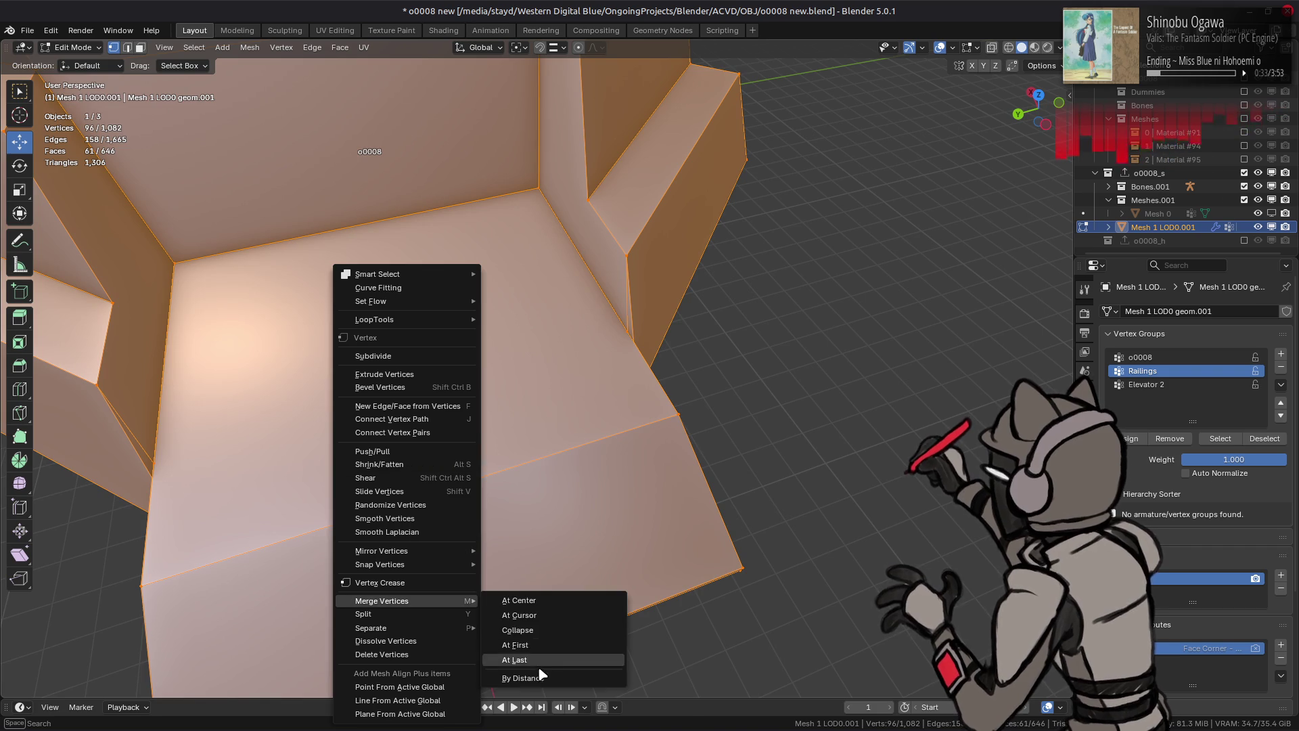
click(517, 674)
Step: Dissolve the two vertical wall edges of the platform
key(2)
click(628, 330)
mouse_move(357, 337)
middle_down()
mouse_move(366, 433)
mouse_move(330, 382)
middle_up()
shift+click(330, 382)
right_click(518, 528)
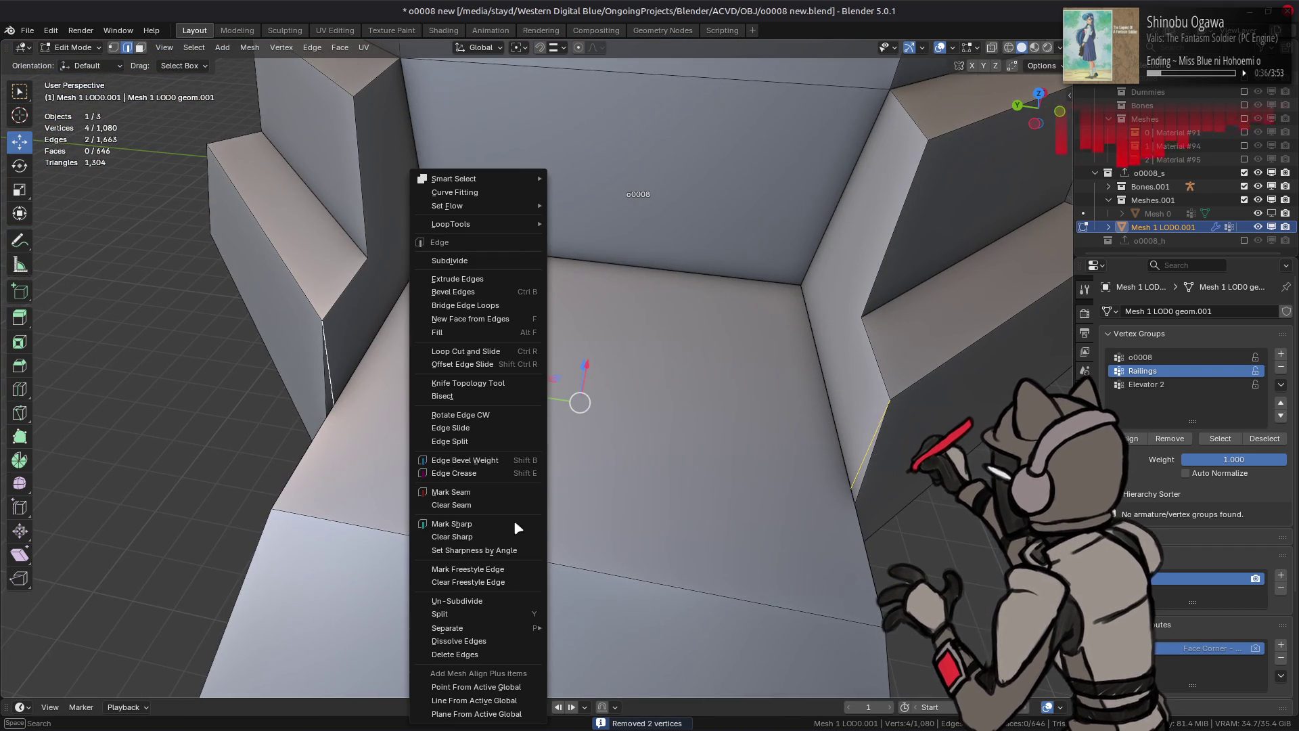
click(486, 640)
middle_drag(484, 613, 490, 508)
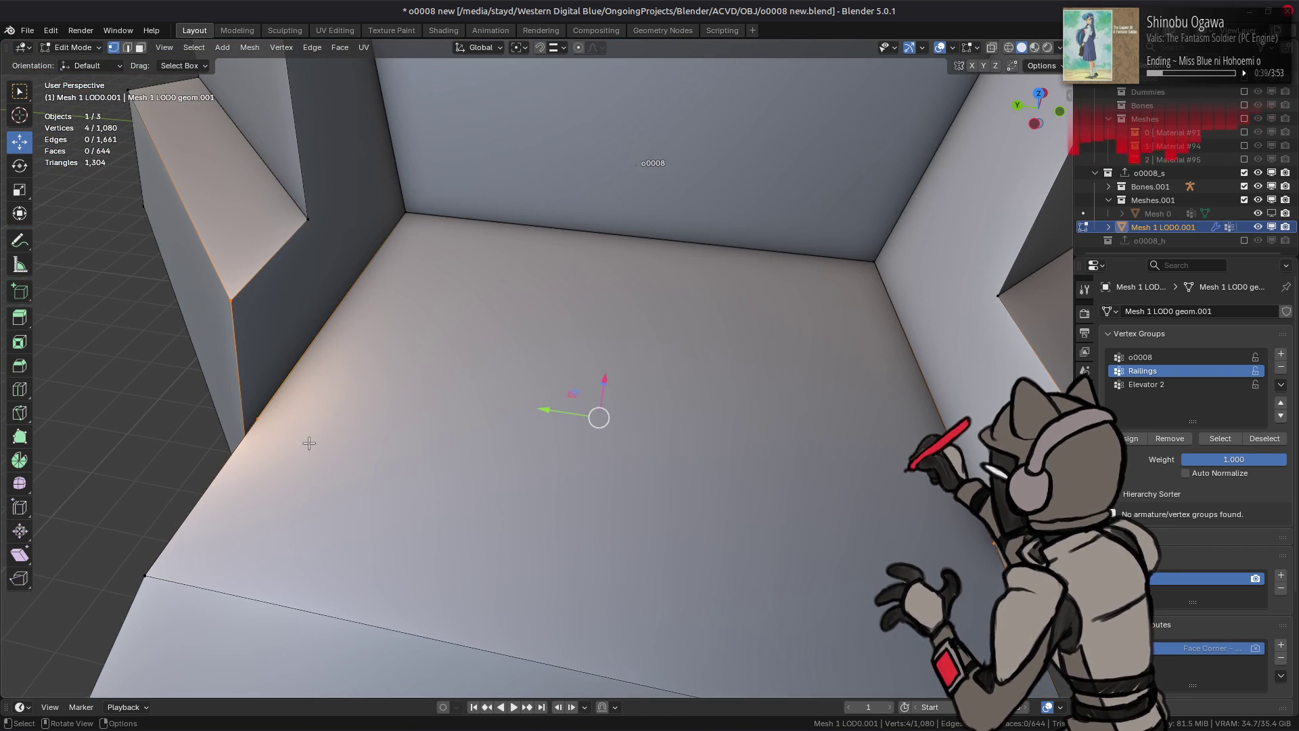
mouse_move(915, 514)
middle_down()
mouse_move(821, 450)
mouse_move(566, 339)
mouse_move(609, 334)
mouse_move(580, 339)
mouse_move(572, 361)
middle_up()
Step: Move the ramp's corner vertex 1.5241 m along X
ctrl+click(572, 361)
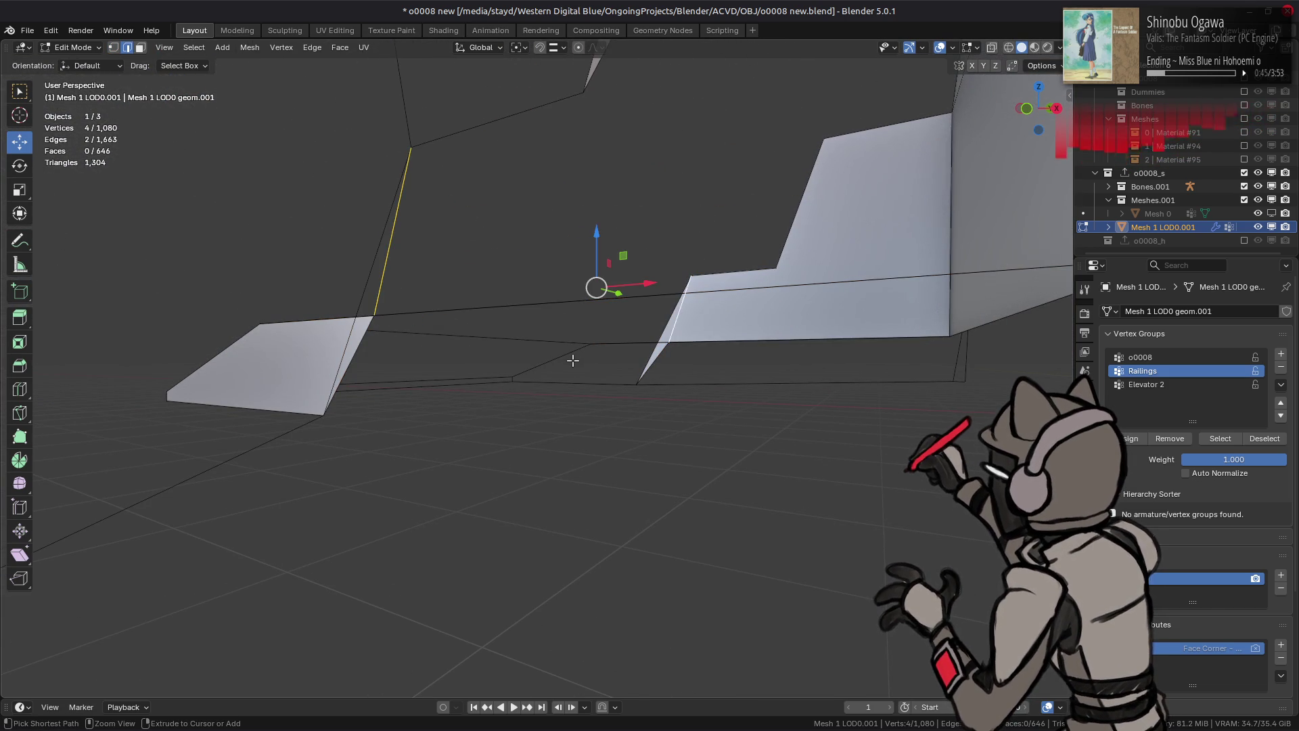
key(ctrl+l)
mouse_move(432, 318)
middle_down()
mouse_move(514, 339)
mouse_move(595, 392)
mouse_move(609, 379)
mouse_move(528, 346)
middle_up()
click(559, 352)
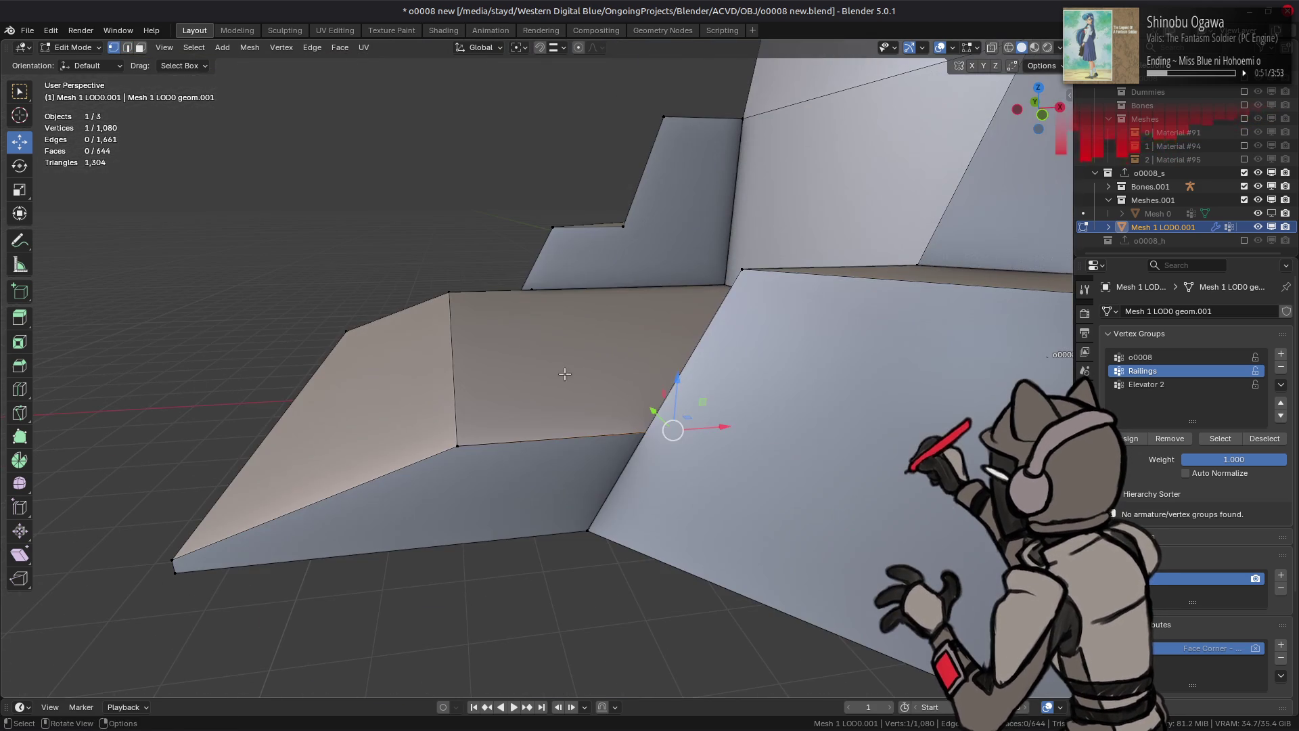
mouse_move(709, 428)
mouse_down()
mouse_move(604, 440)
mouse_move(623, 467)
mouse_up()
mouse_move(622, 467)
middle_down()
mouse_move(731, 542)
mouse_move(672, 465)
mouse_move(707, 481)
mouse_move(598, 429)
mouse_move(583, 406)
mouse_move(618, 415)
mouse_move(452, 232)
mouse_move(410, 230)
middle_up()
drag(409, 230, 491, 220)
mouse_move(491, 221)
middle_down()
mouse_move(528, 237)
mouse_move(557, 227)
mouse_move(616, 281)
mouse_move(616, 315)
mouse_move(352, 434)
mouse_move(474, 452)
middle_up()
Step: Select the platform floor, grow the selection twice, and deselect the back wall and step faces
key(2)
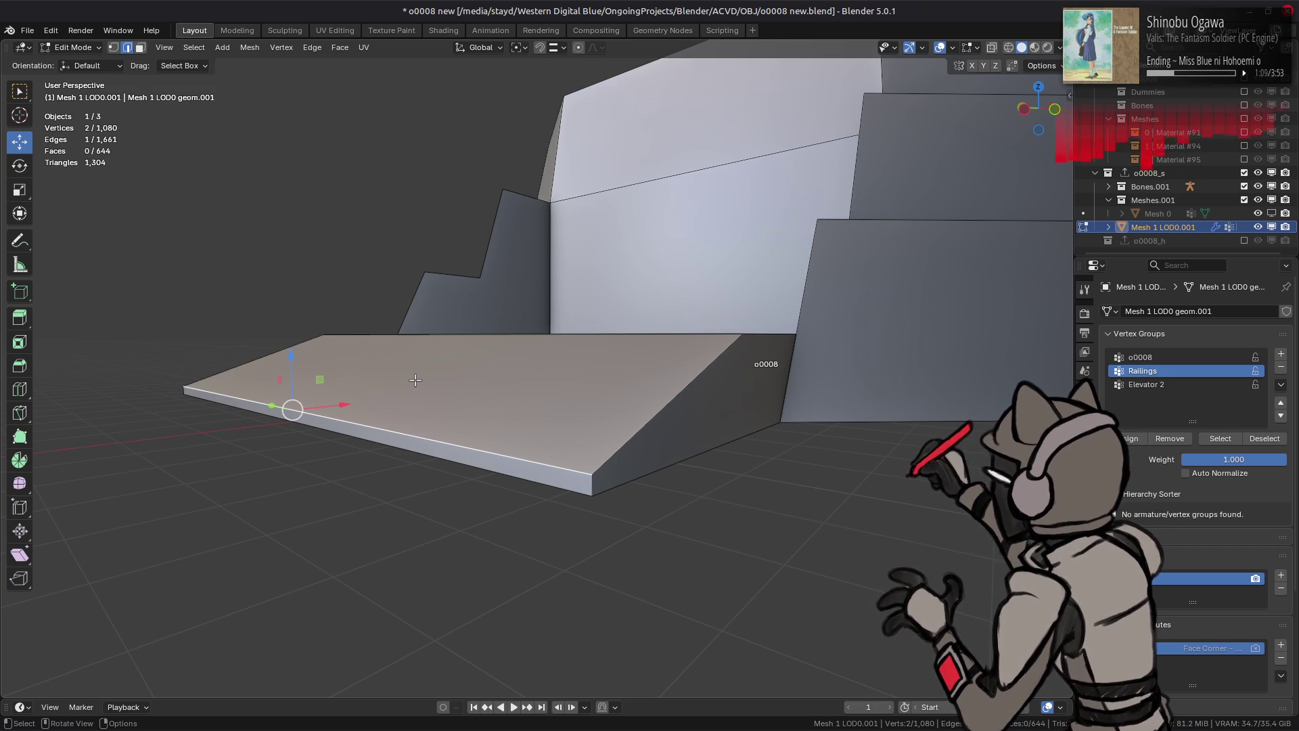
mouse_move(415, 380)
middle_down()
mouse_move(546, 402)
mouse_move(549, 234)
mouse_move(498, 371)
mouse_move(507, 363)
middle_up()
key(alt+a)
scroll(546, 402, down, 5)
click(498, 371)
scroll(514, 426, down, 3)
mouse_move(514, 427)
middle_down()
mouse_move(487, 389)
mouse_move(446, 237)
mouse_move(414, 178)
middle_up()
key(ctrl+KP_Add)
key(ctrl+KP_Add)
shift+click(415, 178)
key(ctrl+KP_Add)
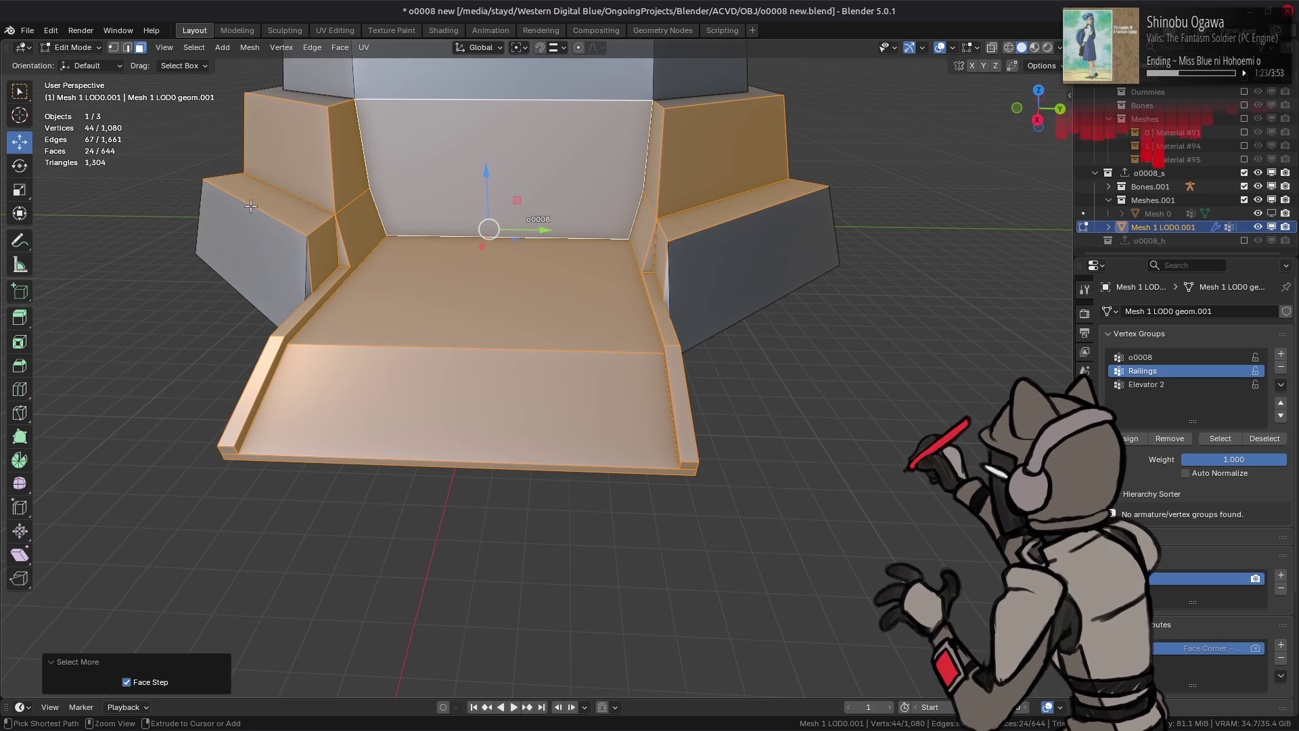
ctrl+click(292, 129)
ctrl+drag(669, 146, 795, 271)
right_click(487, 342)
Step: Delete the selected floor and railing faces, then the two sliver faces
click(457, 622)
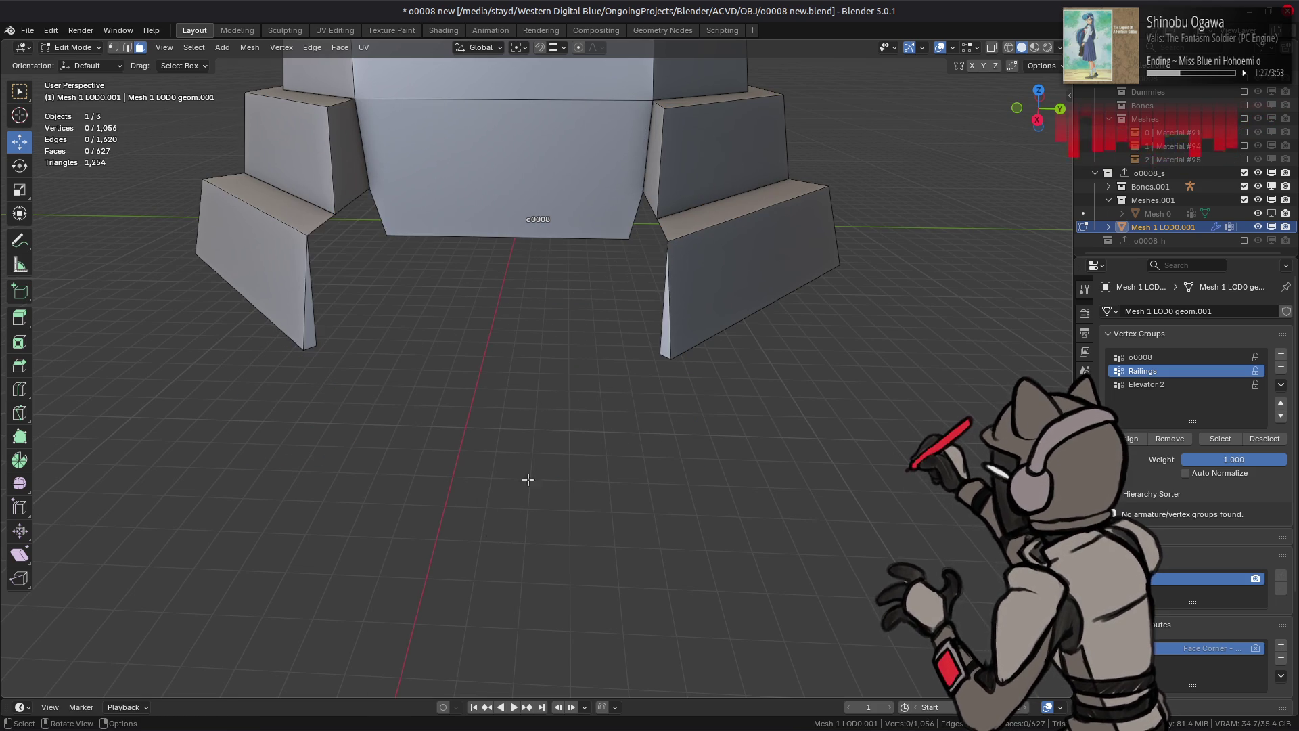
right_click(555, 440)
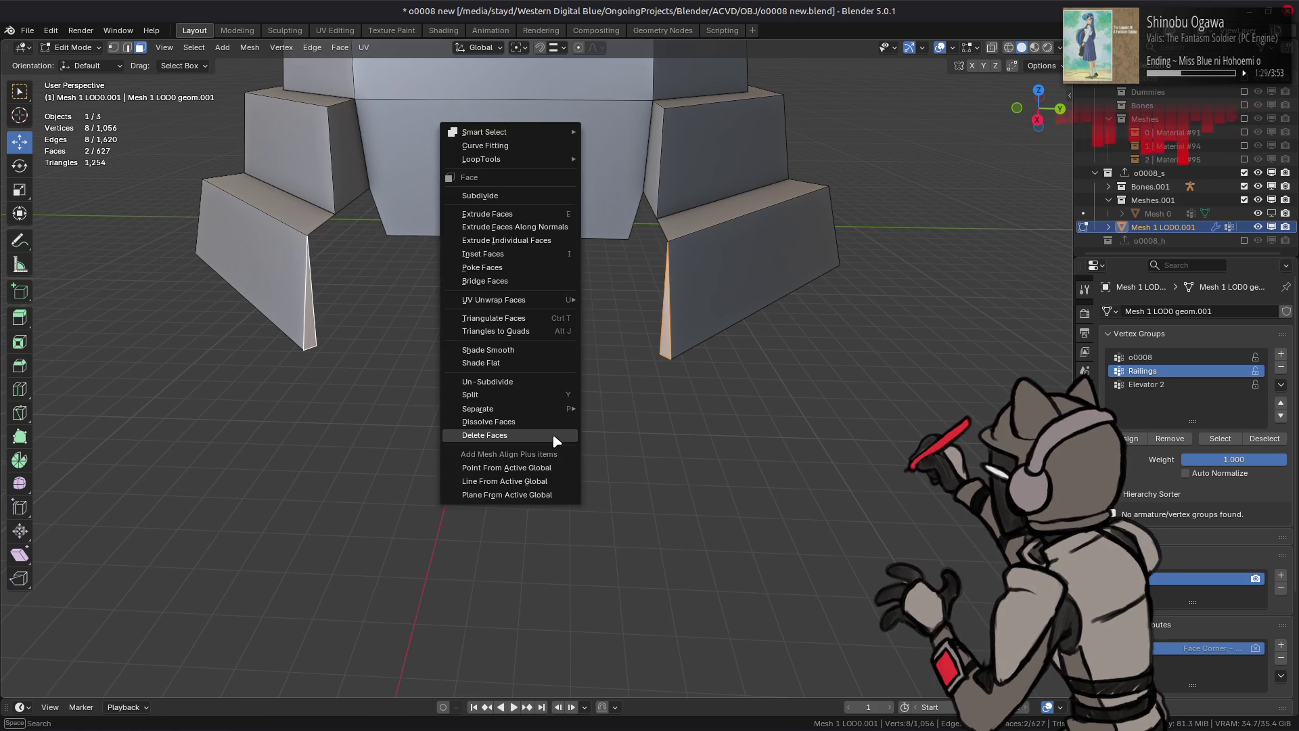
click(555, 440)
Step: Delete the five large side, step and upper faces on both sides of the platform
click(734, 290)
shift+click(289, 224)
shift+click(288, 213)
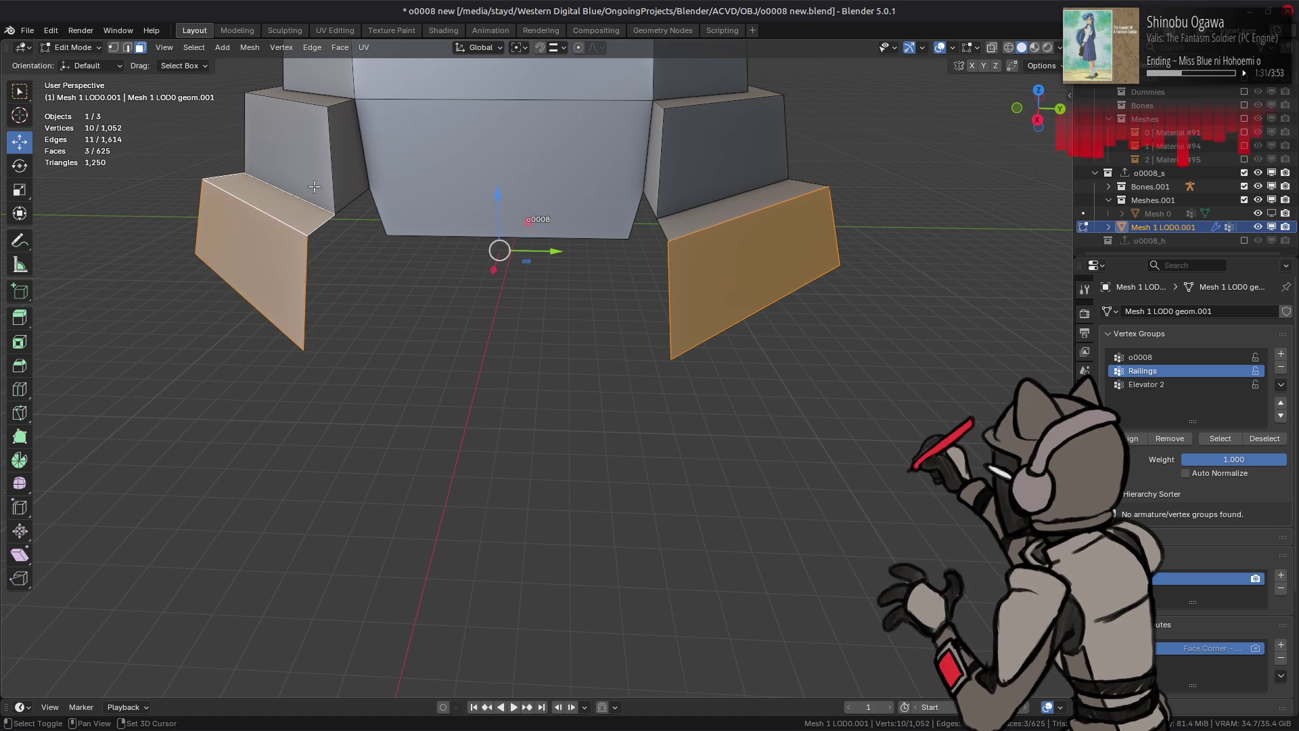
shift+click(291, 149)
shift+click(694, 175)
right_click(530, 327)
click(530, 342)
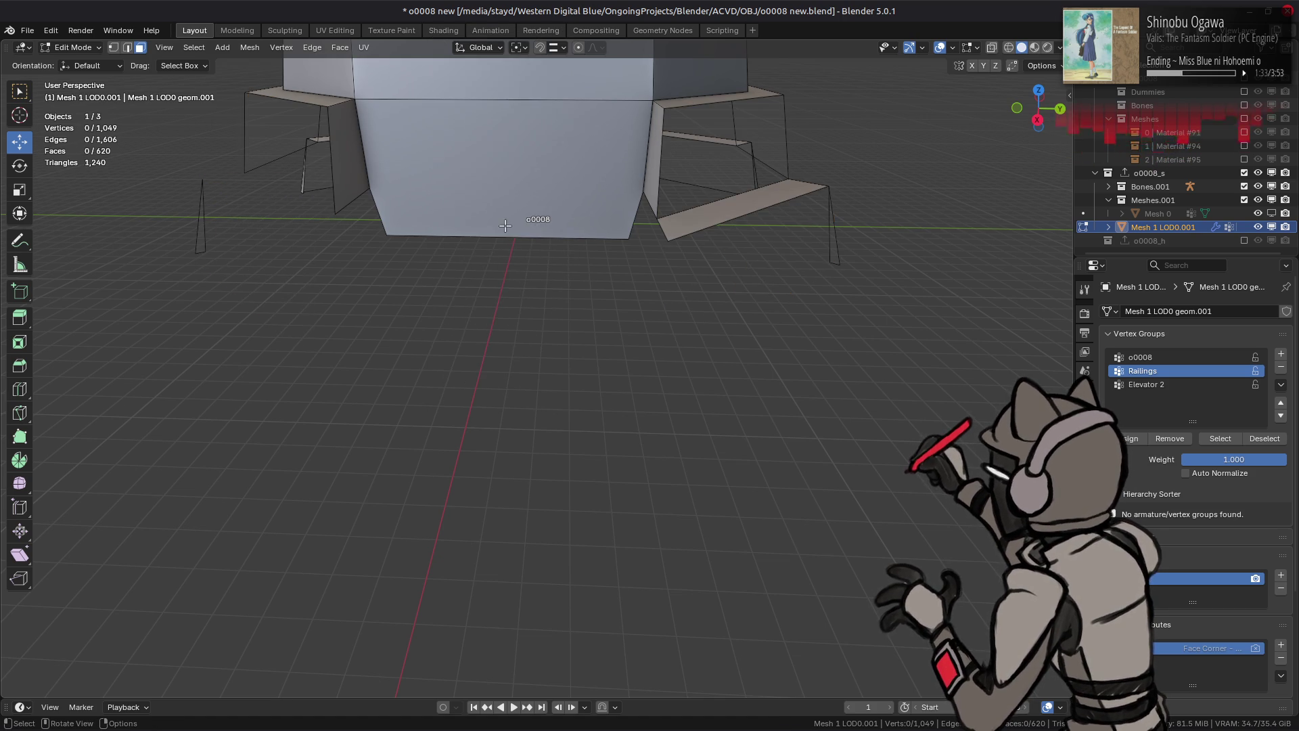
right_click(522, 270)
key(Escape)
Step: Delete the right ramp face and view the structure straight from the back
scroll(523, 270, down, 4)
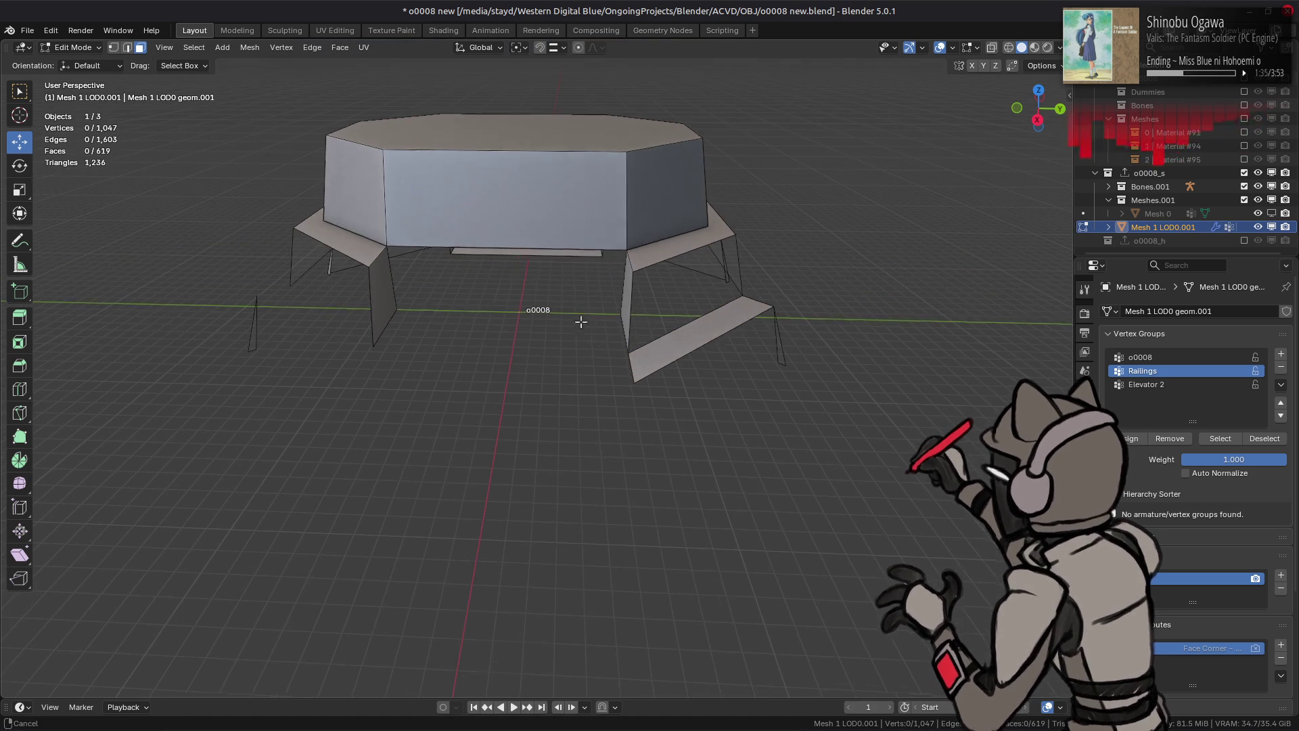
click(637, 349)
right_click(510, 366)
click(489, 371)
mouse_move(667, 329)
middle_down()
mouse_move(592, 237)
mouse_move(530, 313)
mouse_move(622, 327)
mouse_move(641, 538)
mouse_move(594, 400)
mouse_move(526, 396)
mouse_move(548, 372)
middle_up()
key(ctrl+KP_1)
click(639, 527)
Step: Save the file and slide the ramp edge's vertices along the ramp
key(ctrl+s)
key(2)
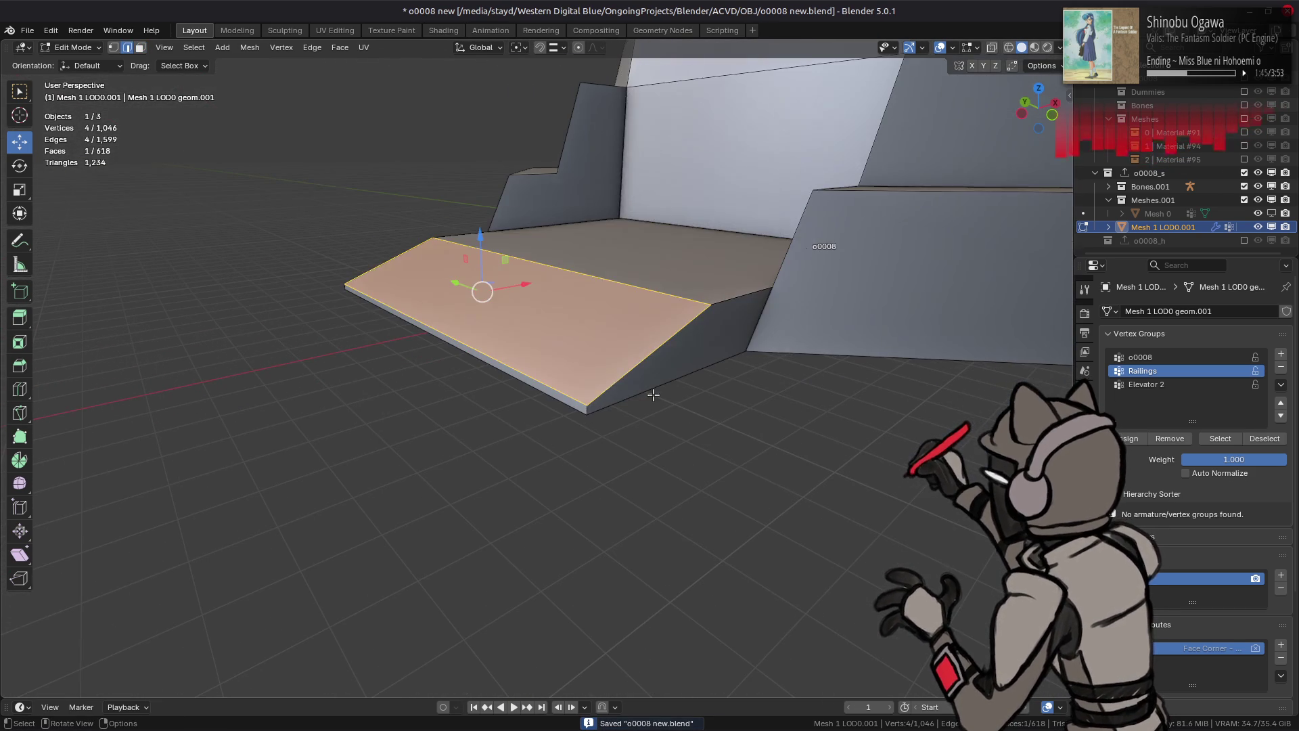
middle_drag(588, 329, 536, 398)
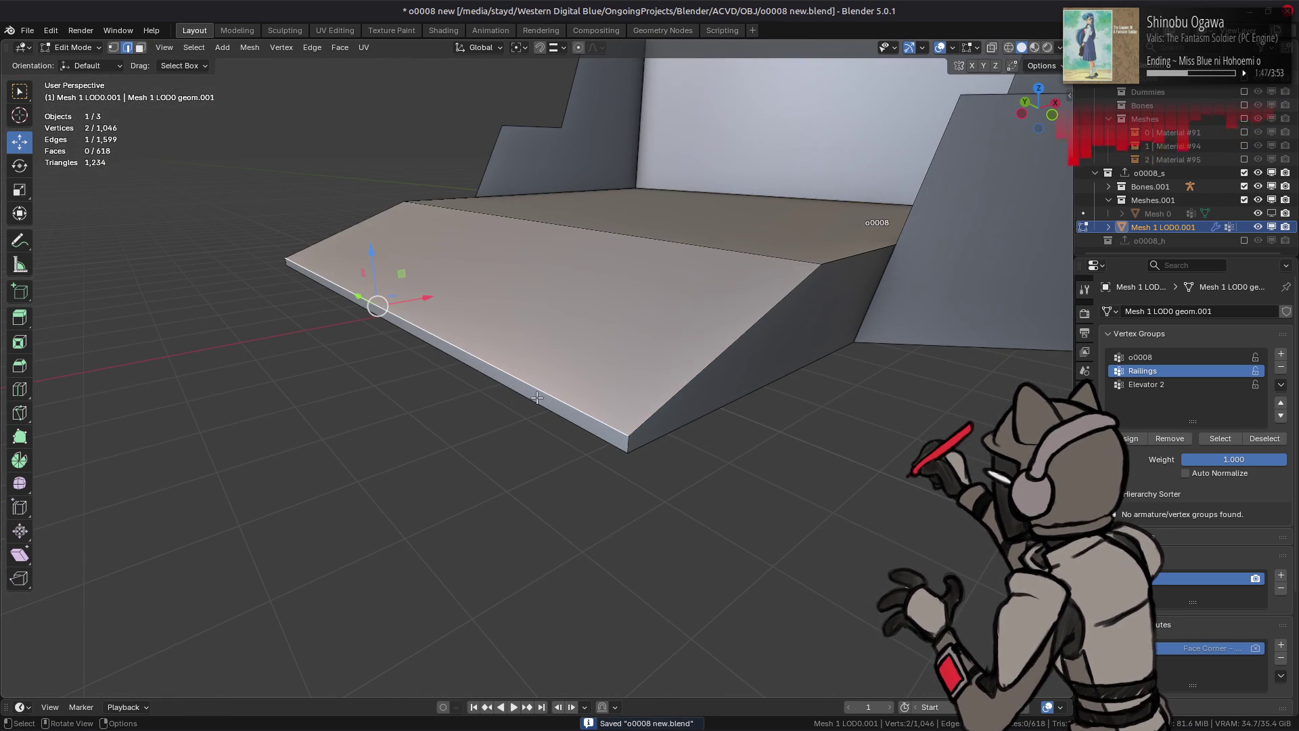
key(shift+v)
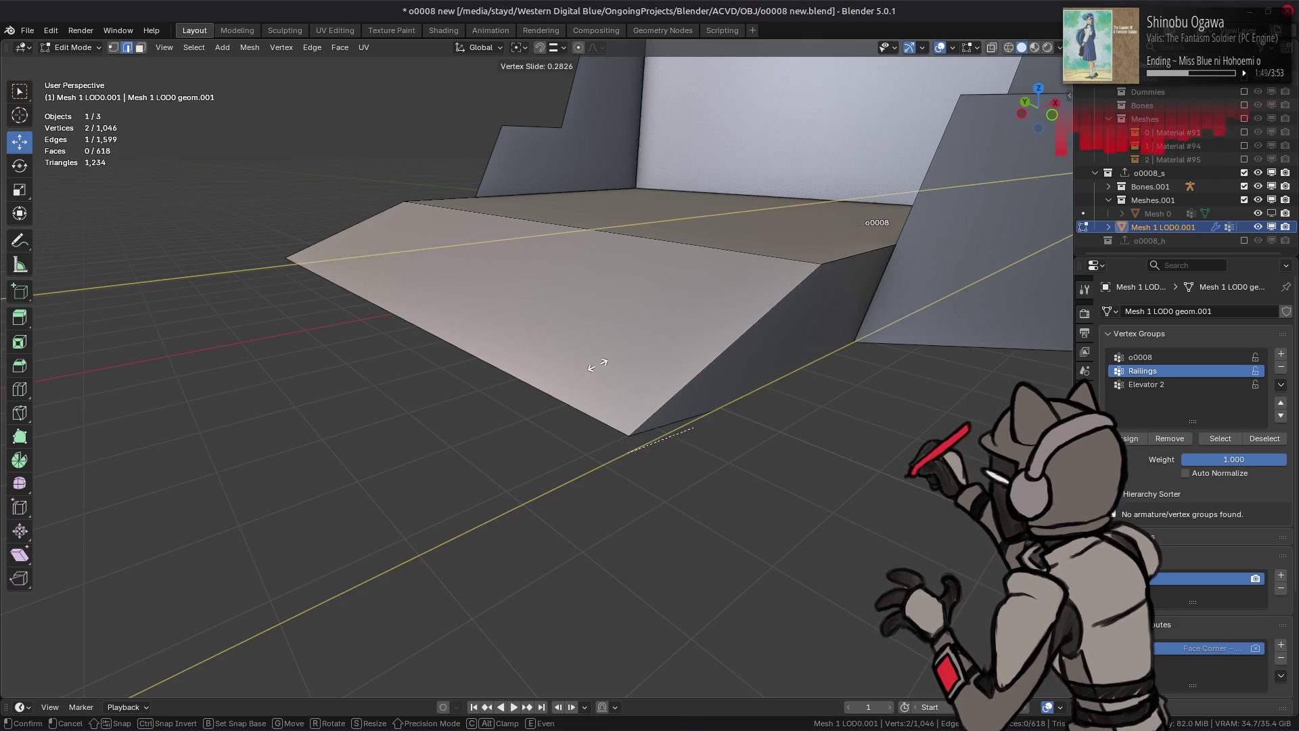
click(668, 377)
Step: Dissolve a stray edge on the slab, then undo the dissolve
click(547, 377)
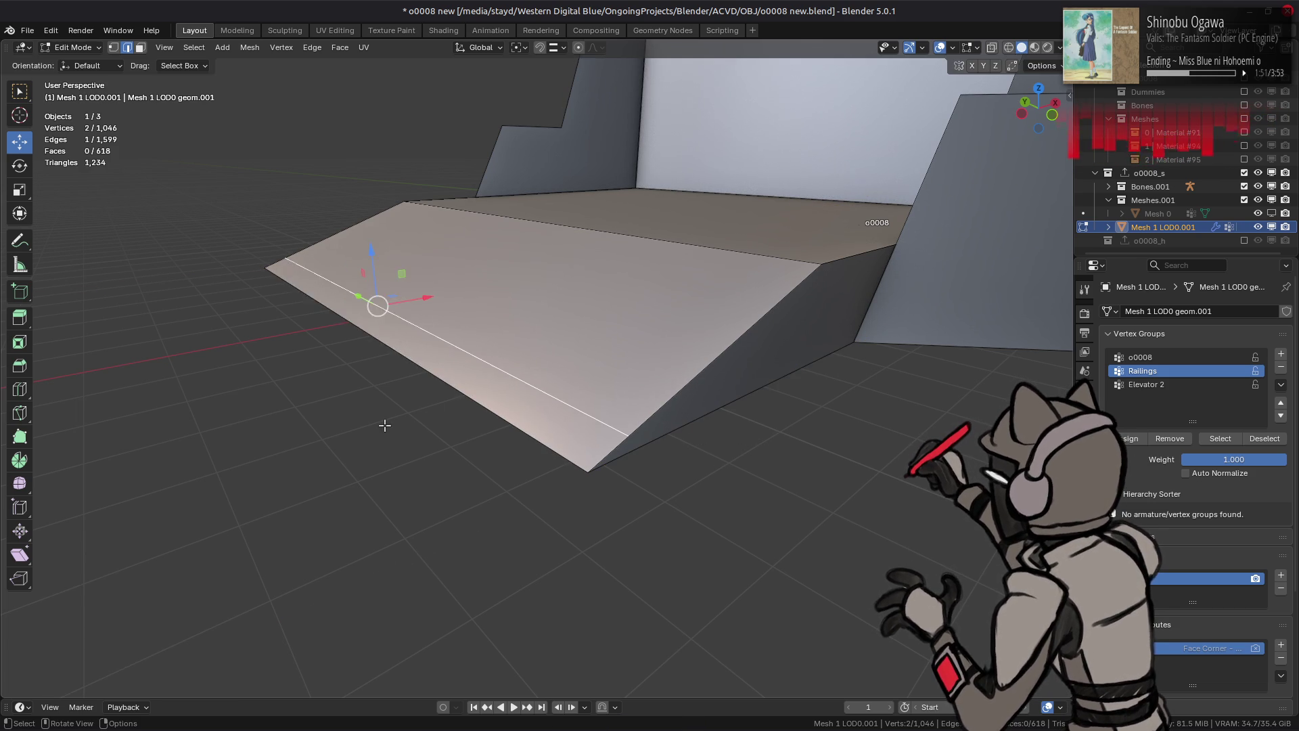
right_click(358, 650)
click(361, 641)
middle_drag(361, 641, 594, 368)
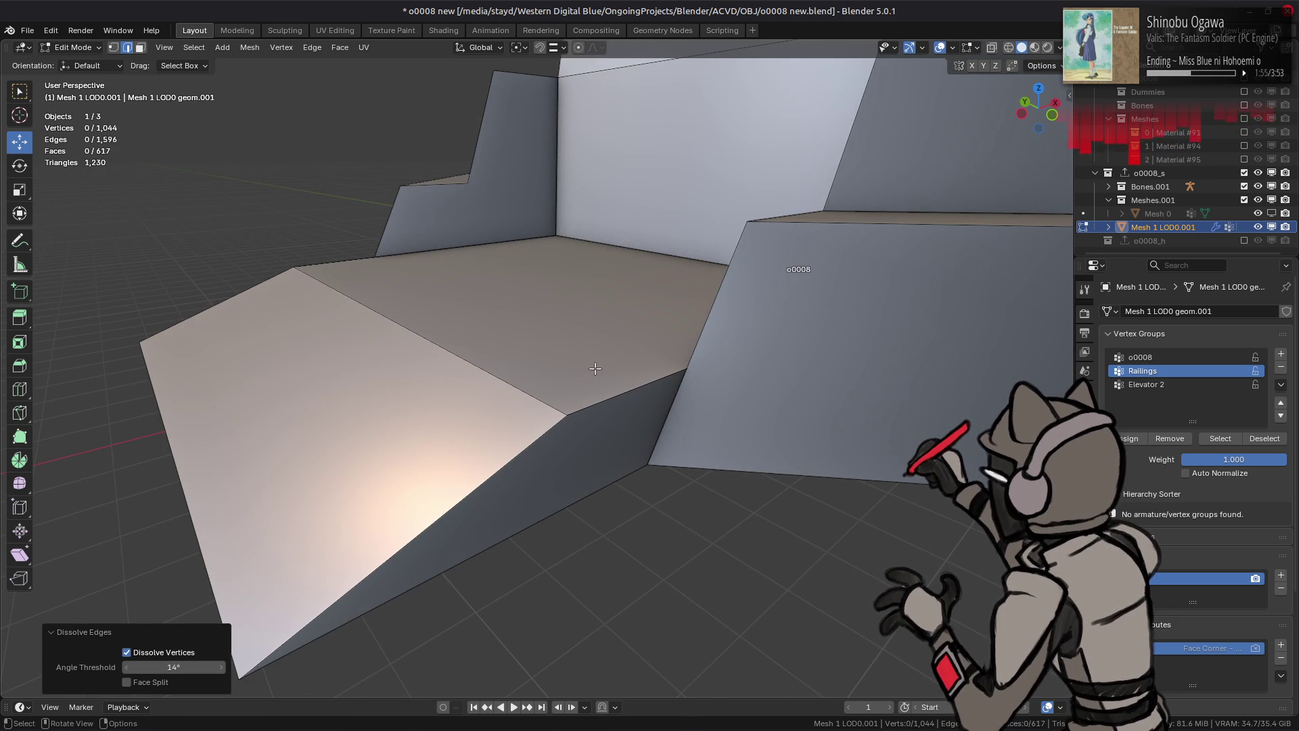
key(ctrl+z)
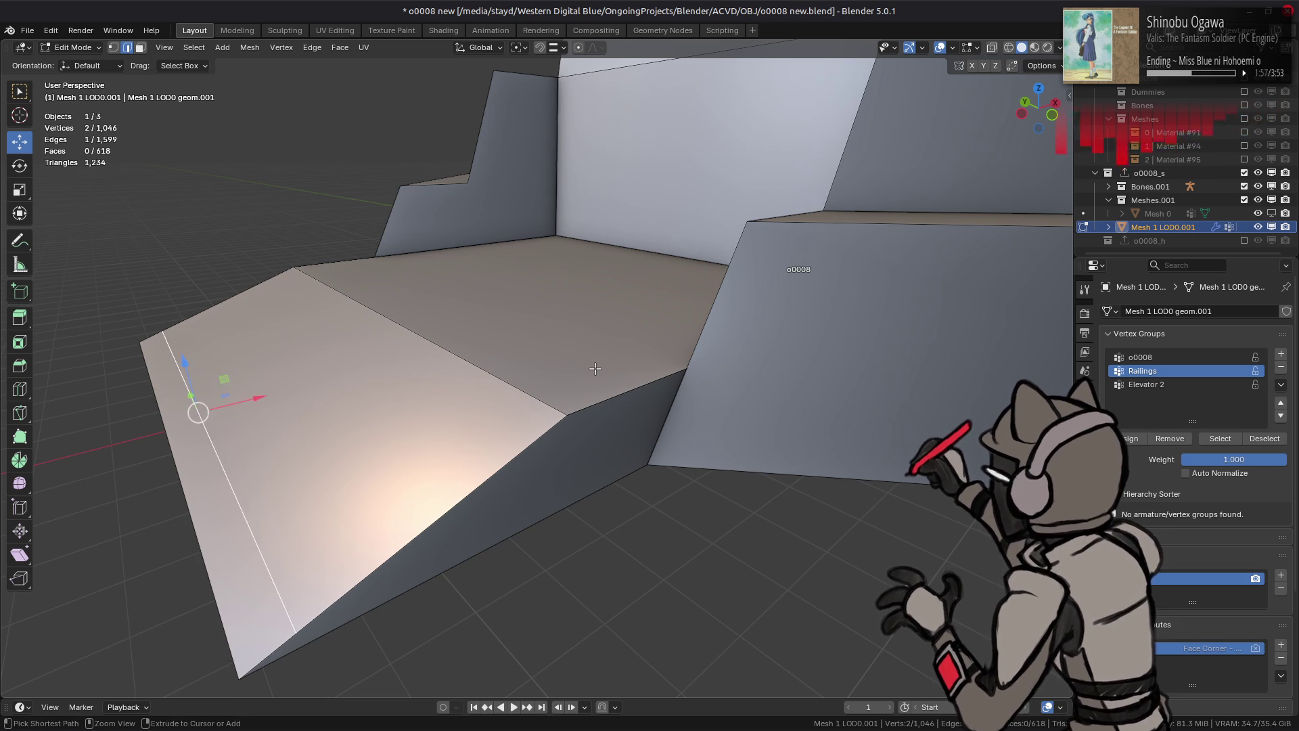
middle_drag(595, 369, 413, 410)
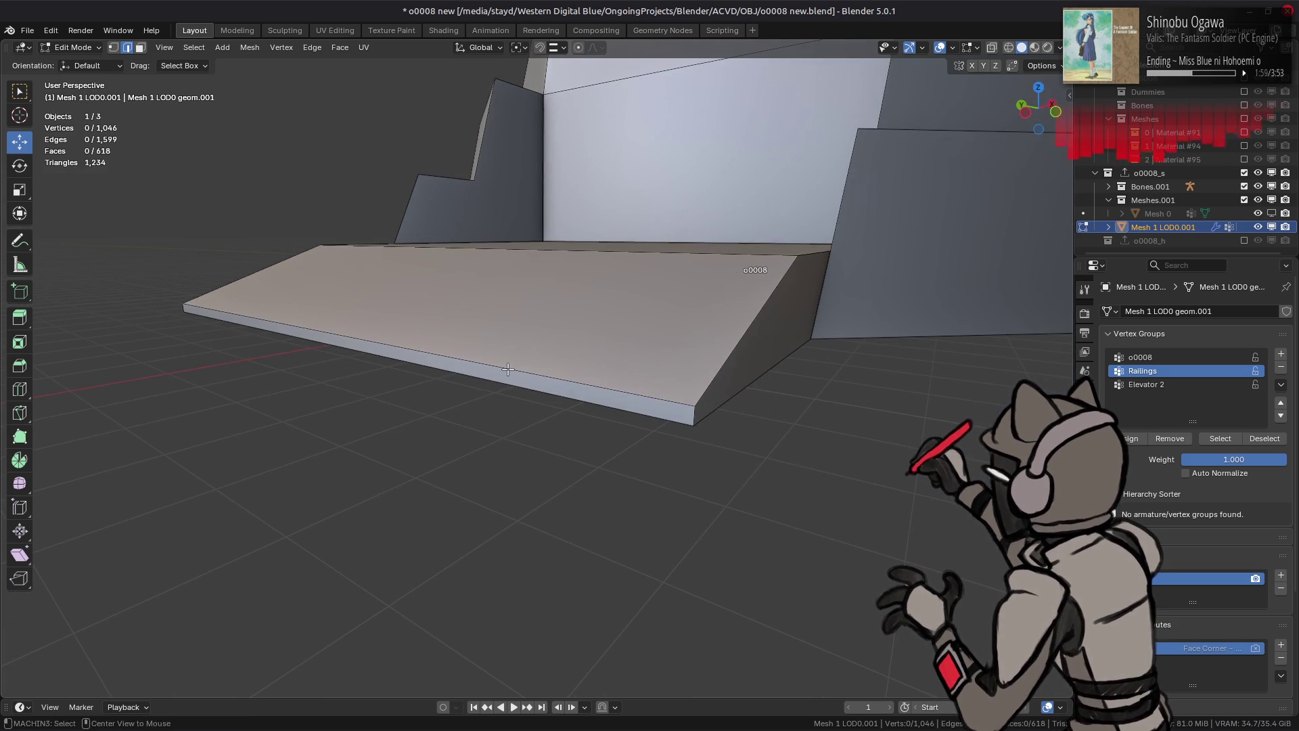
Step: Select the linked slab piece and merge its overlapping vertices by distance
key(ctrl+l)
key(1)
middle_drag(487, 392, 508, 424)
right_click(509, 424)
mouse_move(474, 601)
click(580, 627)
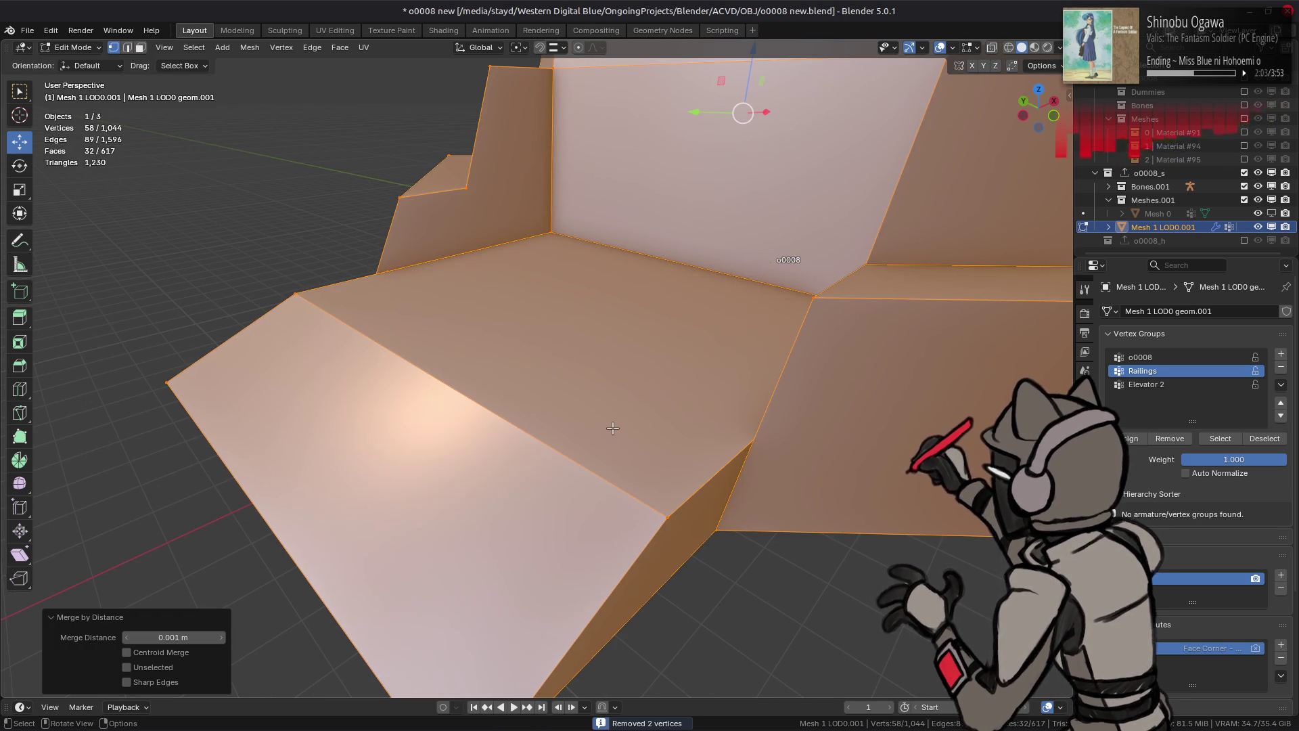
key(alt+a)
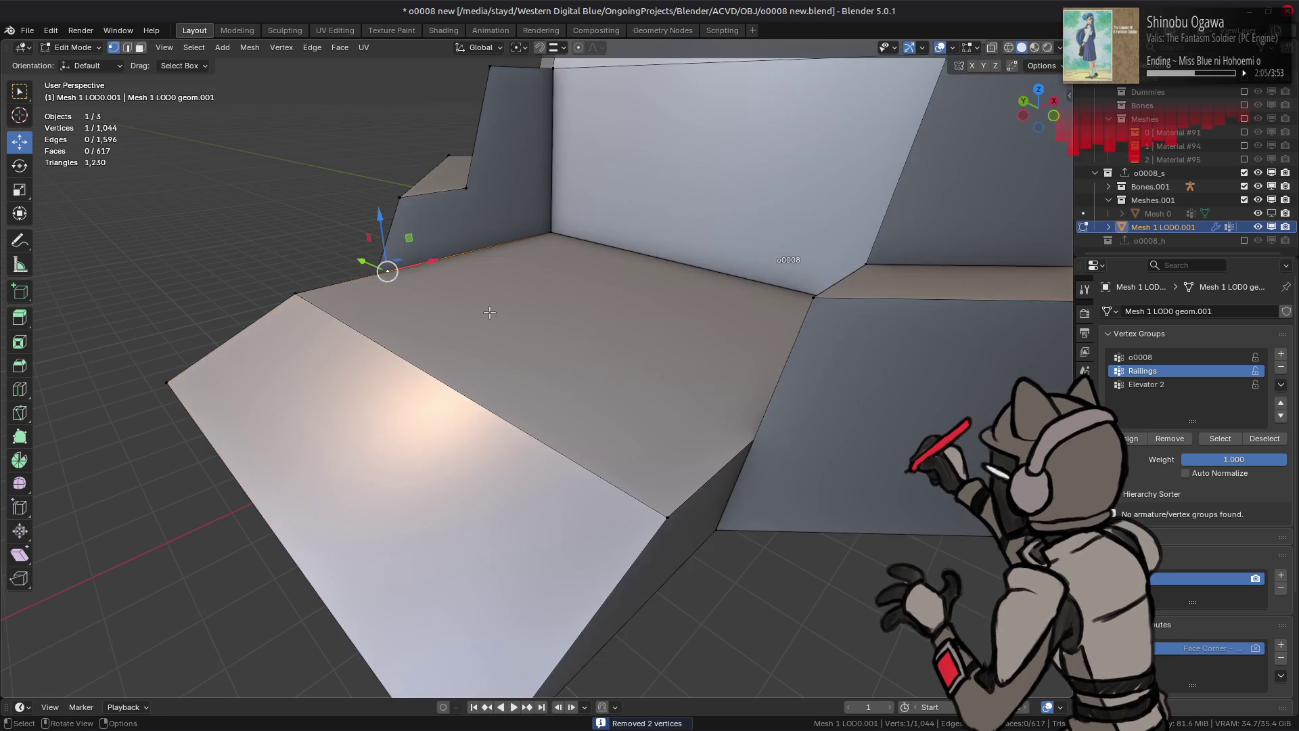
Step: Vertex-slide a stray vertex under the mesh along its edge twice
middle_drag(386, 270, 389, 257)
click(572, 266)
key(shift+v)
click(572, 266)
middle_drag(572, 266, 717, 295)
key(shift+v)
click(718, 295)
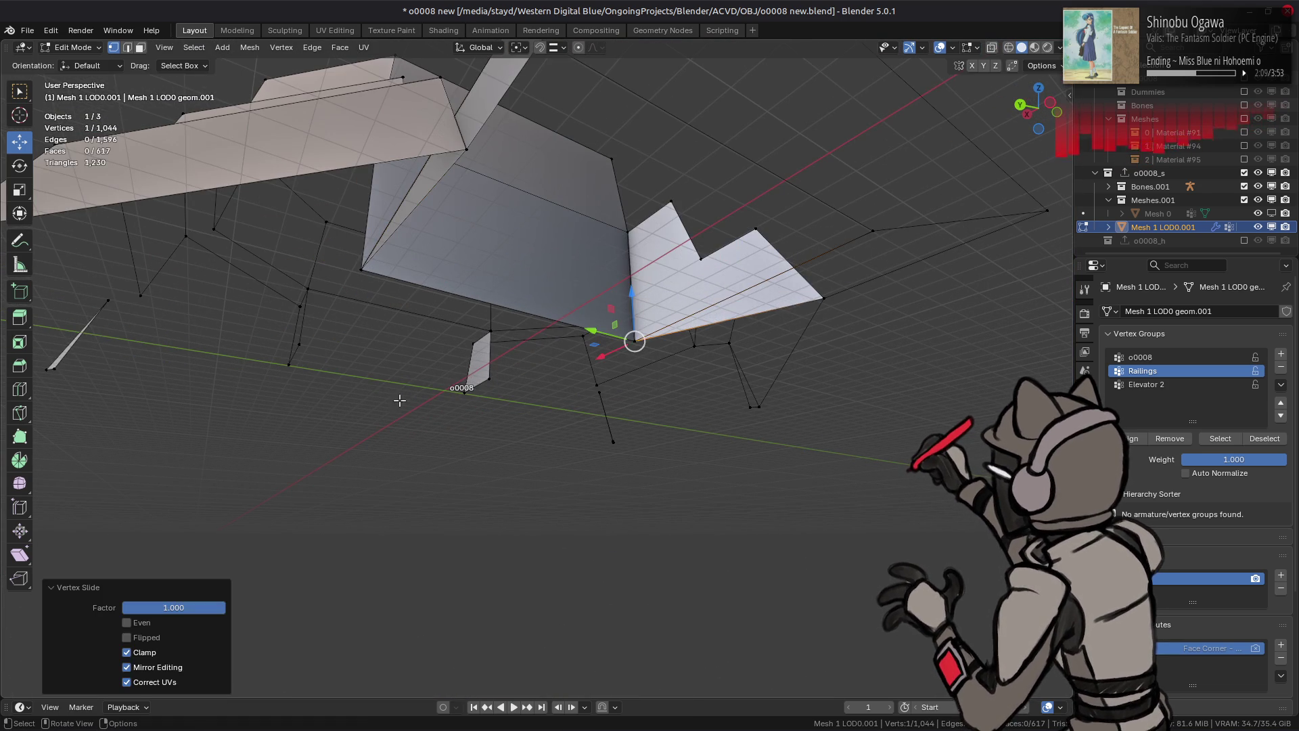
Step: Select the connected rooftop island and merge its duplicate vertices by distance
key(ctrl+l)
right_click(397, 398)
mouse_move(399, 404)
click(497, 474)
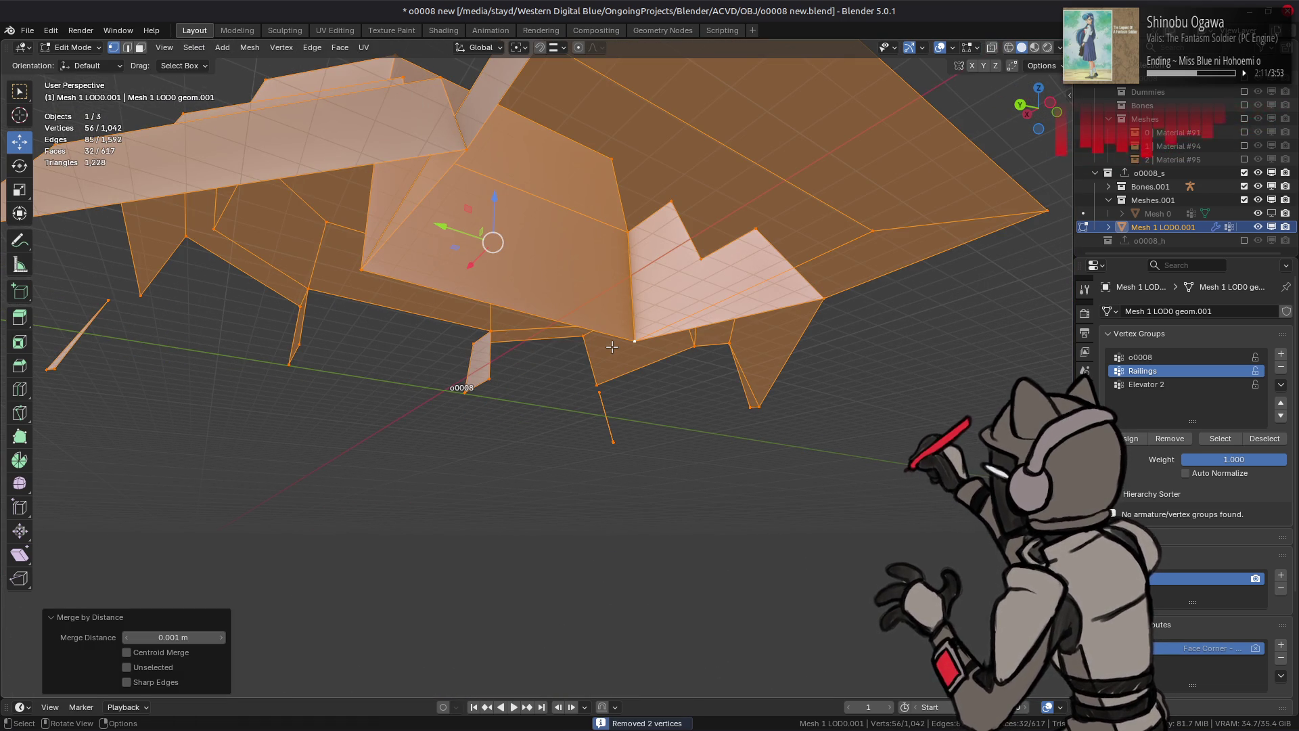
mouse_move(612, 347)
middle_down()
mouse_move(513, 359)
mouse_move(474, 456)
middle_up()
key(alt+a)
Step: Bring up the face actions menu in face mode, then reveal all hidden geometry
key(3)
scroll(449, 549, up, 3)
middle_drag(283, 509, 528, 566)
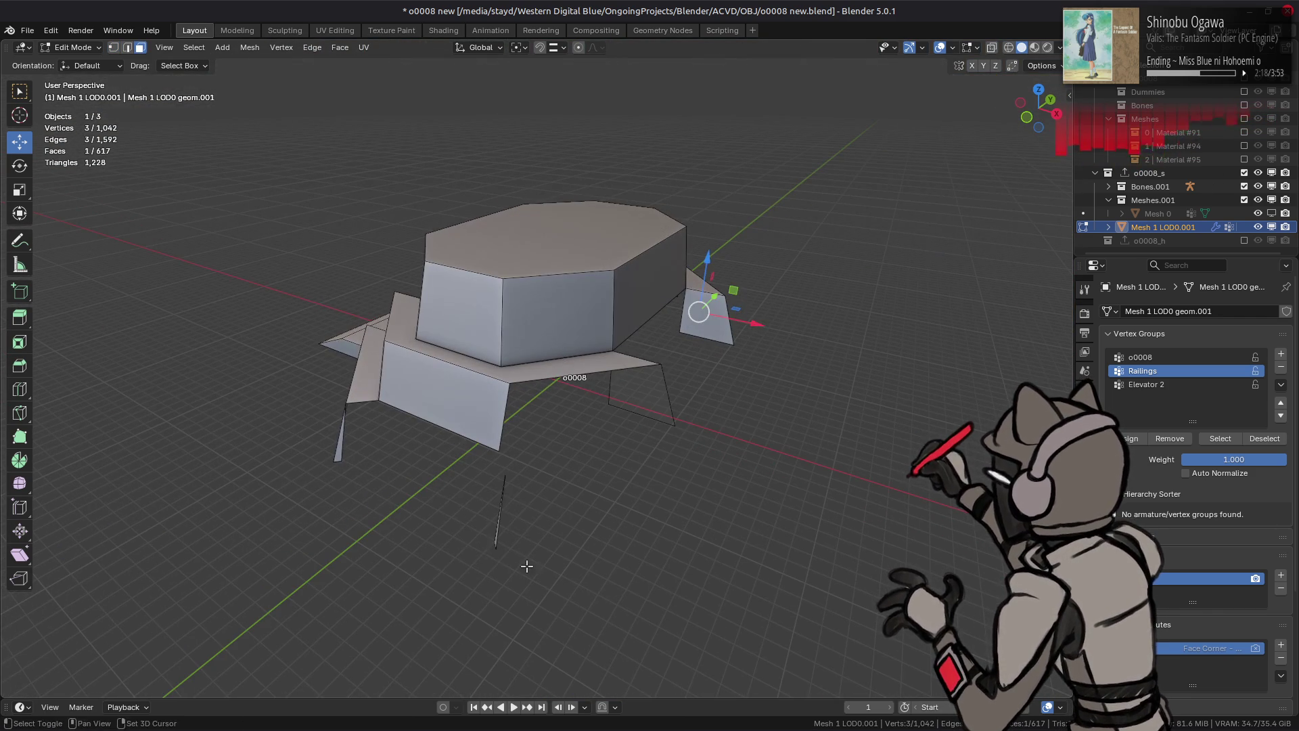
right_click(399, 499)
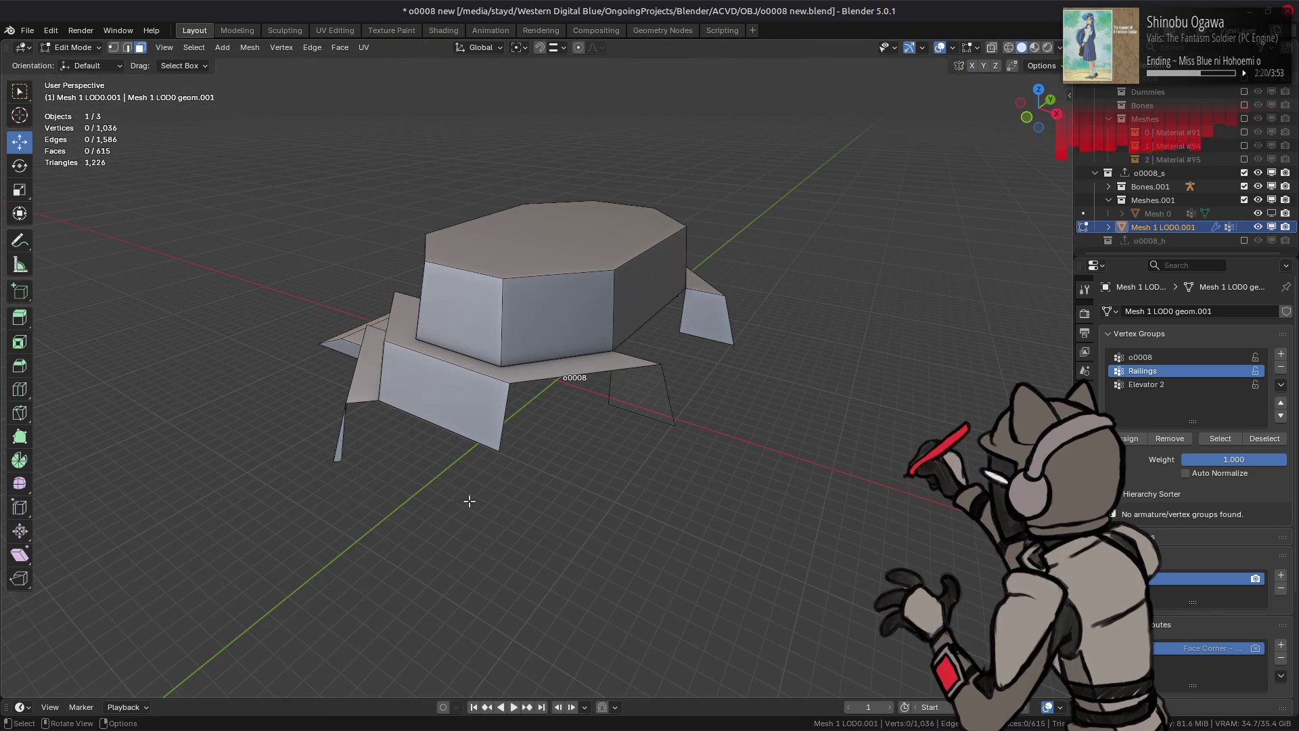
mouse_move(469, 501)
middle_down()
mouse_move(568, 414)
mouse_move(599, 408)
mouse_move(587, 410)
middle_up()
scroll(551, 441, up, 3)
key(alt+h)
Step: Hide the table geometry and slide the left-leg corner vertex up its edge
scroll(582, 416, up, 3)
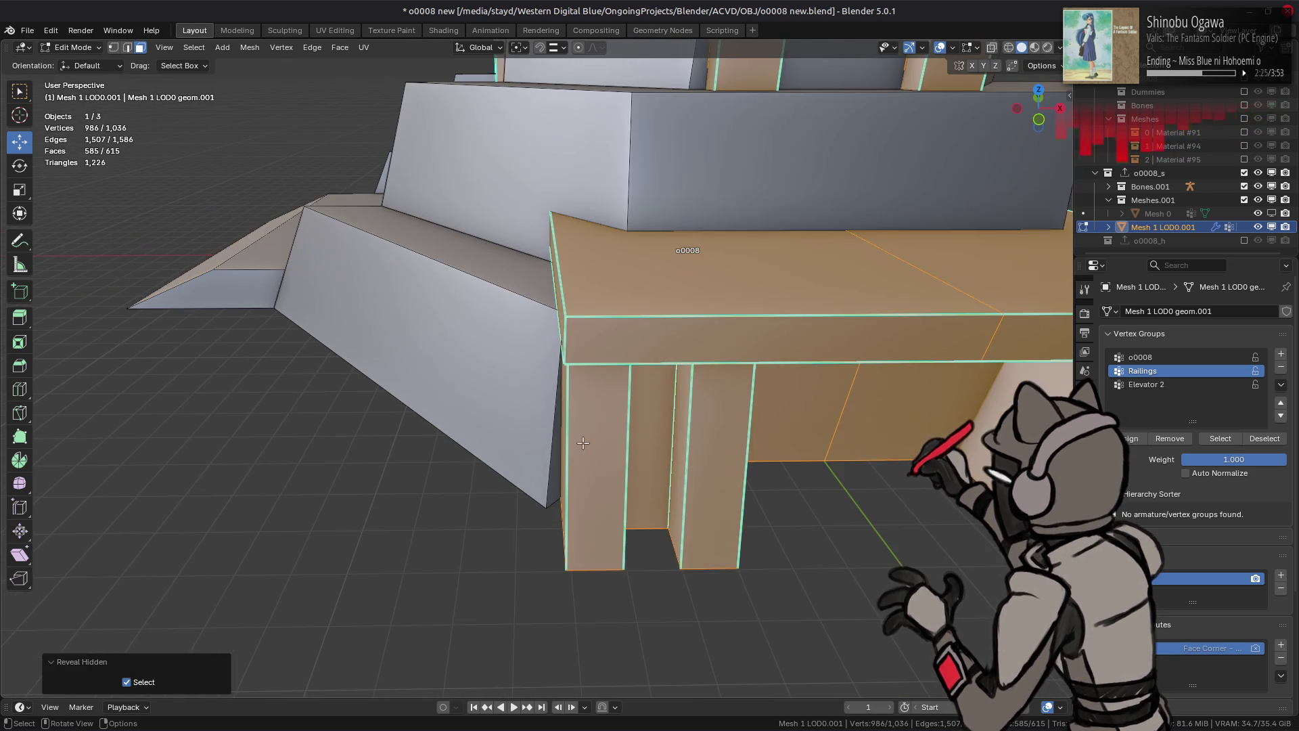
key(h)
key(1)
click(546, 508)
key(shift+v)
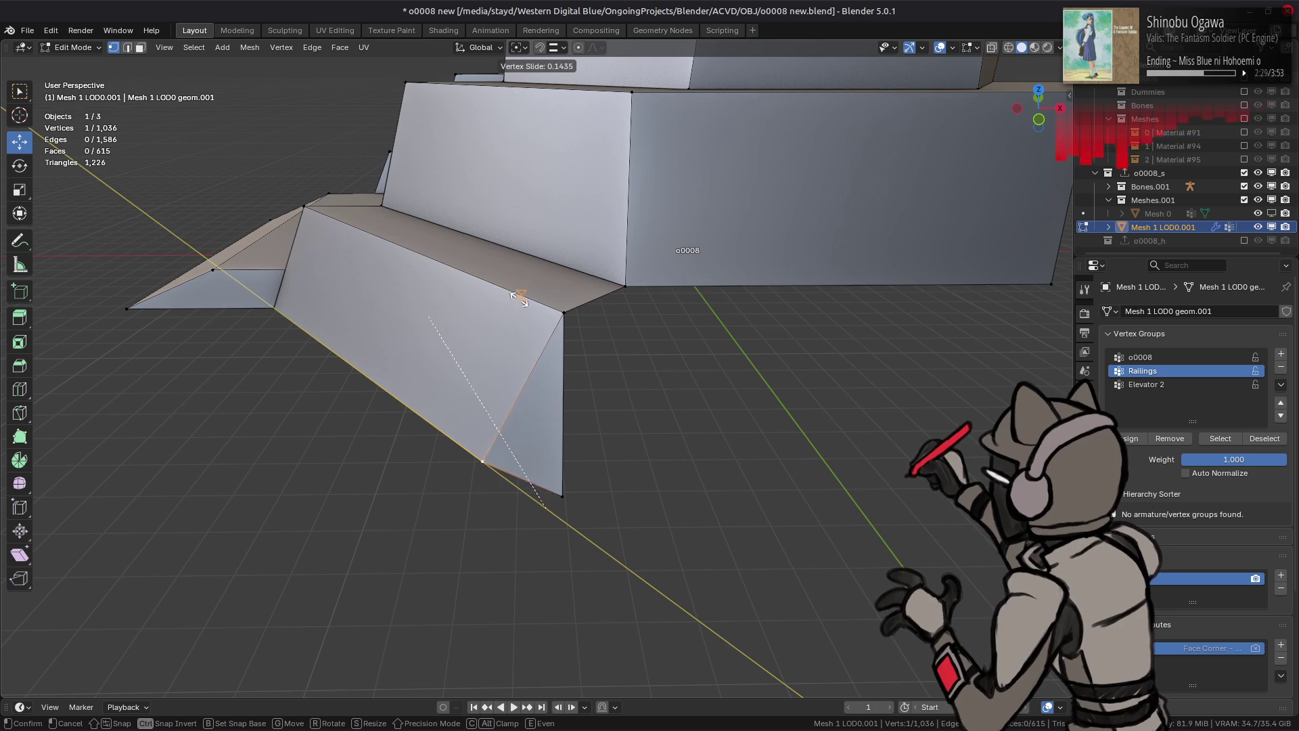
click(584, 397)
mouse_move(575, 406)
middle_down()
mouse_move(562, 465)
mouse_move(589, 377)
mouse_move(597, 419)
middle_up()
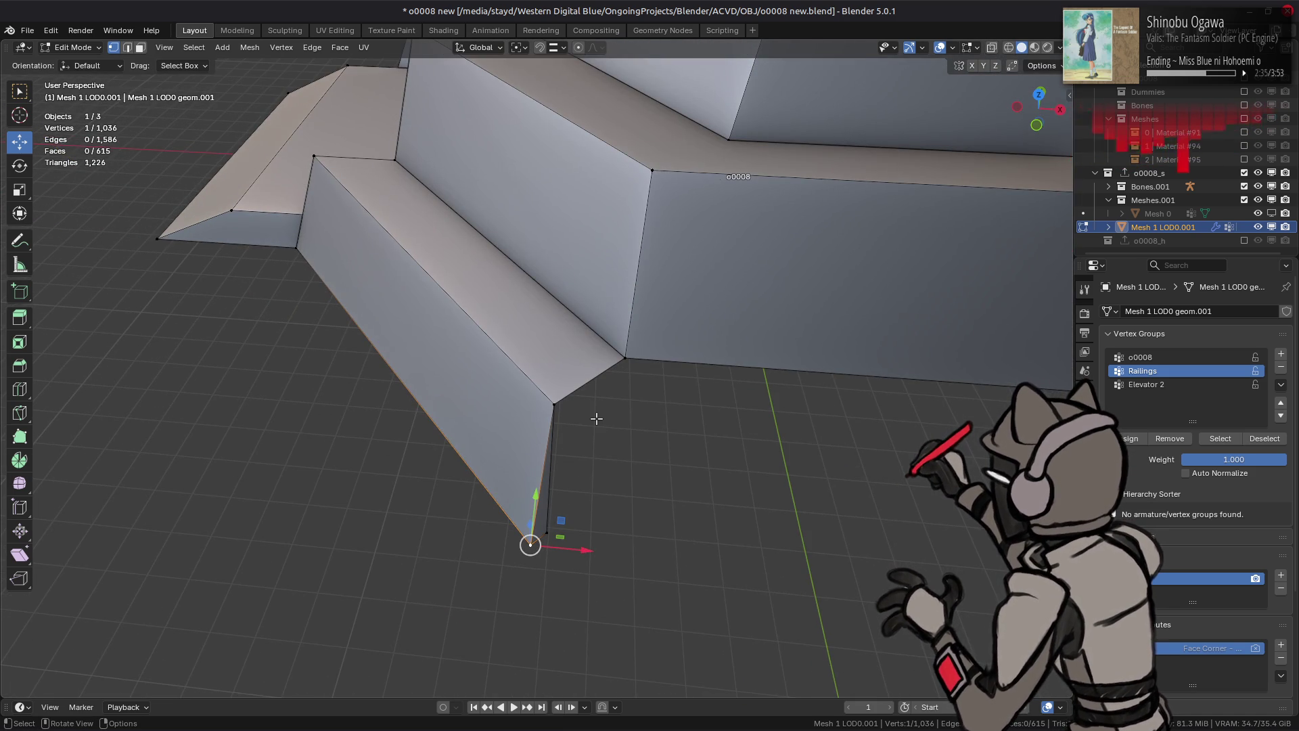
Step: Reveal the hidden railing faces and select the side wall's corner vertex
key(3)
key(alt+h)
key(alt+a)
key(1)
click(581, 484)
mouse_move(616, 511)
middle_down()
mouse_move(607, 548)
mouse_move(603, 359)
mouse_move(578, 331)
mouse_move(578, 289)
mouse_move(587, 353)
mouse_move(605, 136)
middle_up()
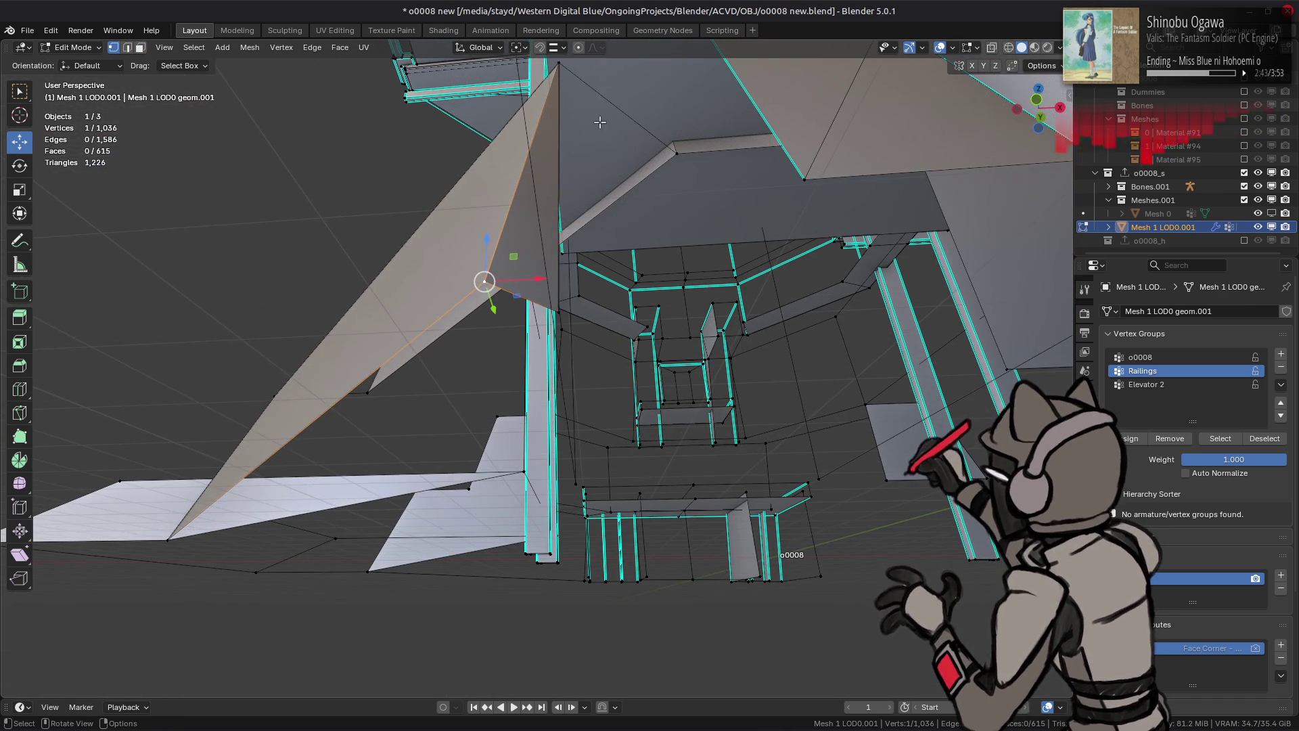
Step: Set snapping to Edge and slide the side wall's corner vertex along its edge
click(563, 48)
click(541, 135)
mouse_move(541, 230)
middle_down()
mouse_move(566, 222)
mouse_move(467, 220)
middle_up()
key(shift+v)
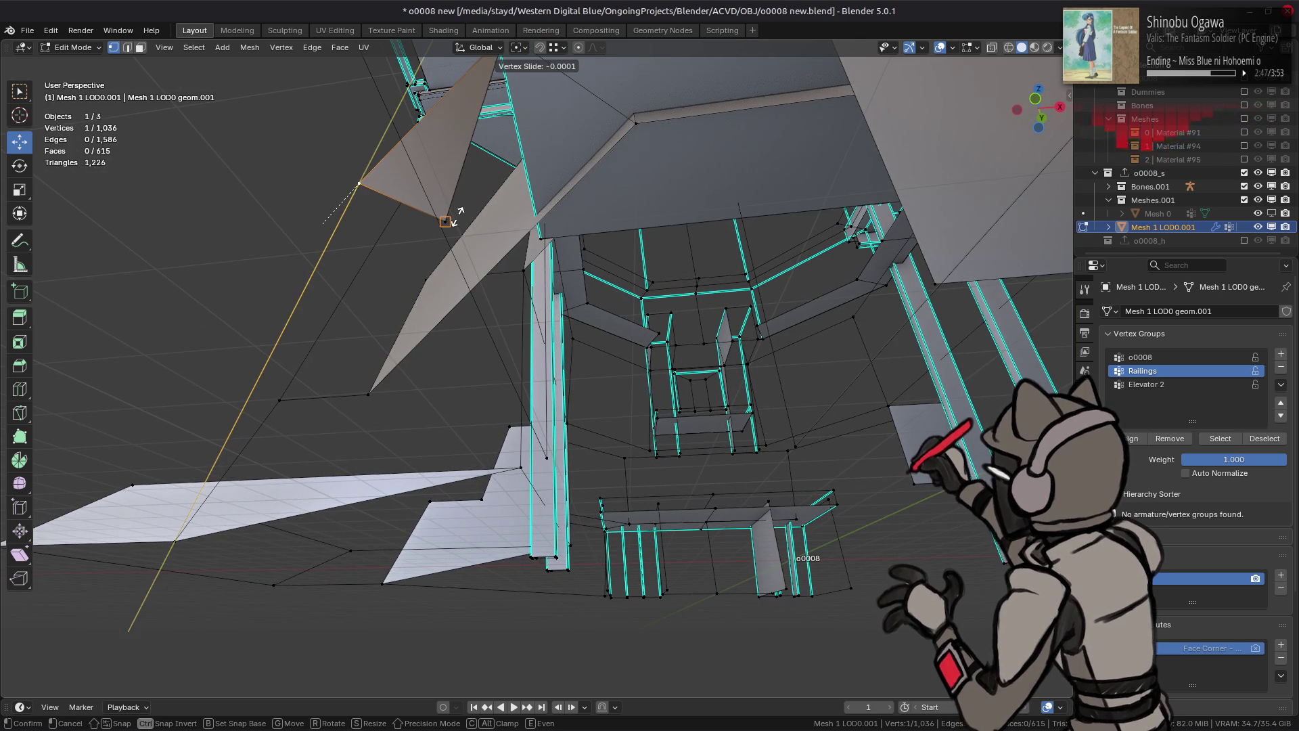
click(464, 220)
click(562, 48)
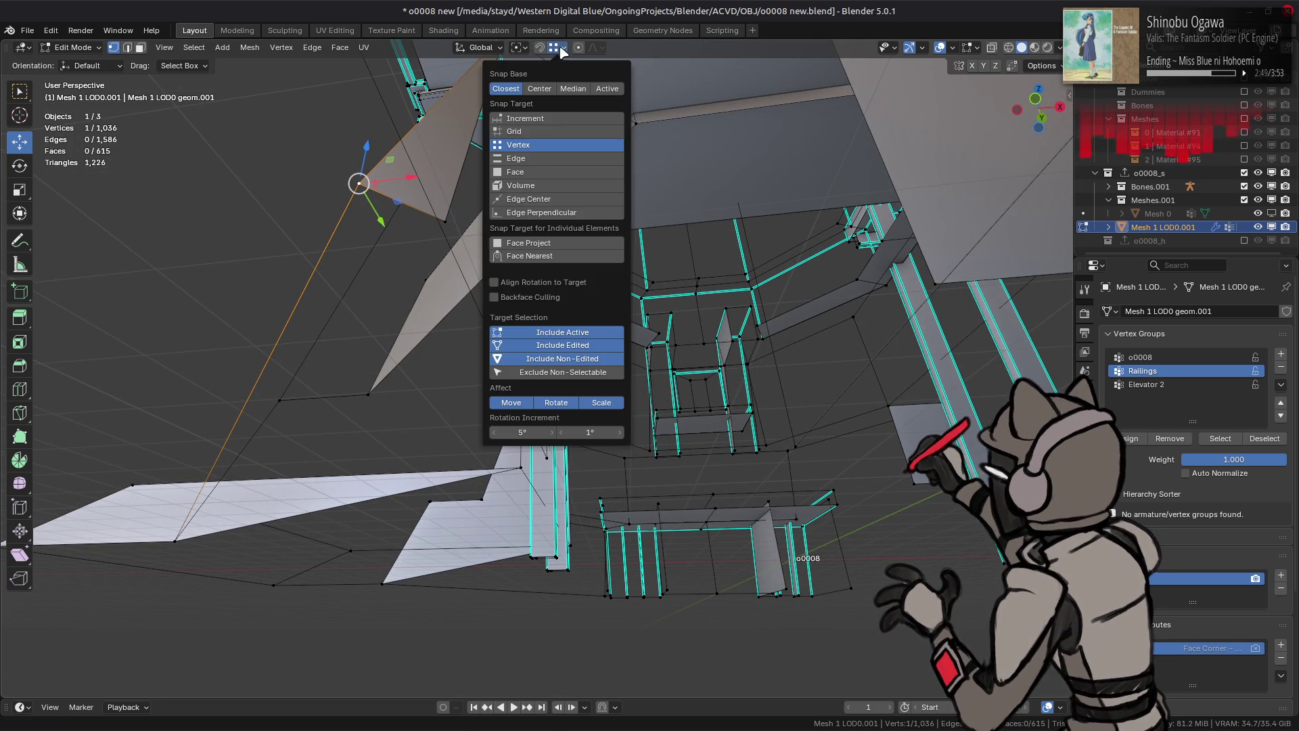
click(549, 158)
key(shift+v)
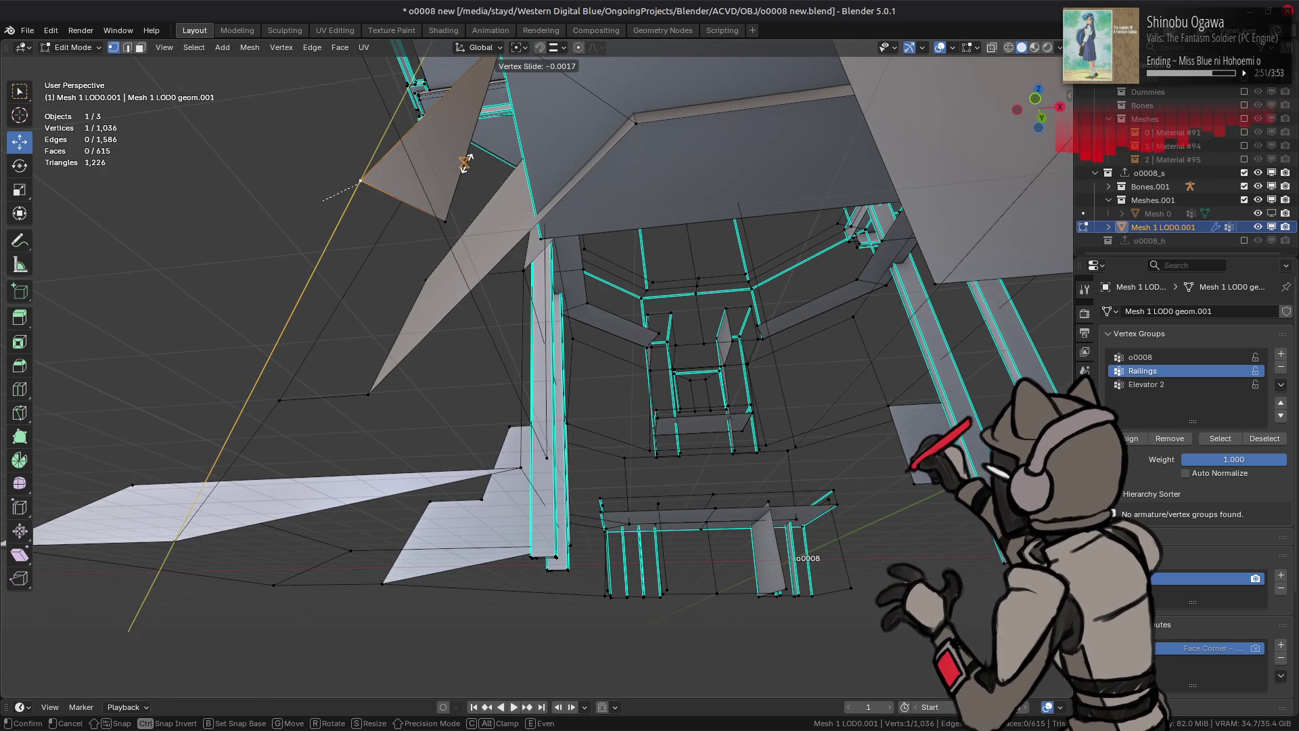
click(463, 164)
Step: Slide the vertex beyond its edge with clamping off, to factor -0.032
mouse_move(463, 164)
middle_down()
mouse_move(534, 261)
mouse_move(611, 285)
middle_up()
key(shift+v)
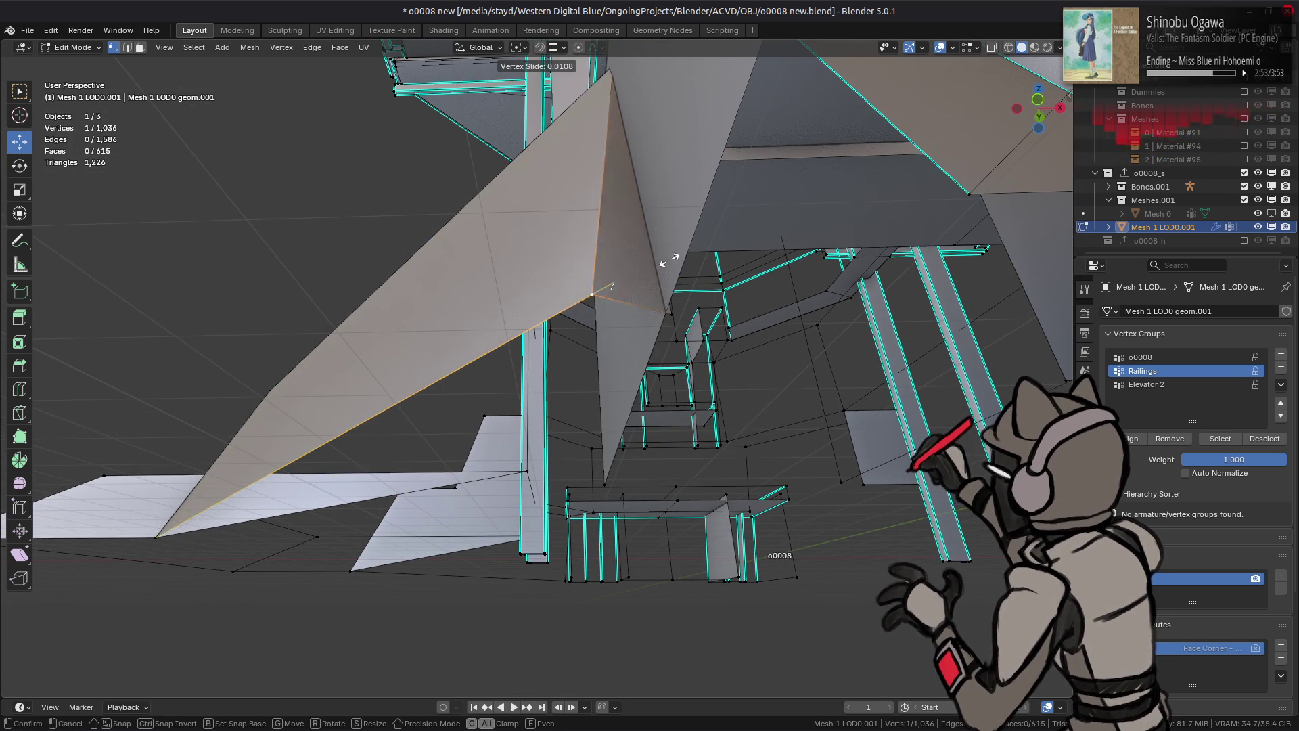
key(c)
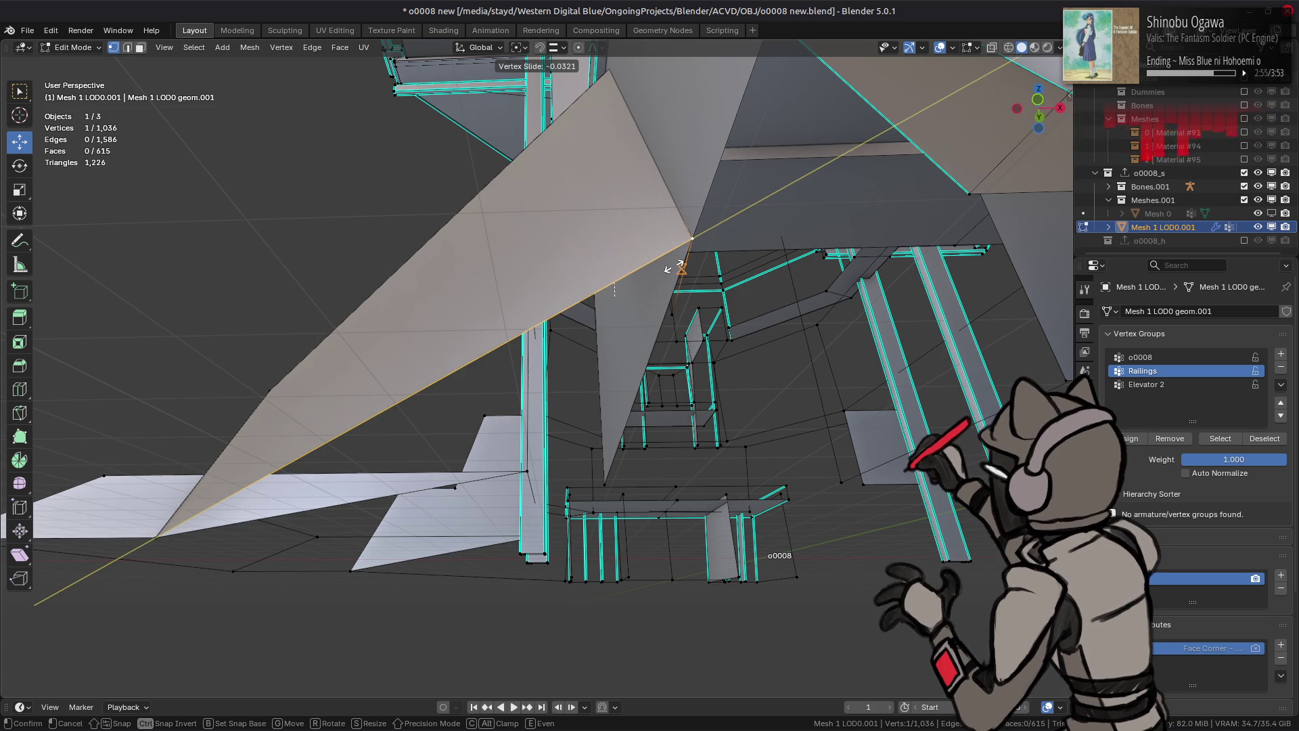
click(680, 266)
middle_drag(680, 266, 662, 268)
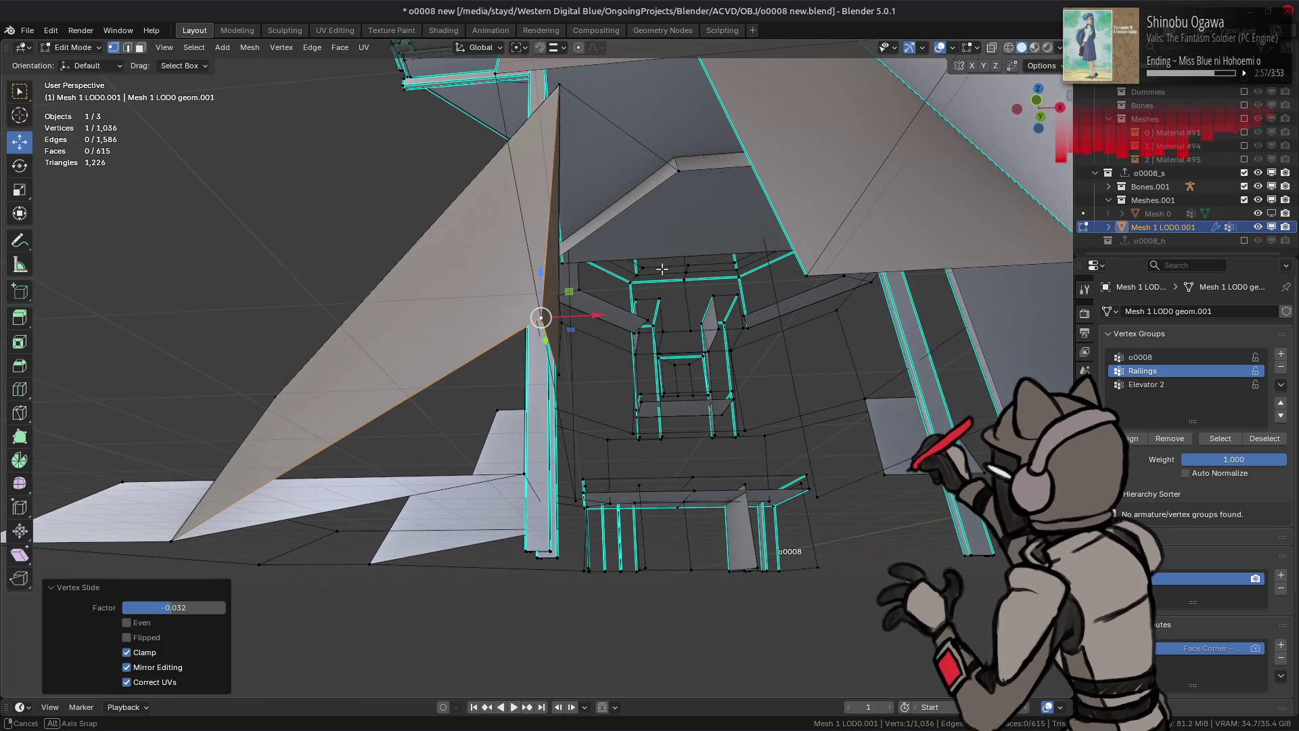
scroll(661, 268, up, 8)
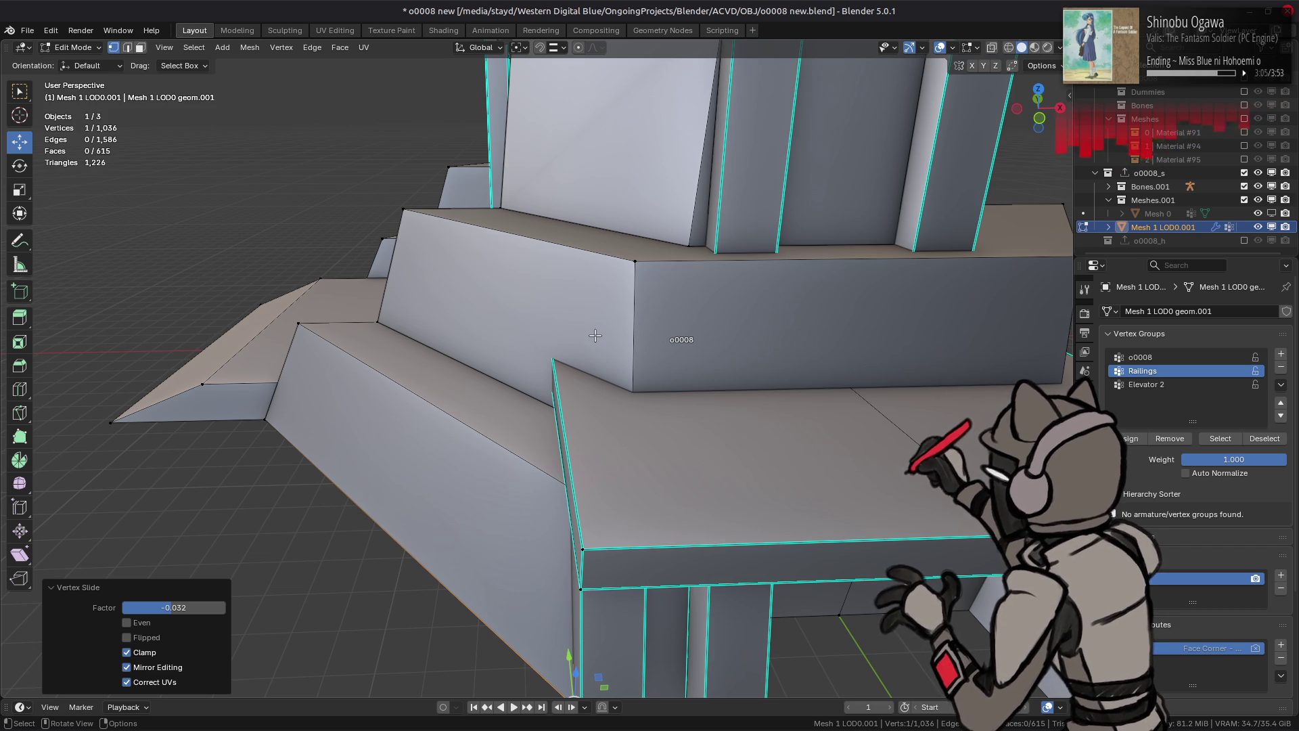
Step: Set the vertex slide factor to -0.038 and confirm it
scroll(622, 315, down, 3)
mouse_move(622, 315)
middle_down()
mouse_move(635, 204)
mouse_move(650, 215)
middle_up()
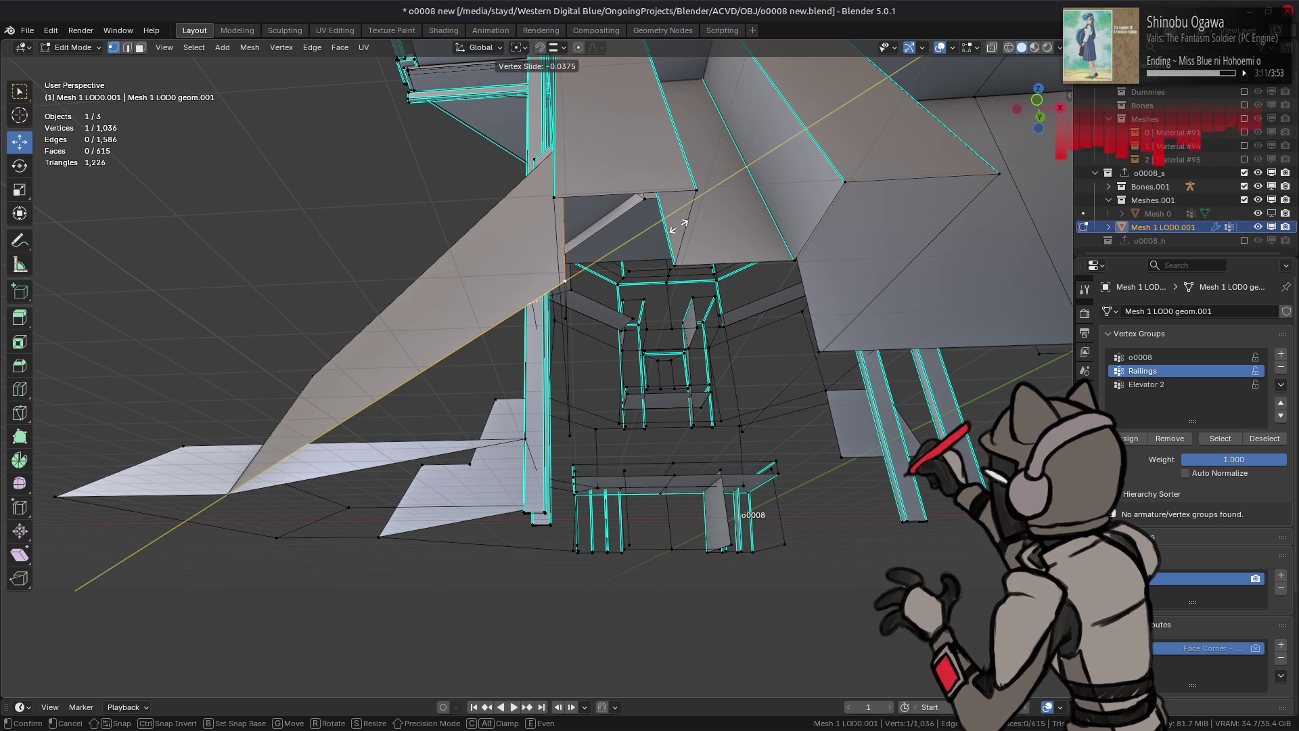
text(0)
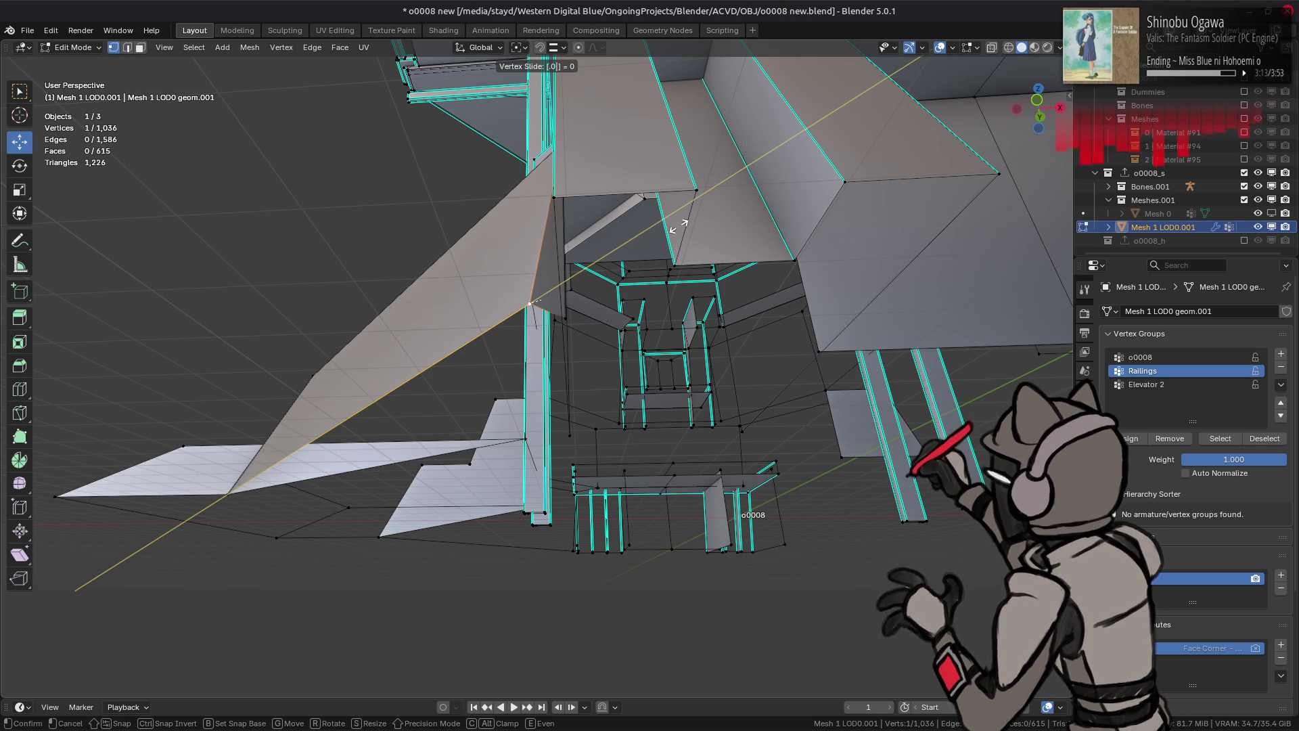
text(35-)
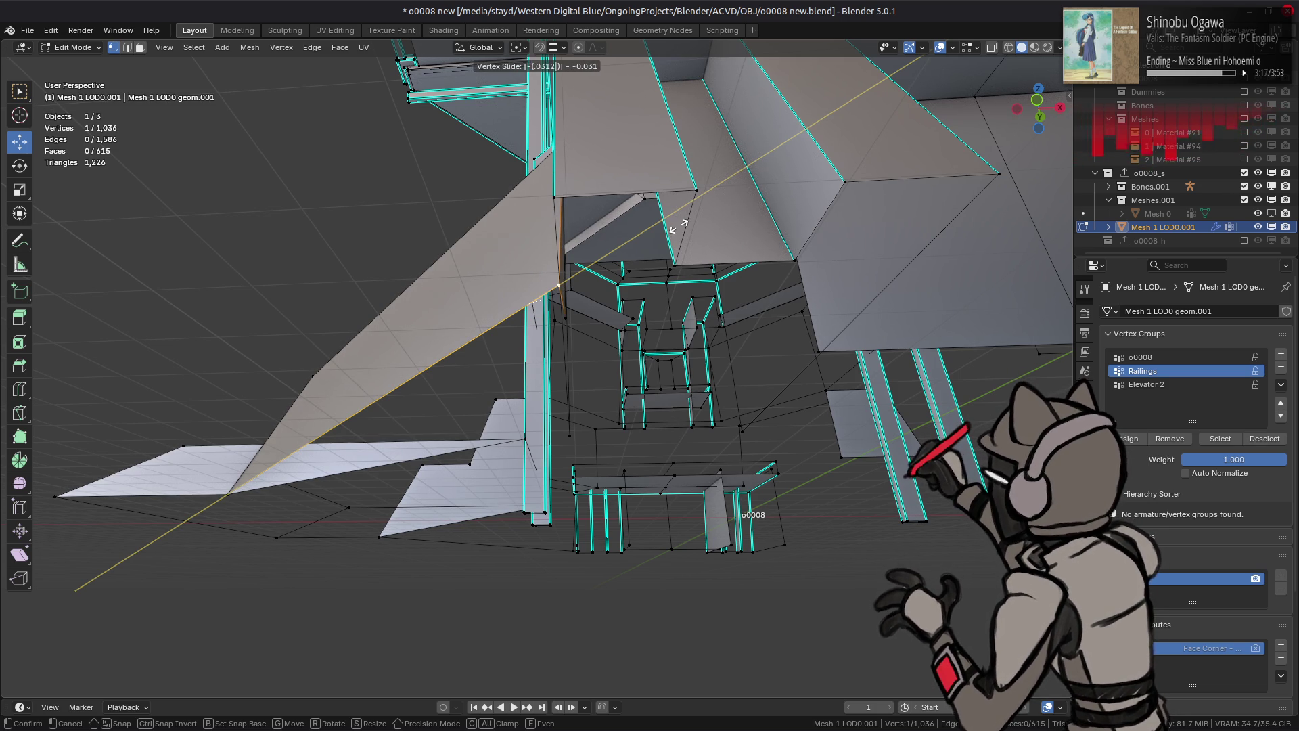
text(8)
key(Return)
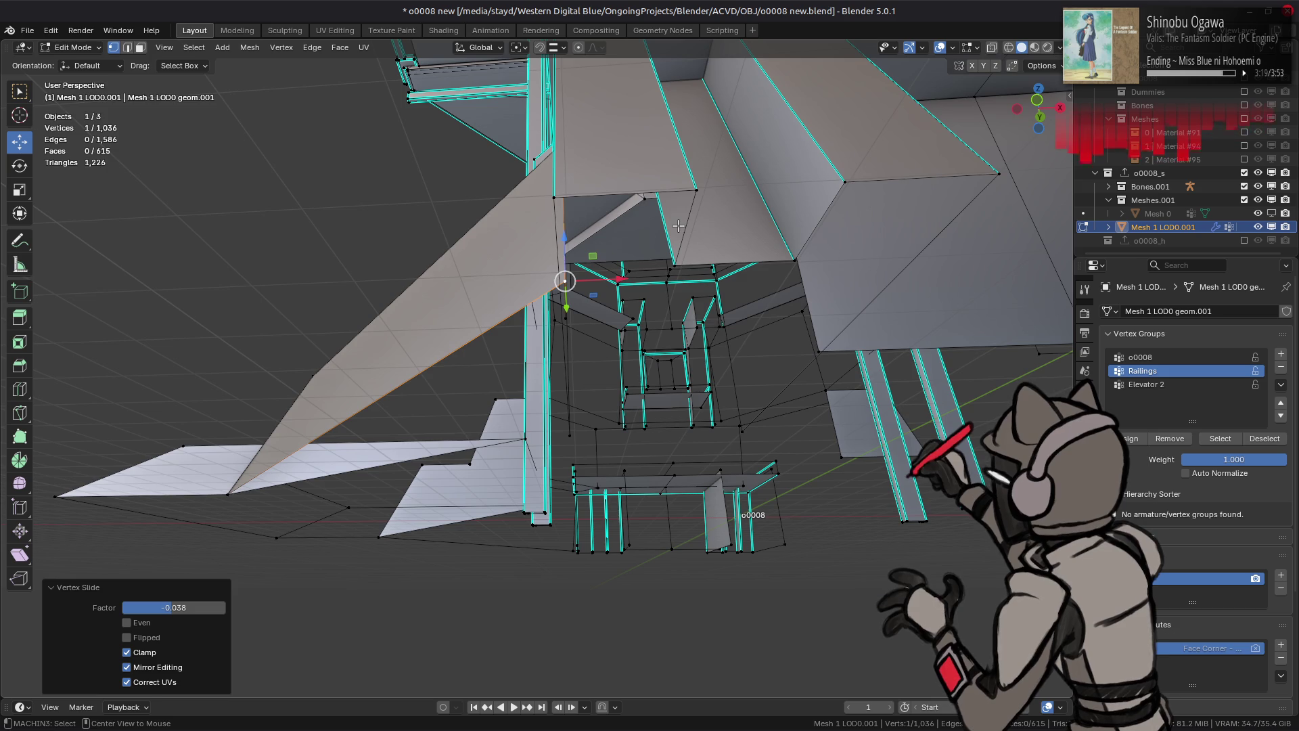
Step: Isolate the linked base faces and delete the narrow sliver face
mouse_move(678, 225)
middle_down()
mouse_move(532, 483)
mouse_move(445, 503)
middle_up()
key(3)
click(532, 483)
key(ctrl+l)
key(shift+h)
click(436, 514)
right_click(668, 461)
click(663, 465)
Step: Slide the leftover corner vertex by -0.0375, then undo the slide
mouse_move(663, 464)
middle_down()
mouse_move(679, 415)
mouse_move(574, 414)
mouse_move(459, 513)
middle_up()
key(1)
click(444, 564)
key(shift+v)
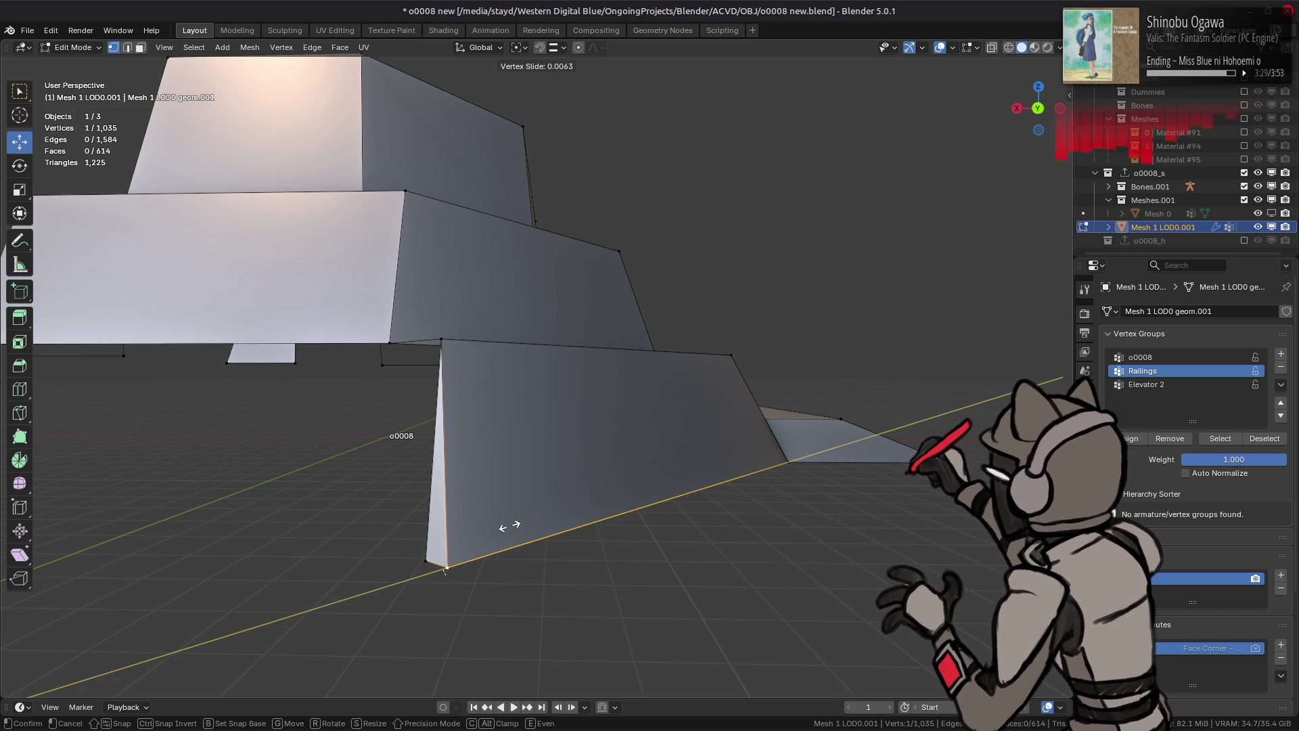
text(-0375)
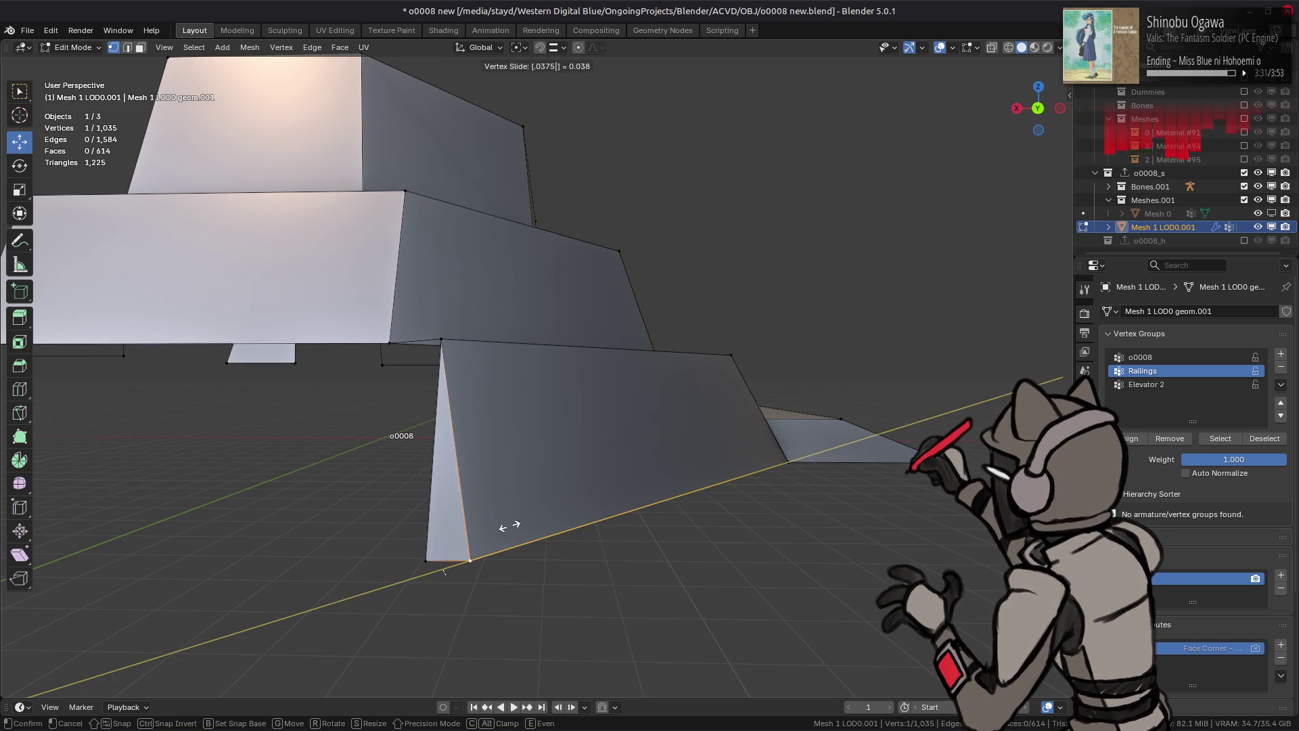
key(minus)
key(Return)
mouse_move(509, 525)
middle_down()
mouse_move(586, 512)
mouse_move(613, 454)
mouse_move(648, 423)
mouse_move(542, 417)
middle_up()
key(ctrl+z)
key(ctrl+z)
key(ctrl+z)
Step: Select a face on the corner strip at the stair side
scroll(588, 485, down, 3)
key(l)
key(alt+a)
mouse_move(562, 570)
middle_down()
mouse_move(623, 449)
mouse_move(760, 455)
mouse_move(630, 552)
middle_up()
click(497, 554)
mouse_move(555, 523)
middle_down()
mouse_move(609, 440)
mouse_move(423, 443)
mouse_move(661, 485)
middle_up()
Step: Select all faces of the stepped platform pieces, including the lower steps
shift+click(496, 517)
shift+click(421, 484)
shift+click(662, 480)
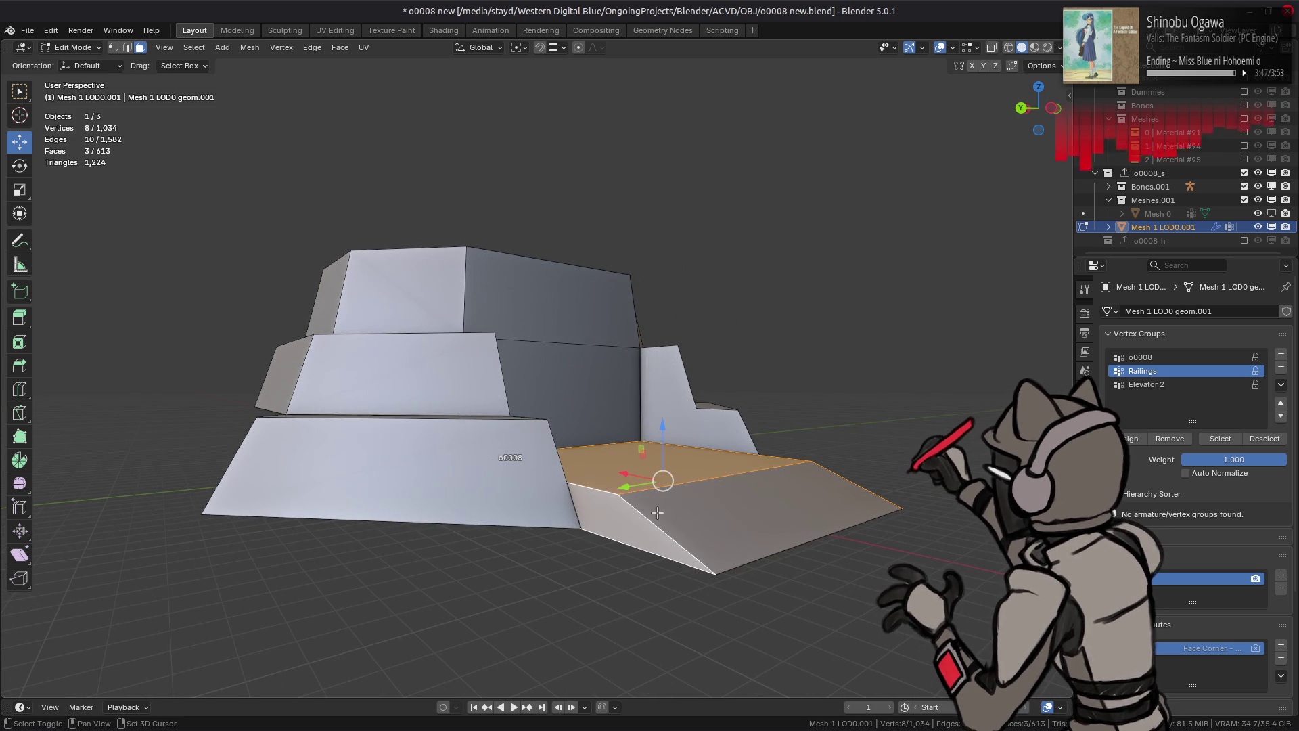
shift+click(673, 415)
mouse_move(674, 415)
middle_down()
mouse_move(568, 474)
mouse_move(420, 467)
mouse_move(428, 479)
mouse_move(406, 467)
mouse_move(433, 474)
middle_up()
shift+click(393, 433)
shift+click(555, 474)
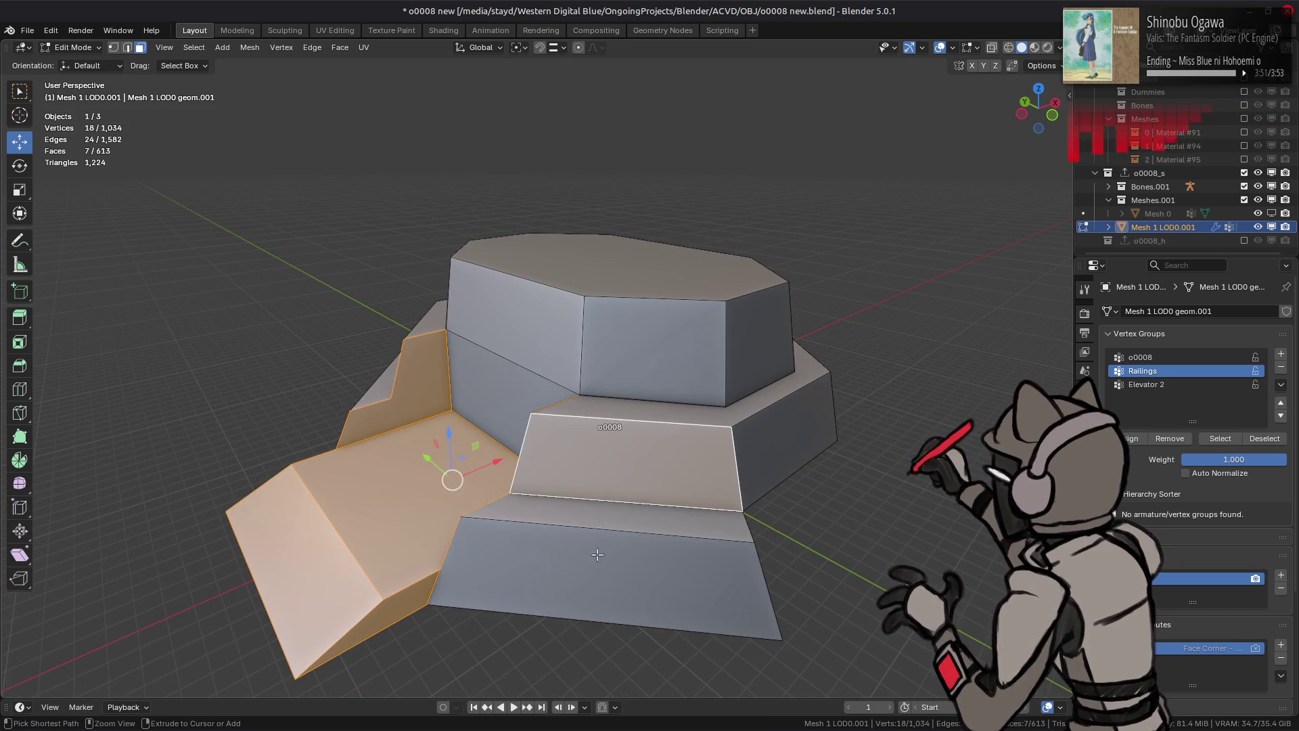
ctrl+click(541, 514)
middle_drag(542, 514, 598, 489)
ctrl+click(383, 415)
mouse_move(383, 415)
middle_down()
mouse_move(618, 441)
mouse_move(487, 406)
middle_up()
ctrl+click(515, 582)
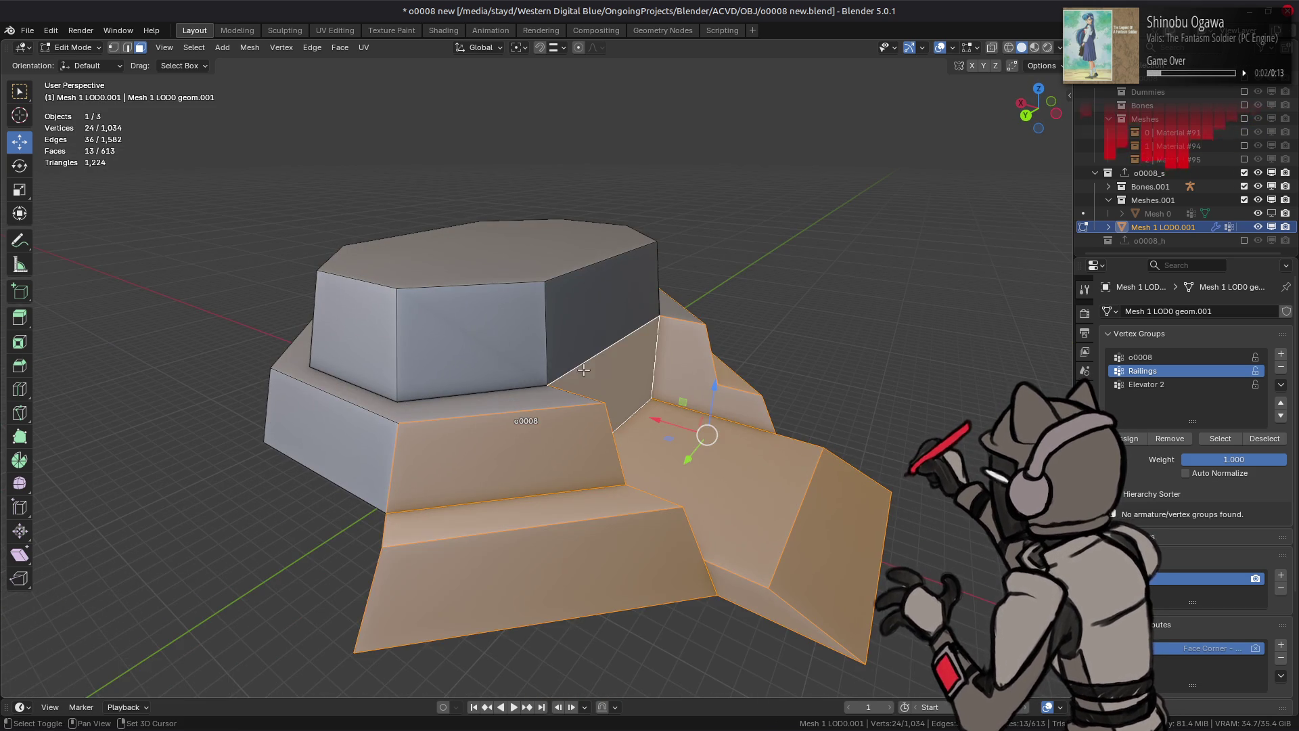
middle_drag(430, 368, 508, 375)
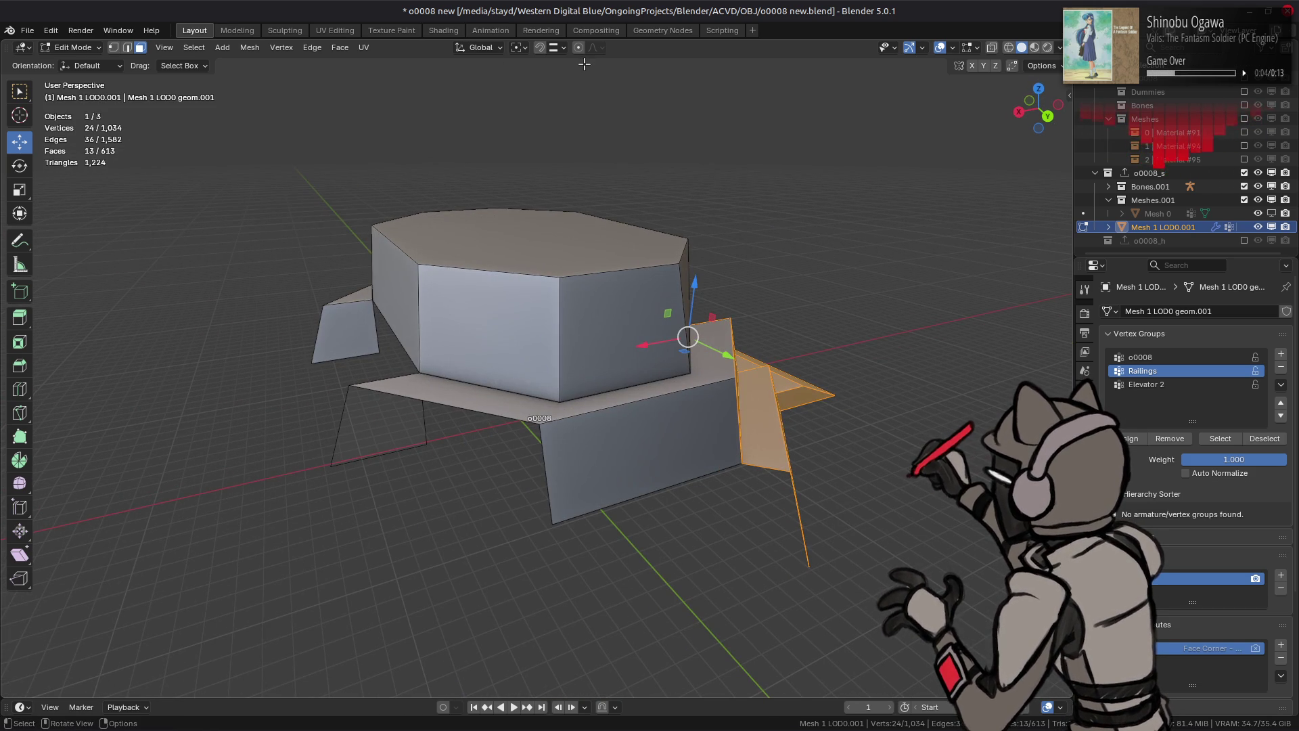
Step: Change the snap target, duplicate the selected faces and rotate the copy -180° about Z
click(561, 48)
click(540, 139)
mouse_move(540, 203)
middle_down()
mouse_move(517, 291)
mouse_move(522, 275)
middle_up()
key(shift+d)
key(Escape)
text(rz18)
key(minus)
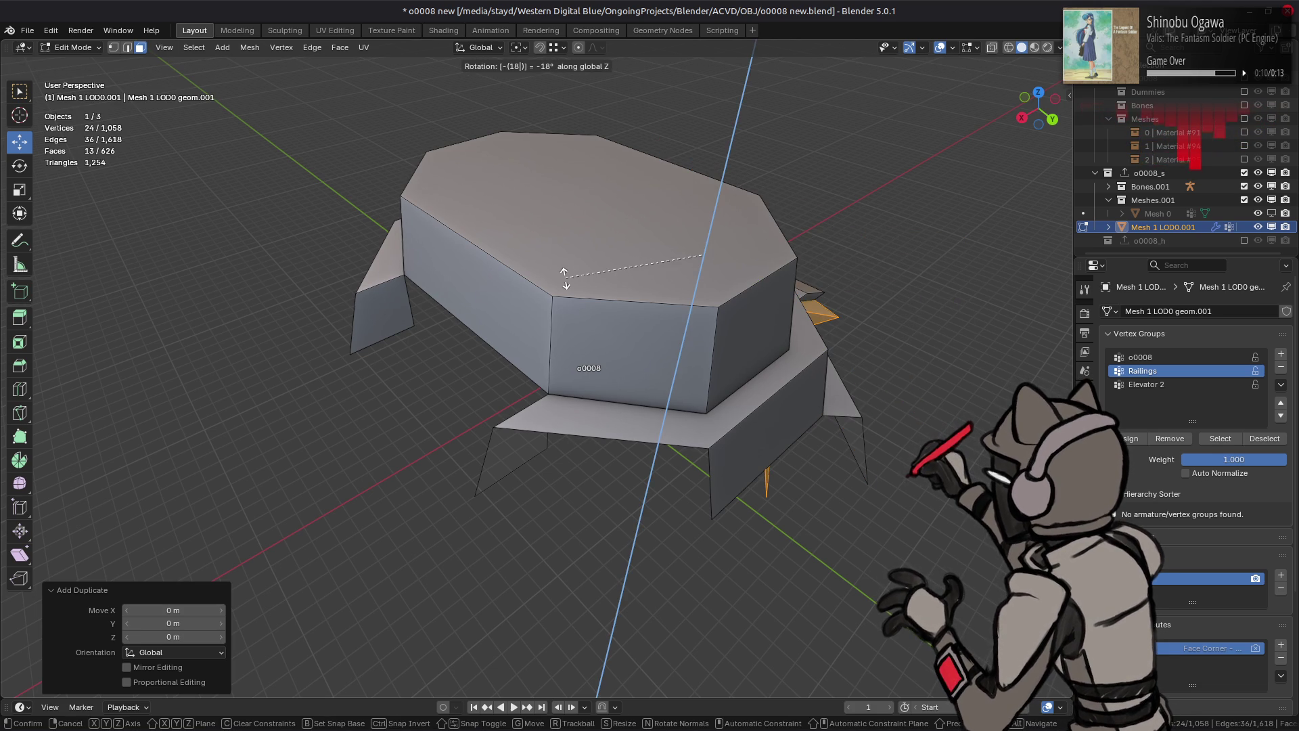
text(0)
key(Return)
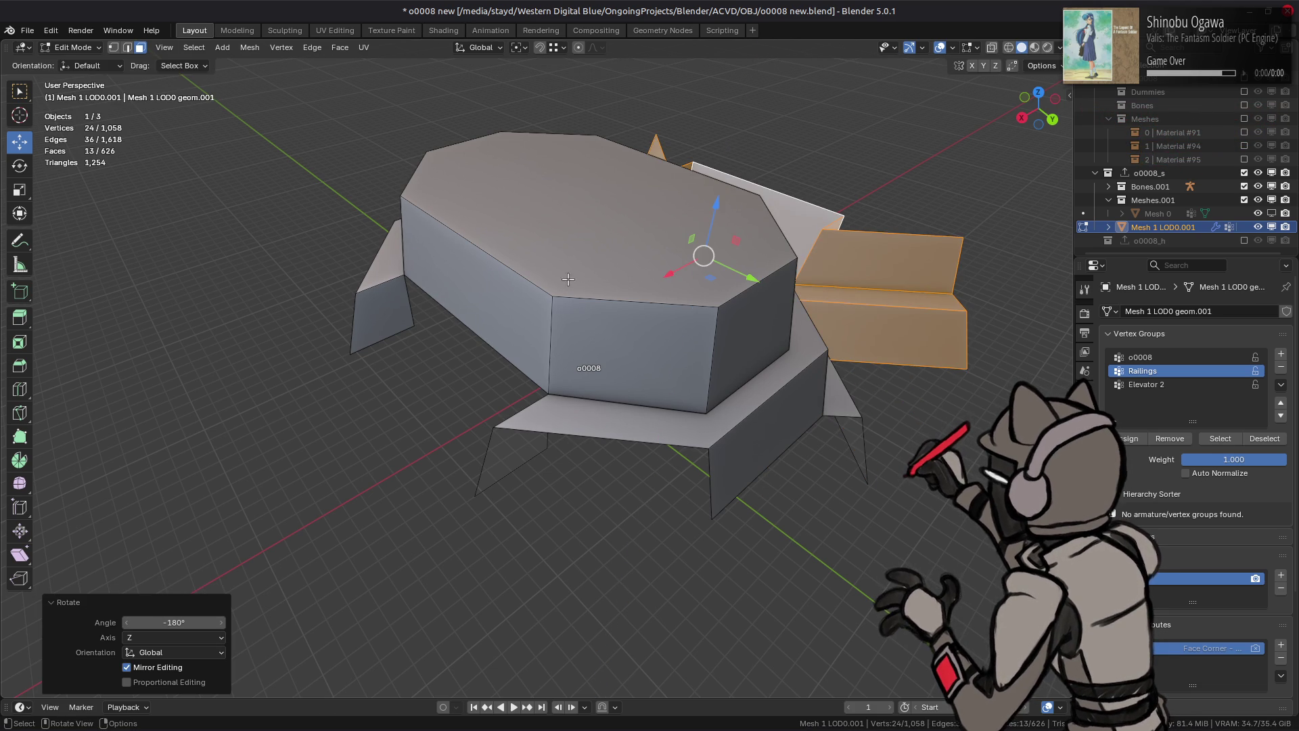
Step: Move the duplicated platform pieces along the X axis into position
key(g)
key(x)
click(308, 467)
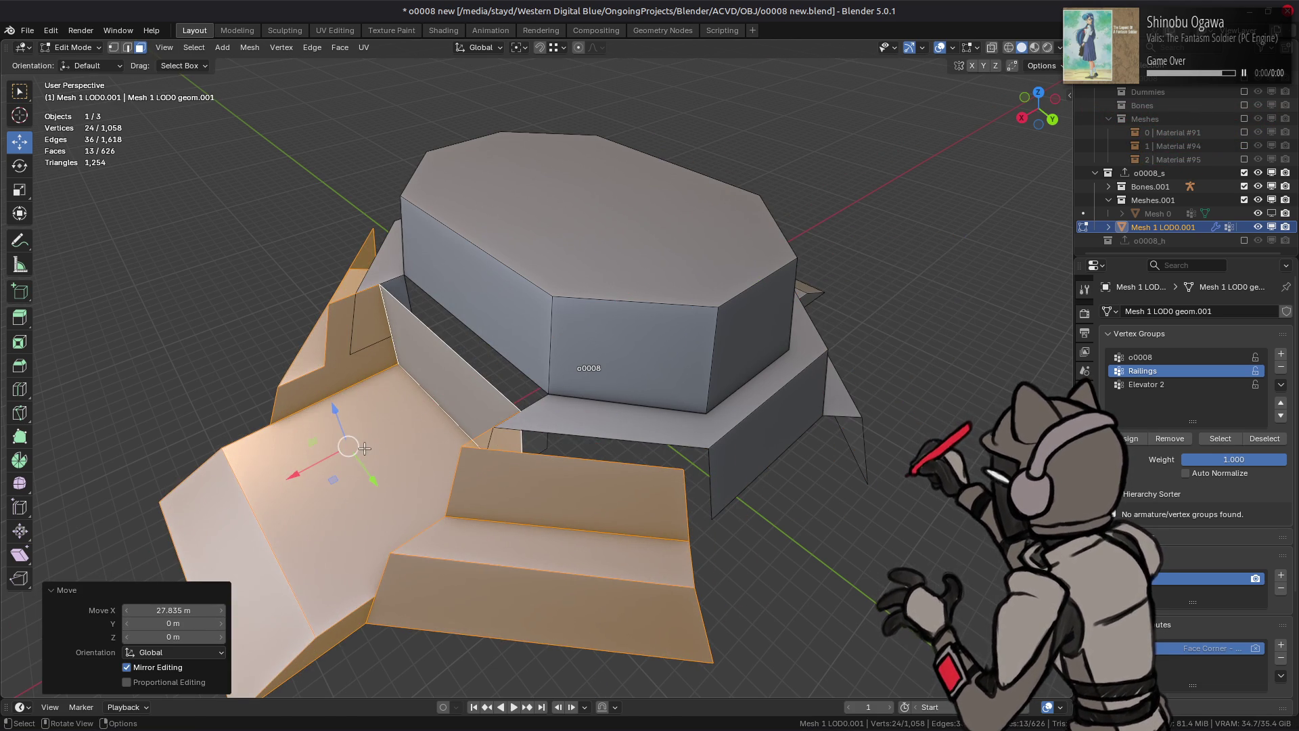
key(g)
right_click(495, 425)
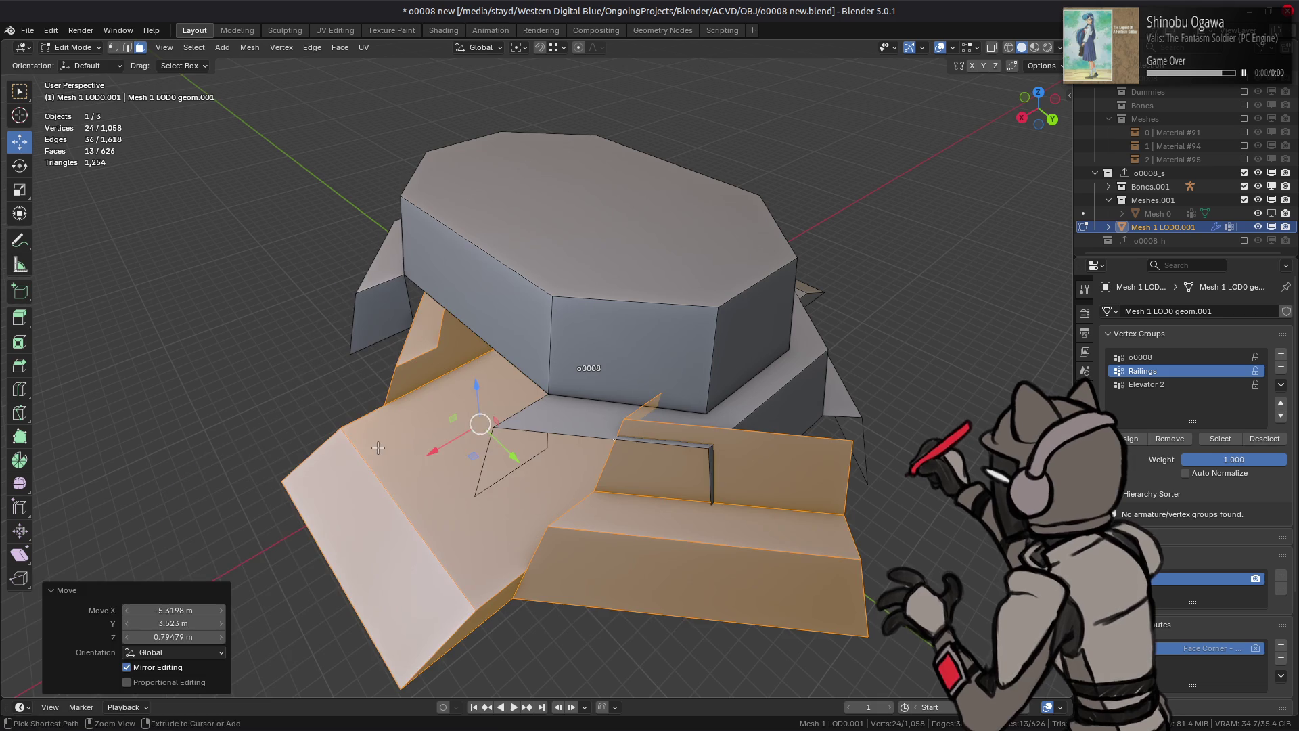
key(g)
key(x)
click(404, 428)
key(g)
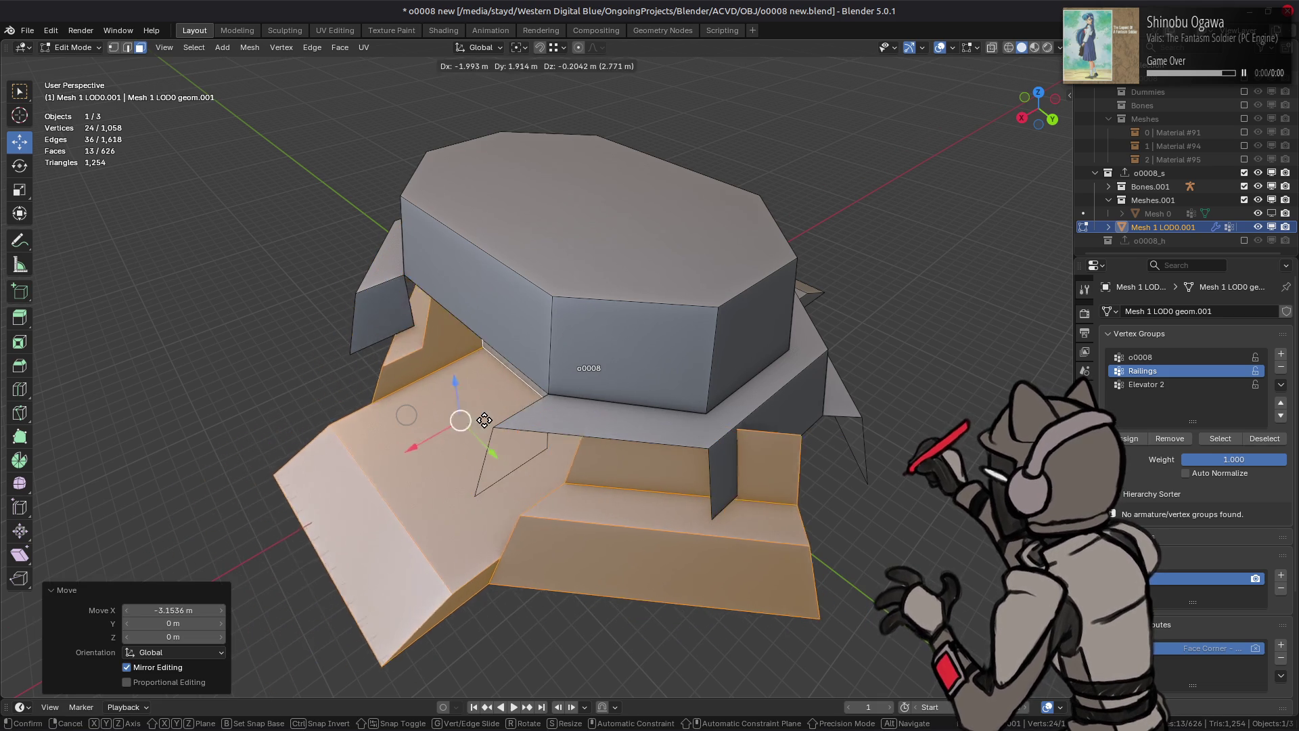
click(491, 421)
Step: Hide the platform pieces and select the right support flap
middle_drag(491, 421, 708, 343)
key(h)
click(708, 343)
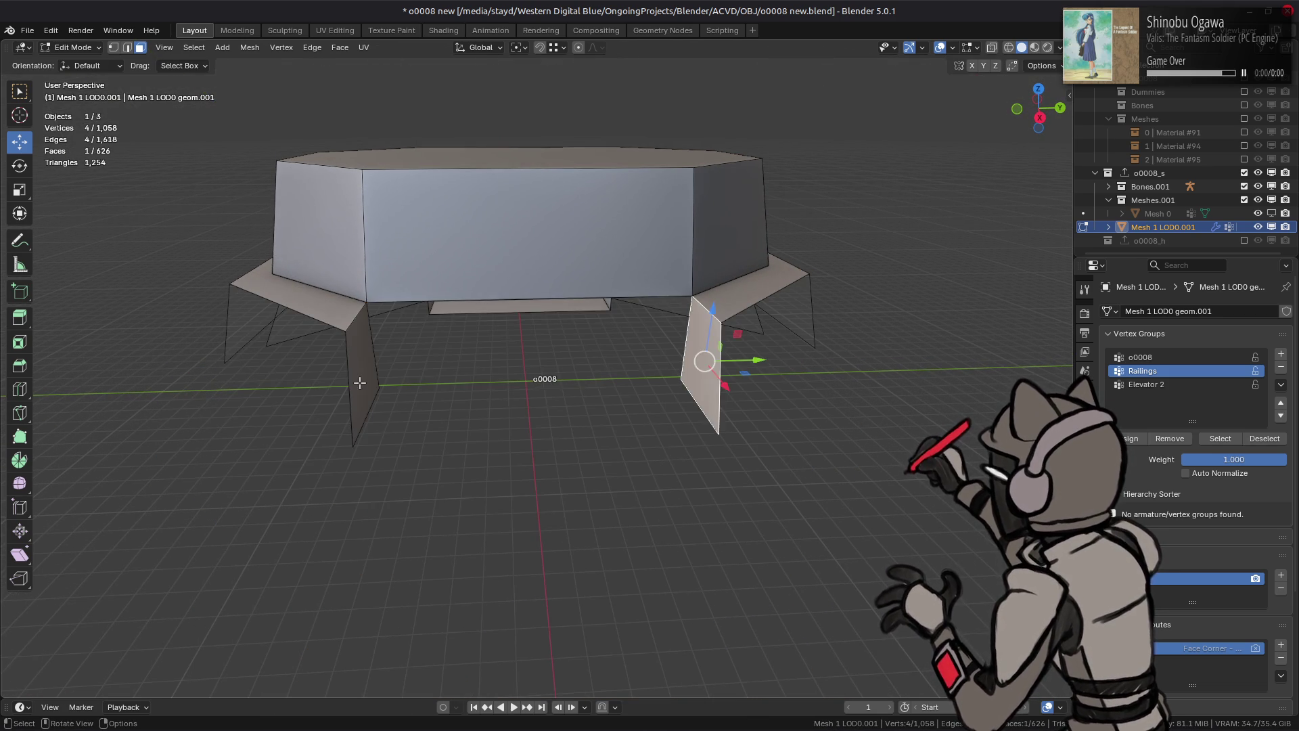
Step: Delete the two thin support flaps under the canopy
shift+click(362, 376)
right_click(518, 444)
click(517, 439)
Step: Reveal the hidden platform pieces, then isolate the connected stepped base
key(alt+h)
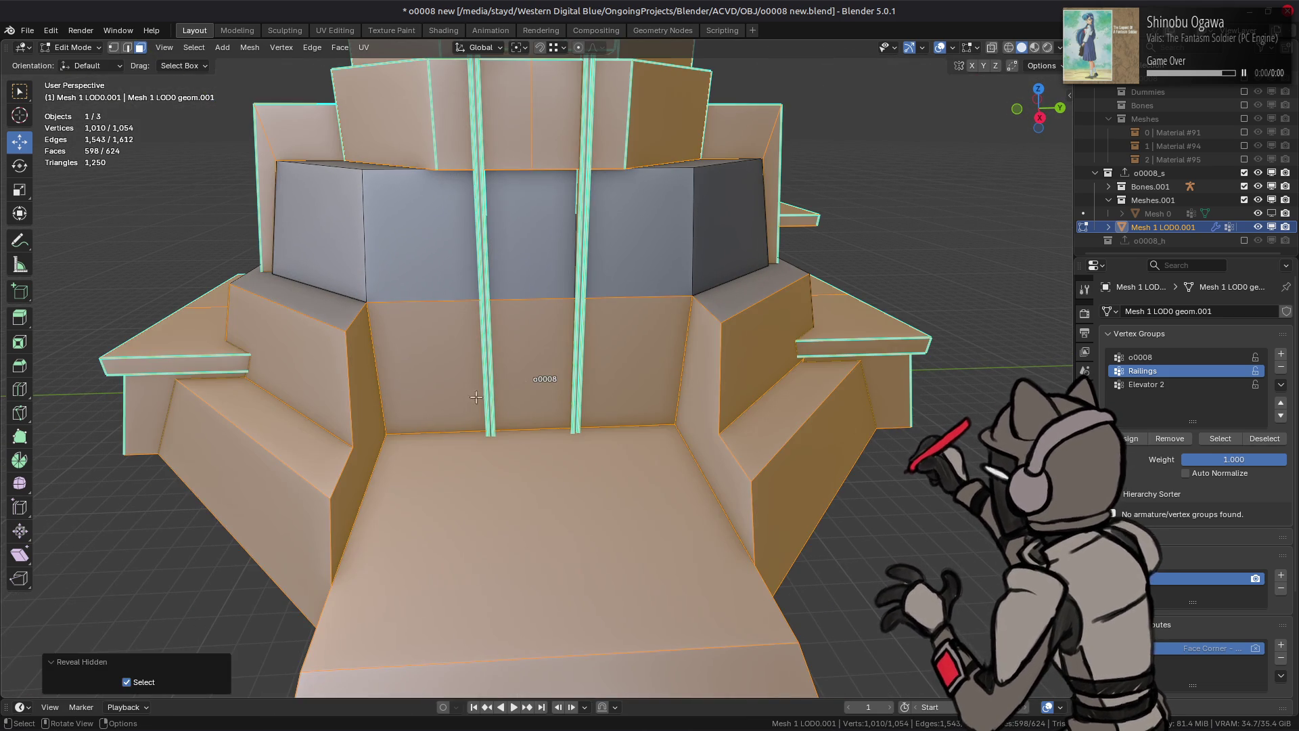
key(alt+a)
shift+click(323, 316)
key(ctrl+l)
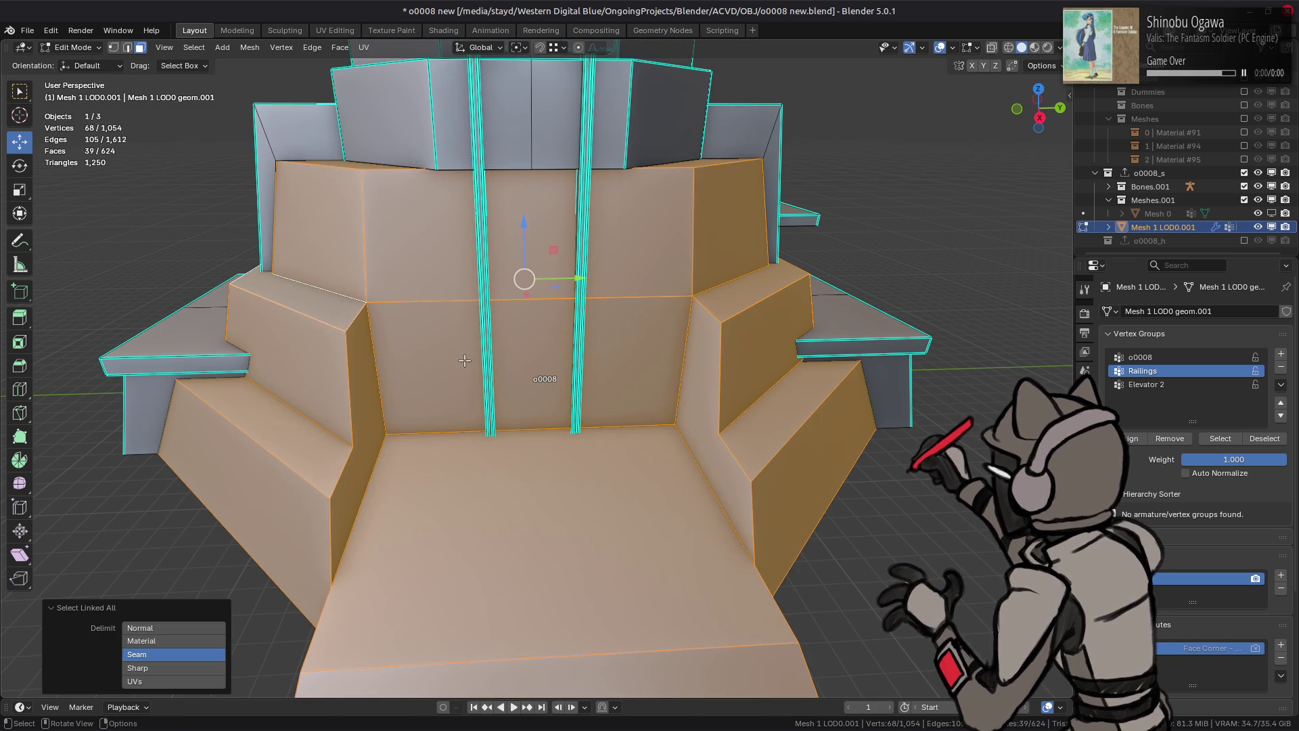
key(shift+h)
Step: Merge the stepped base's duplicate vertices by distance at 0.01 m, removing 8 vertices
middle_drag(465, 364, 477, 401)
key(1)
right_click(476, 400)
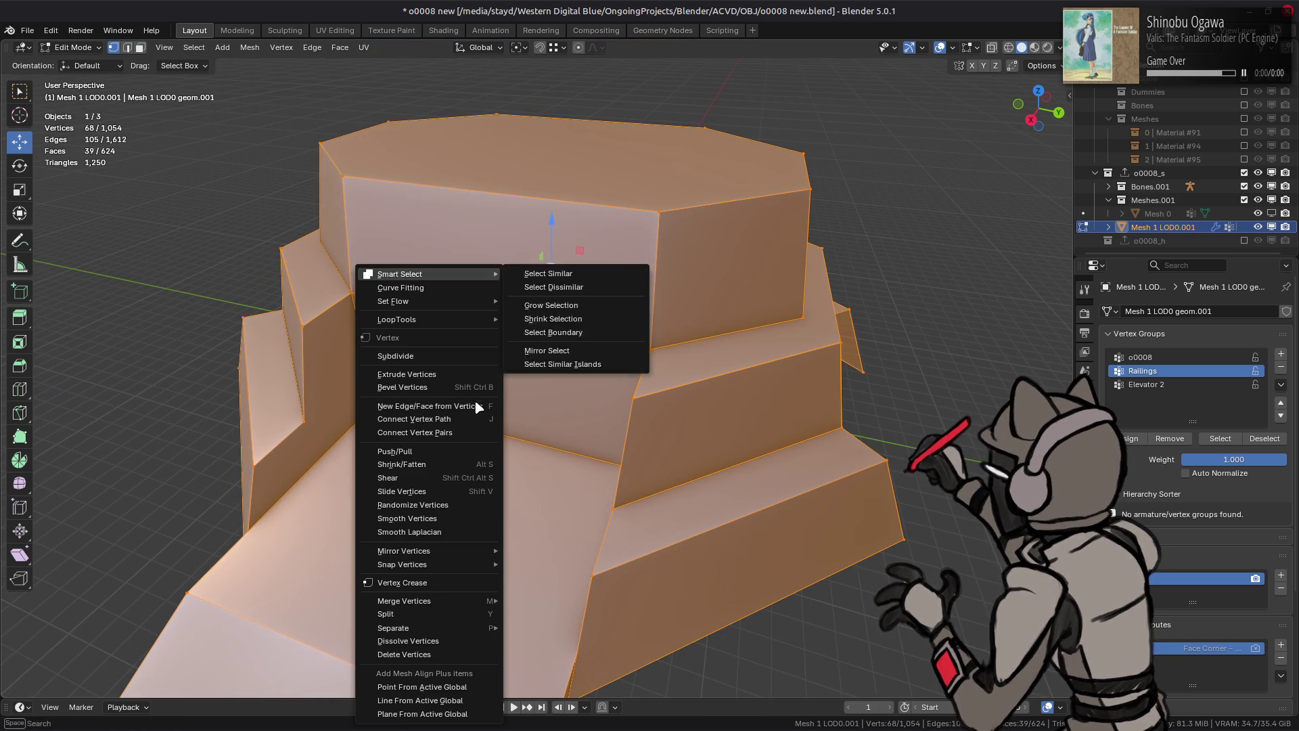
mouse_move(440, 600)
click(534, 643)
click(142, 639)
key(Return)
Step: Deselect, return to face mode and unhide the whole building
mouse_move(559, 449)
middle_down()
mouse_move(535, 450)
mouse_move(596, 413)
mouse_move(621, 428)
mouse_move(784, 389)
mouse_move(677, 400)
mouse_move(771, 366)
middle_up()
key(alt+a)
key(3)
key(alt+h)
scroll(682, 403, down, 2)
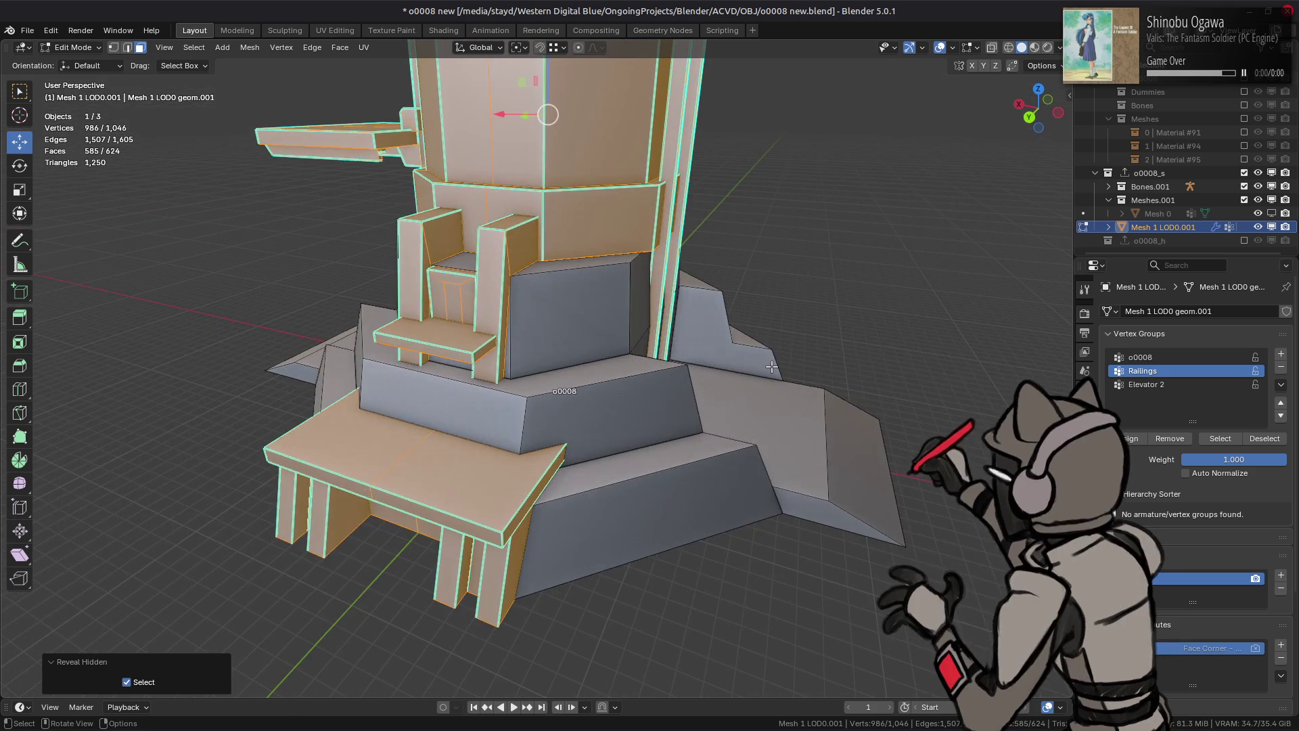
Step: Delete the small connected block sitting on the tower's steps
mouse_move(684, 343)
middle_down()
mouse_move(735, 350)
mouse_move(511, 280)
mouse_move(521, 465)
middle_up()
click(640, 311)
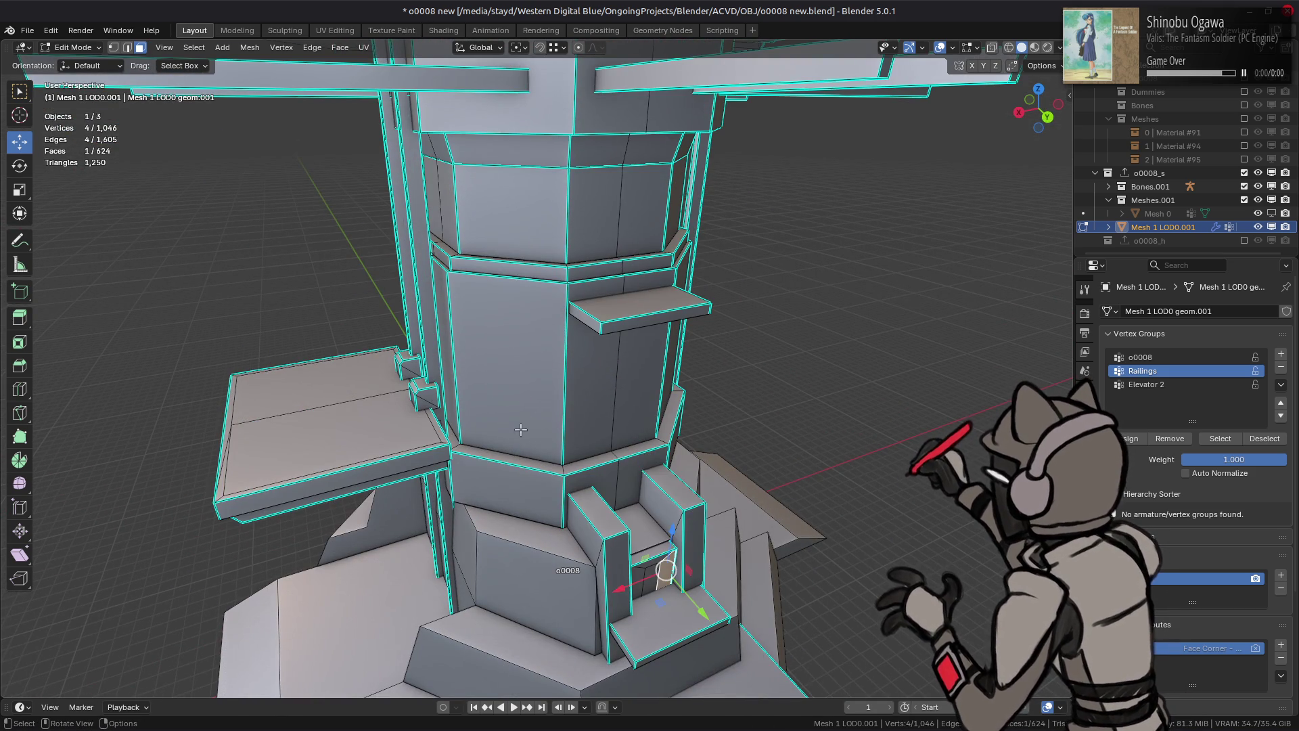
key(ctrl+l)
right_click(470, 447)
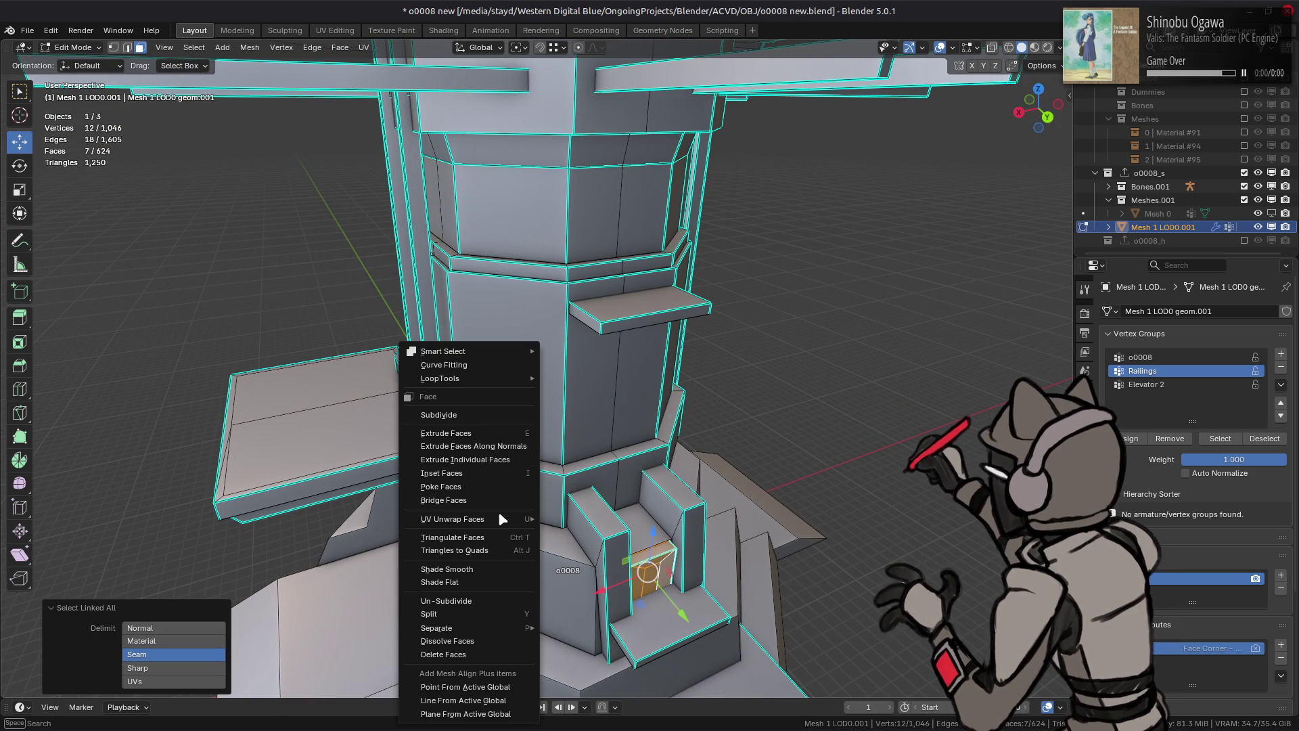
click(470, 654)
scroll(469, 655, down, 3)
Step: Select the four L-shaped railing pieces and hide everything else
mouse_move(470, 654)
middle_down()
mouse_move(545, 346)
mouse_move(562, 338)
middle_up()
scroll(545, 345, up, 3)
scroll(562, 339, up, 3)
click(678, 351)
shift+click(781, 298)
mouse_move(497, 283)
middle_down()
mouse_move(443, 259)
mouse_move(481, 305)
mouse_move(482, 329)
mouse_move(450, 340)
middle_up()
shift+click(444, 260)
shift+click(428, 247)
key(ctrl+l)
key(shift+h)
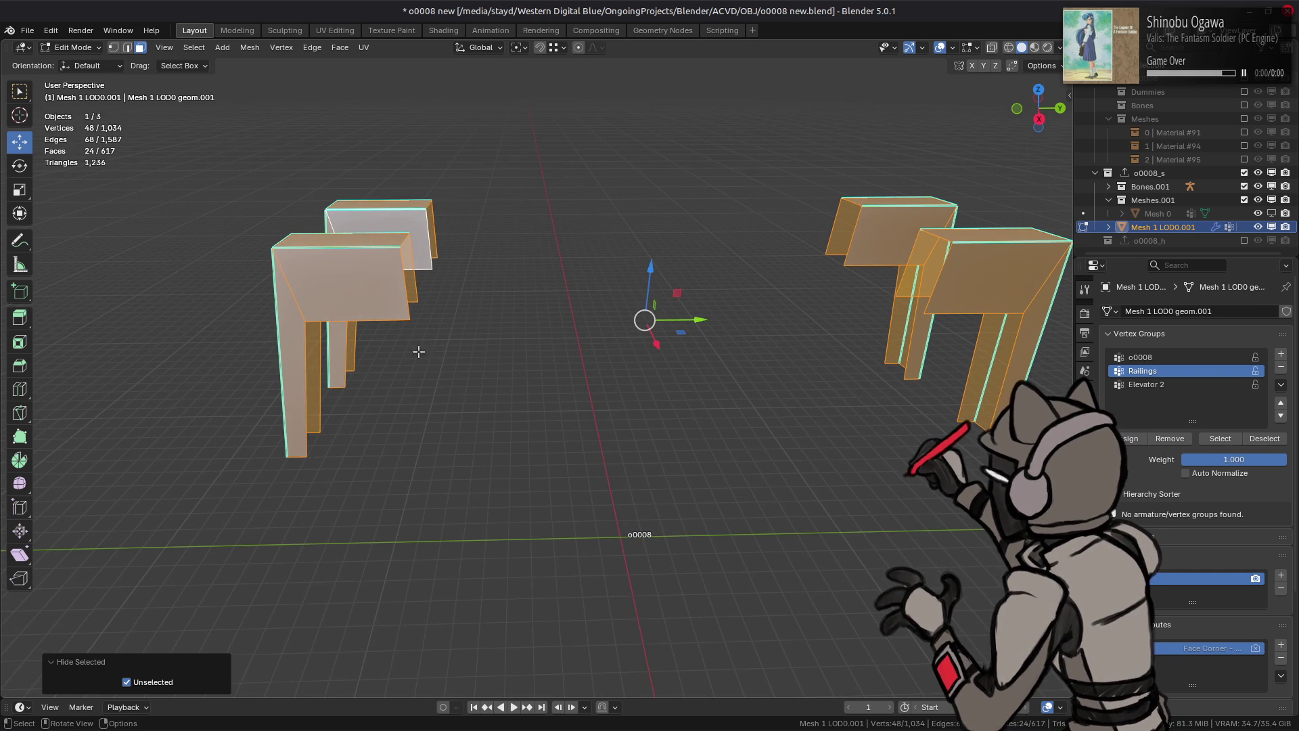
Step: Box-select the railing notch vertices from the side and dissolve them
middle_drag(320, 323, 526, 298)
key(1)
key(b)
drag(881, 279, 870, 255)
right_click(406, 601)
click(416, 640)
Step: Move the left and right bottom corners inward and dissolve the remaining notch vertices
mouse_move(397, 435)
mouse_down()
mouse_move(342, 354)
mouse_move(456, 255)
mouse_up()
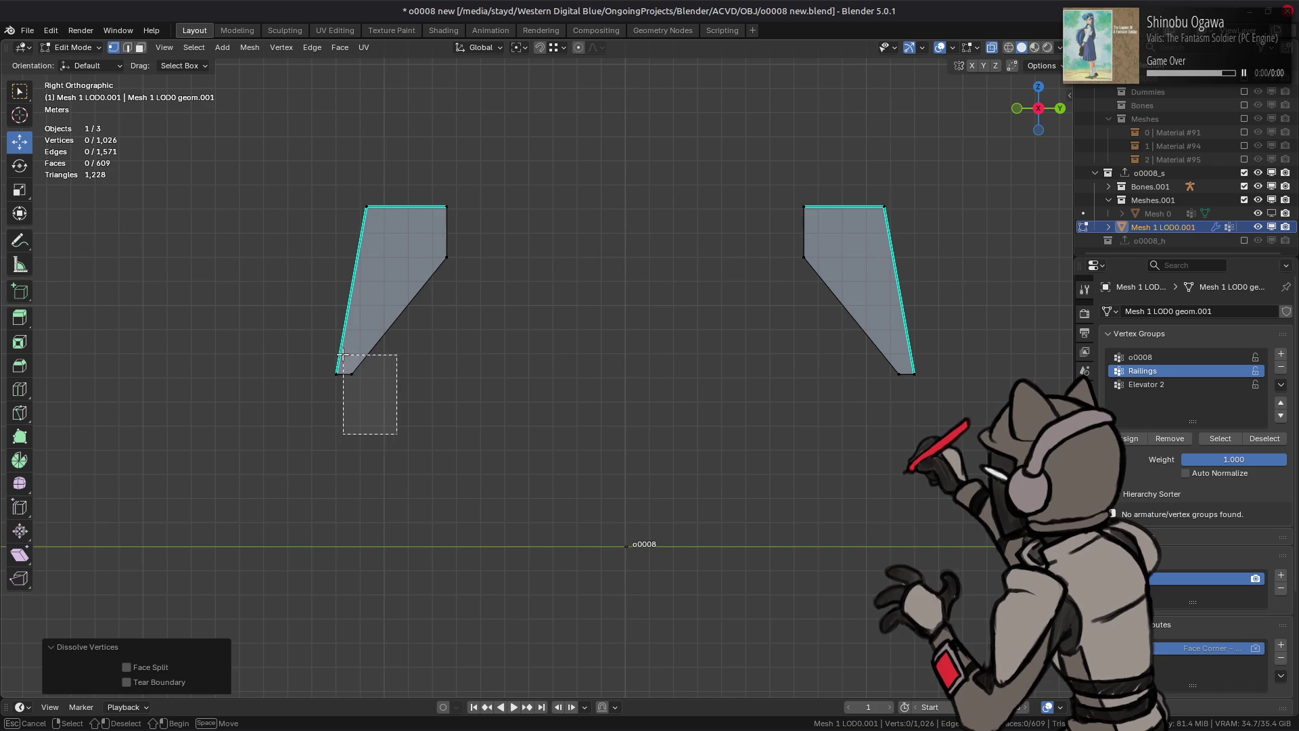
mouse_move(831, 334)
mouse_down()
mouse_move(897, 389)
mouse_move(803, 255)
mouse_up()
drag(745, 243, 838, 287)
shift+click(449, 256)
right_click(544, 405)
click(543, 405)
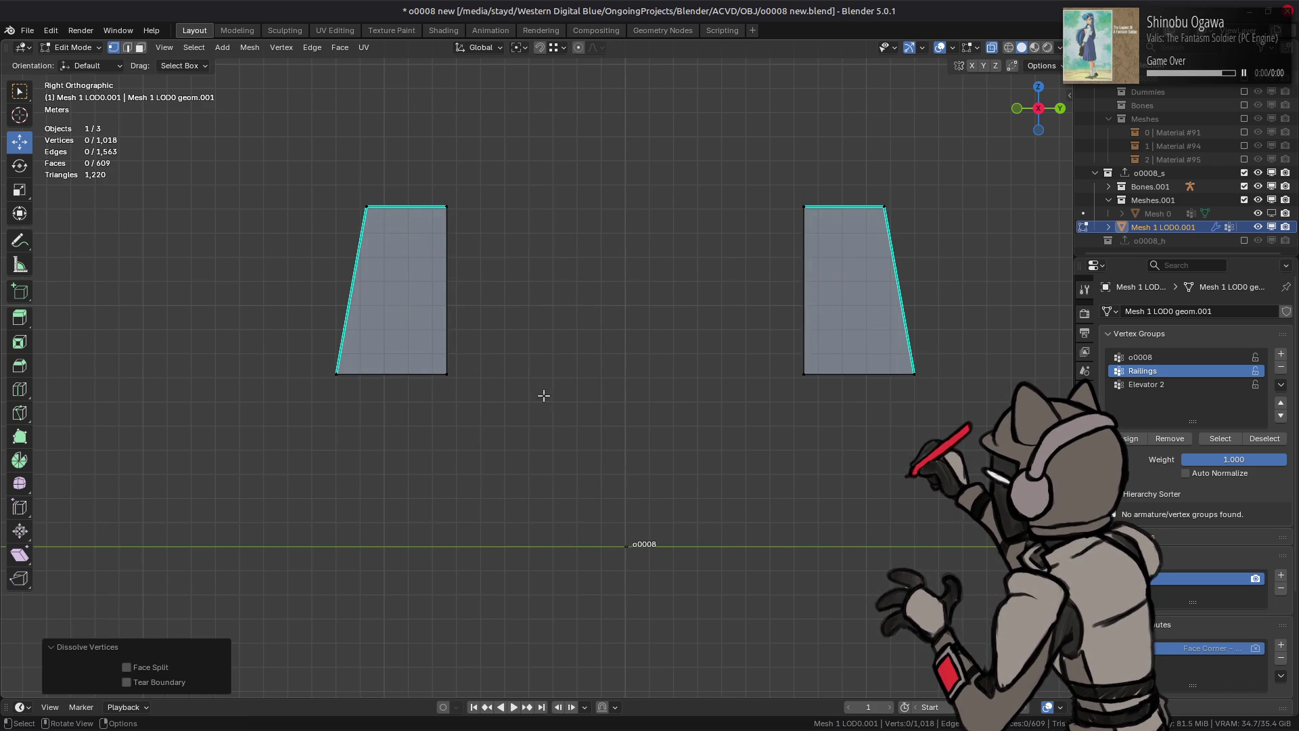
Step: Unhide the building, return to Object Mode and save o0008 new.blend
key(3)
key(alt+h)
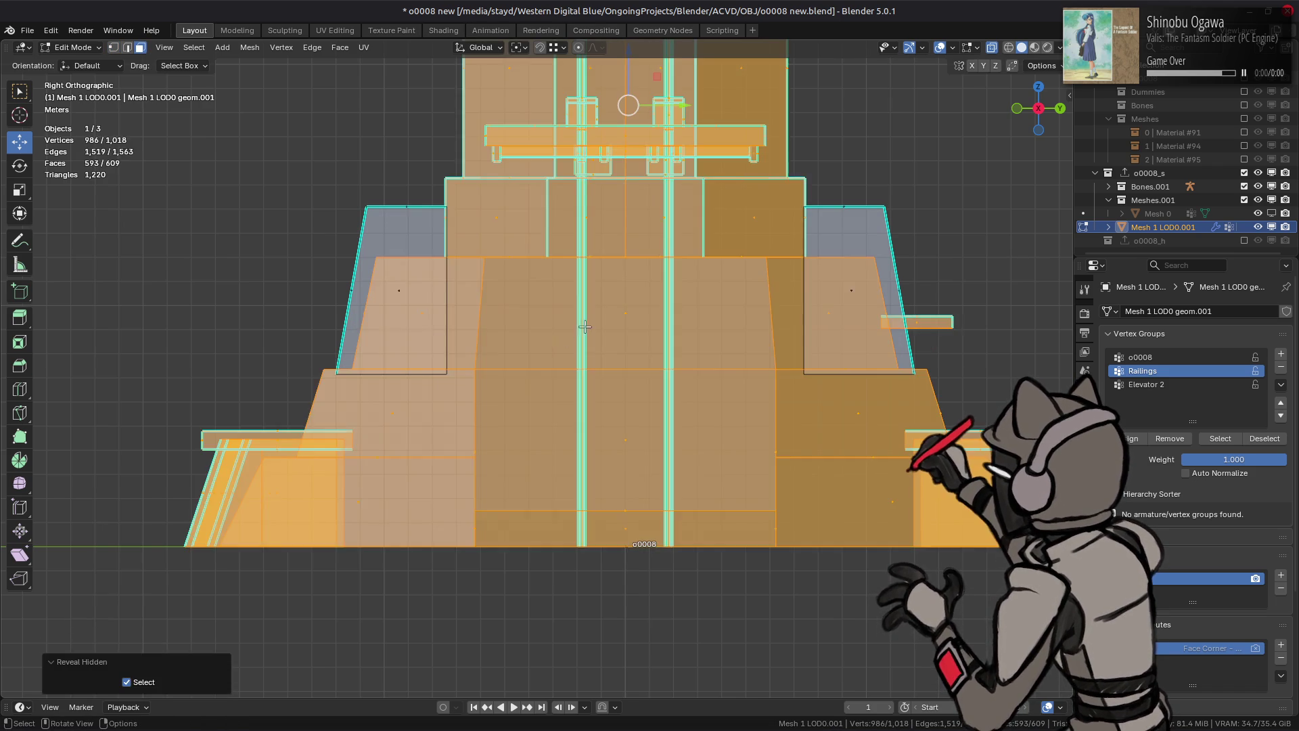
mouse_move(544, 332)
middle_down()
mouse_move(557, 369)
mouse_move(525, 360)
mouse_move(763, 362)
mouse_move(638, 371)
mouse_move(706, 360)
middle_up()
key(Tab)
key(alt+a)
key(ctrl+s)
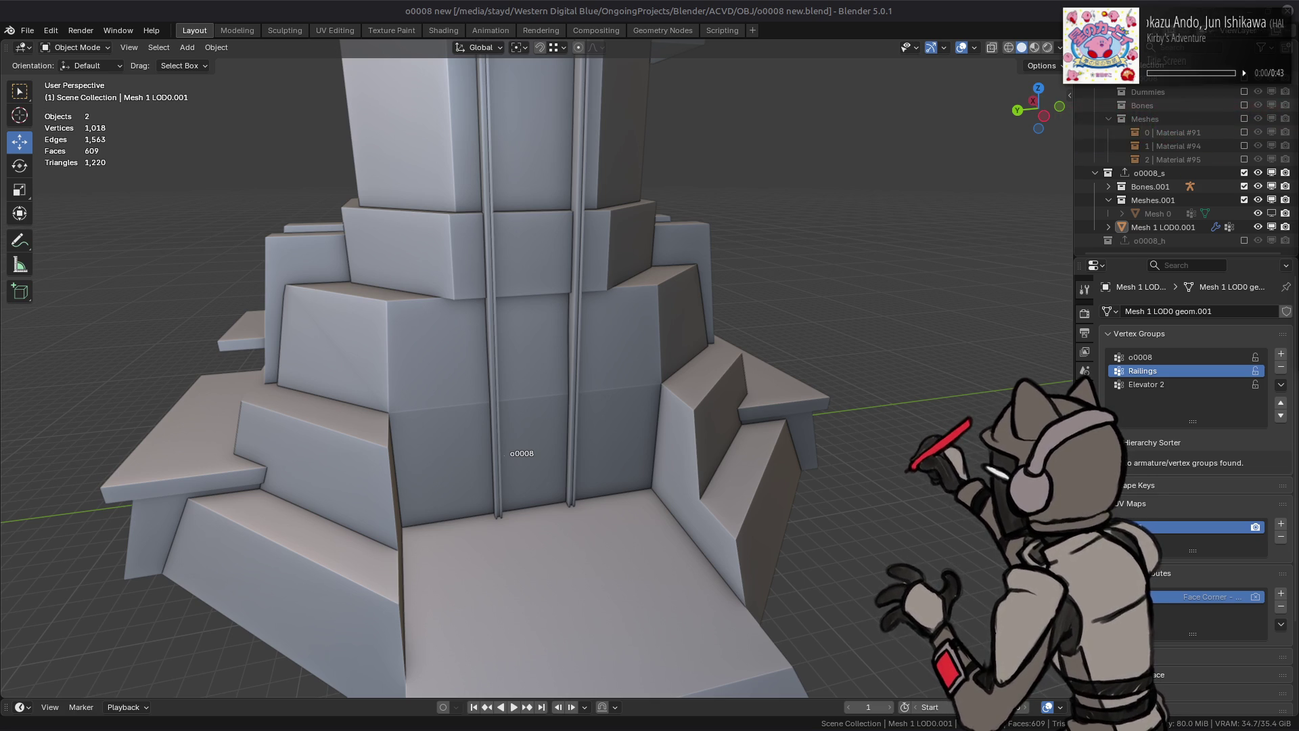
Step: Enter Edit Mode on the building and isolate three vertical rail strips
scroll(627, 277, up, 5)
click(691, 209)
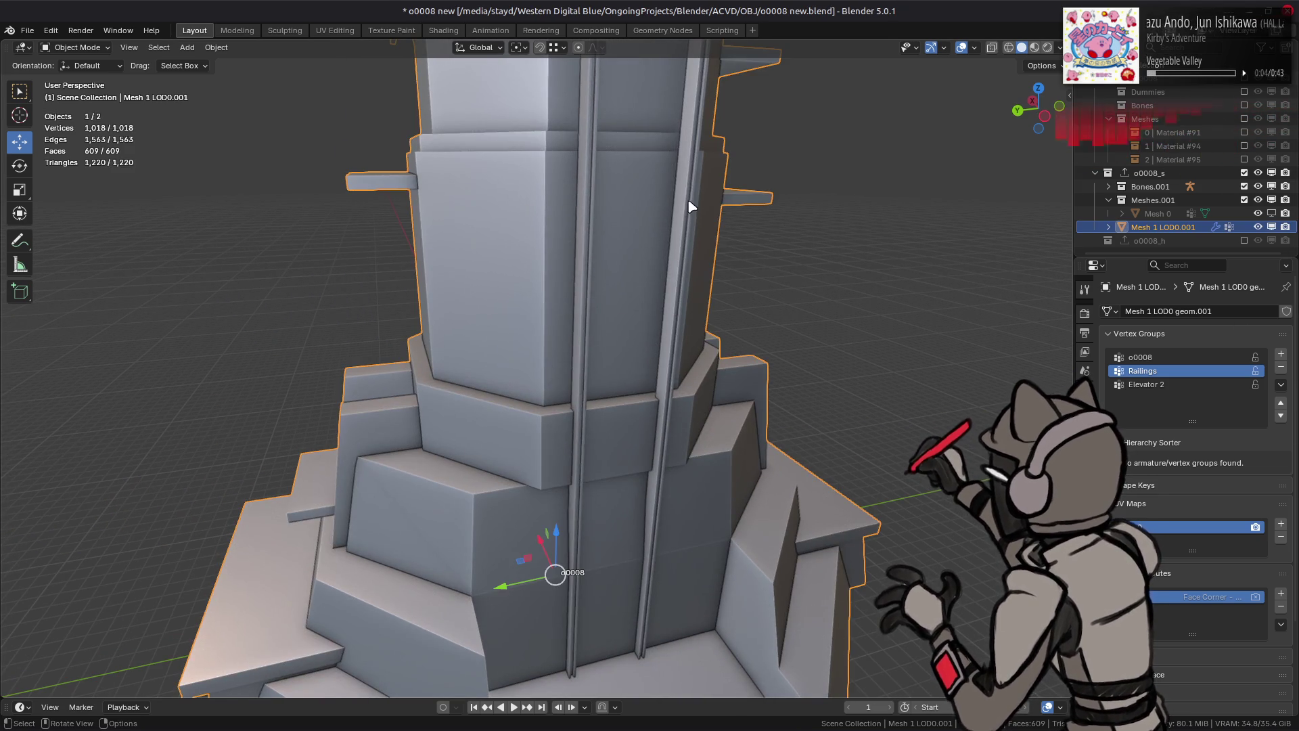
key(Tab)
mouse_move(692, 208)
middle_down()
mouse_move(715, 337)
mouse_move(757, 310)
middle_up()
key(a)
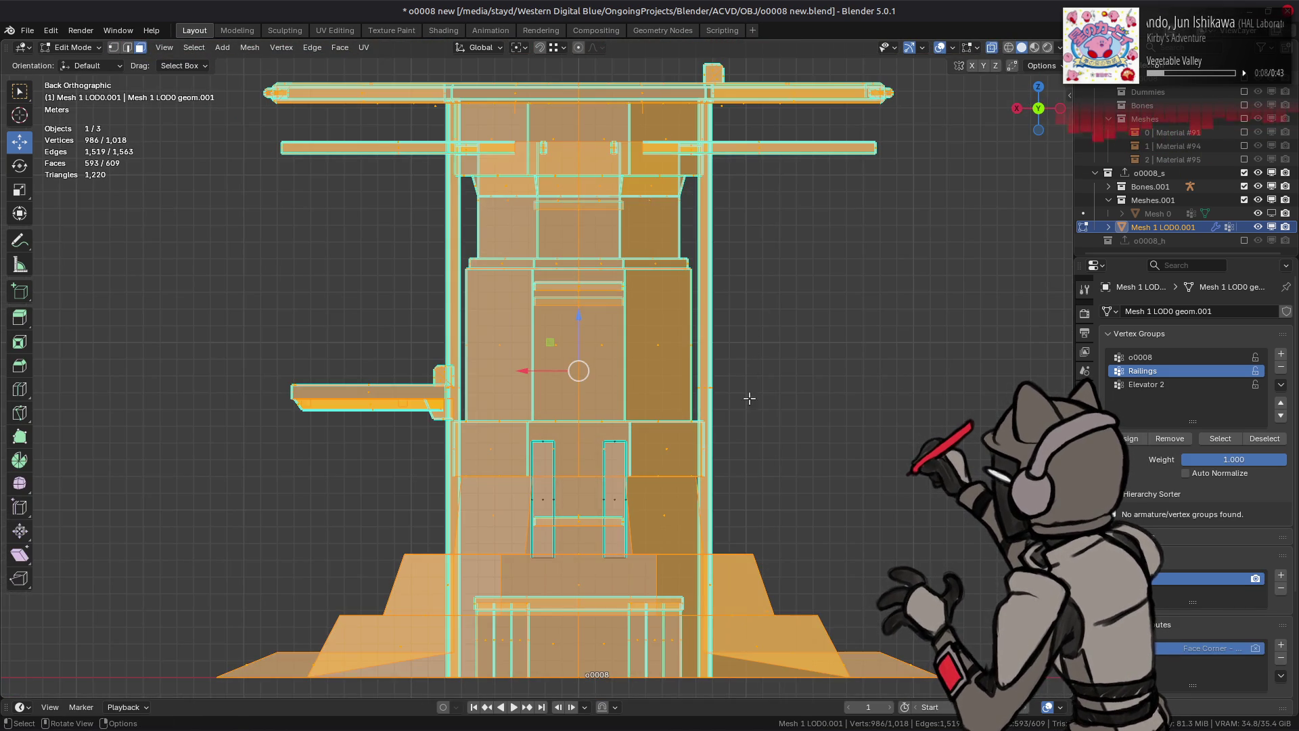
alt+click(704, 386)
scroll(442, 381, up, 3)
scroll(442, 381, up, 3)
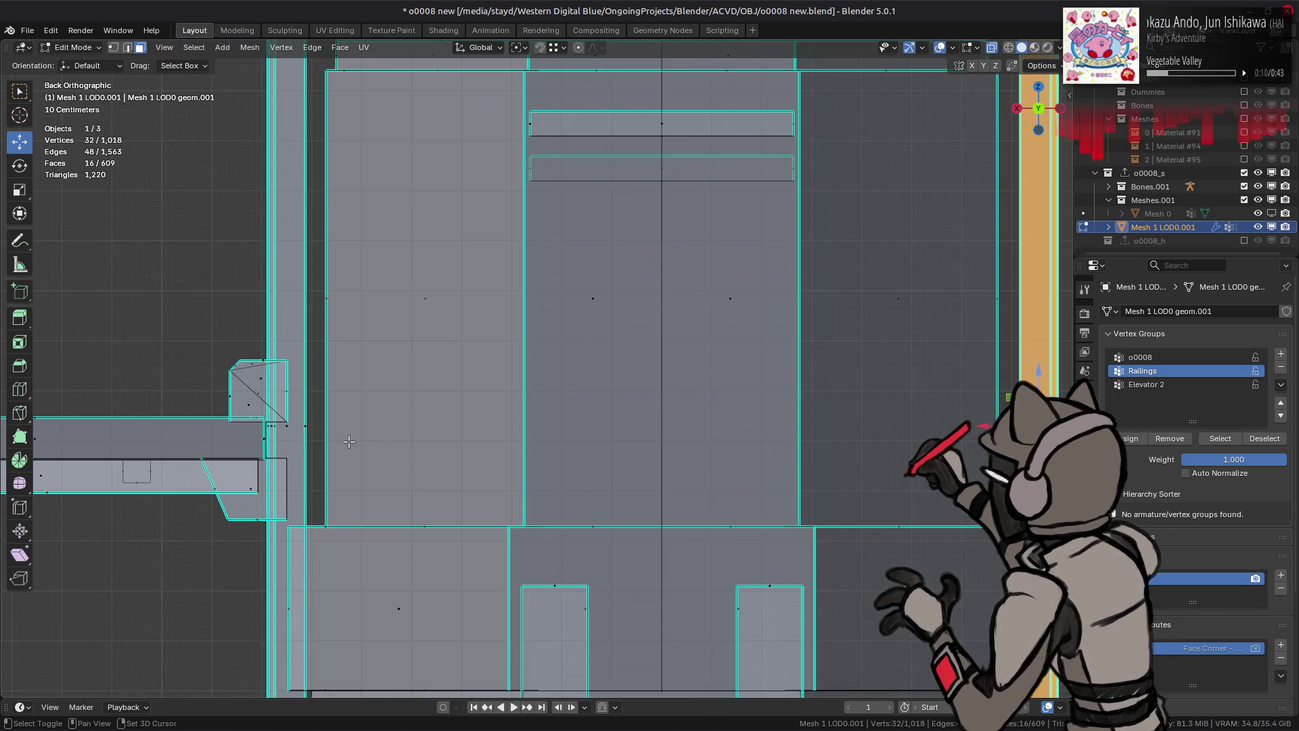
alt+shift+click(305, 427)
alt+shift+click(339, 430)
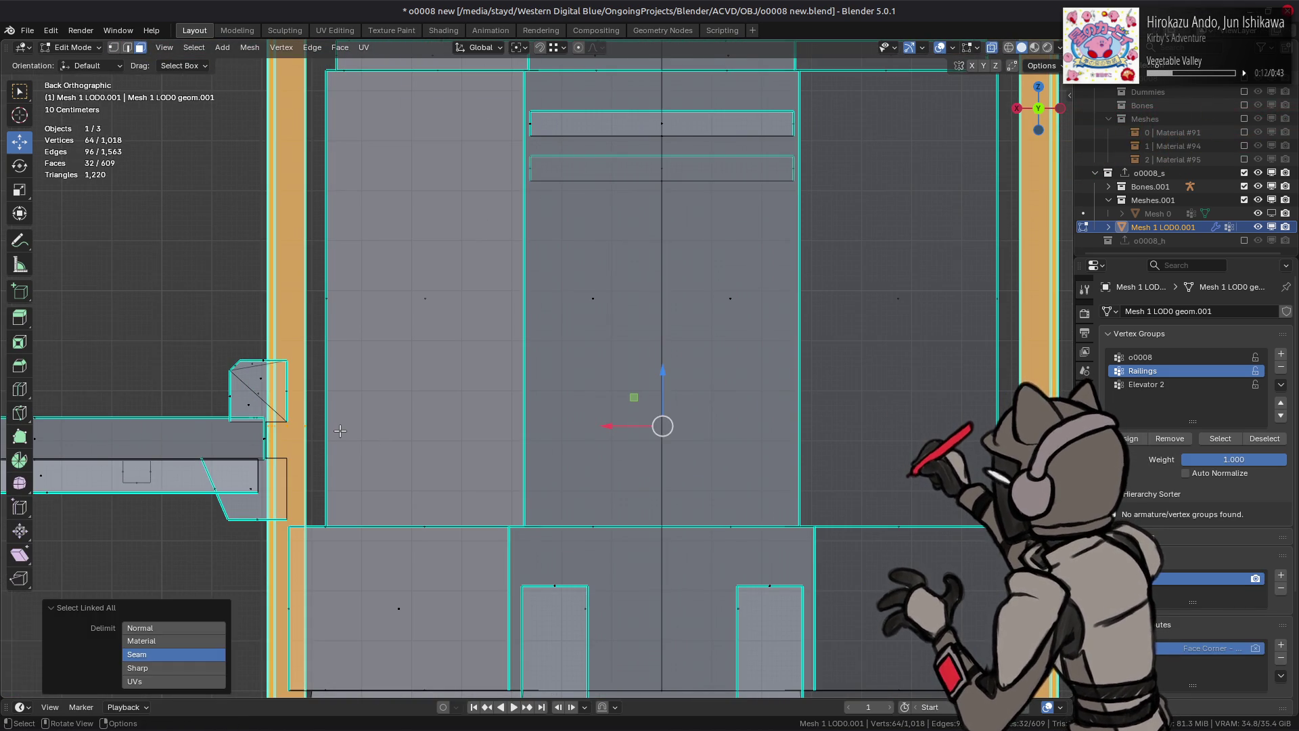
key(shift+h)
Step: Pick three rail faces, grow the selection and dissolve those faces together
mouse_move(478, 322)
middle_down()
mouse_move(613, 366)
mouse_move(549, 366)
mouse_move(524, 405)
mouse_move(650, 444)
mouse_move(815, 449)
mouse_move(504, 445)
middle_up()
click(488, 436)
shift+click(803, 434)
shift+click(551, 447)
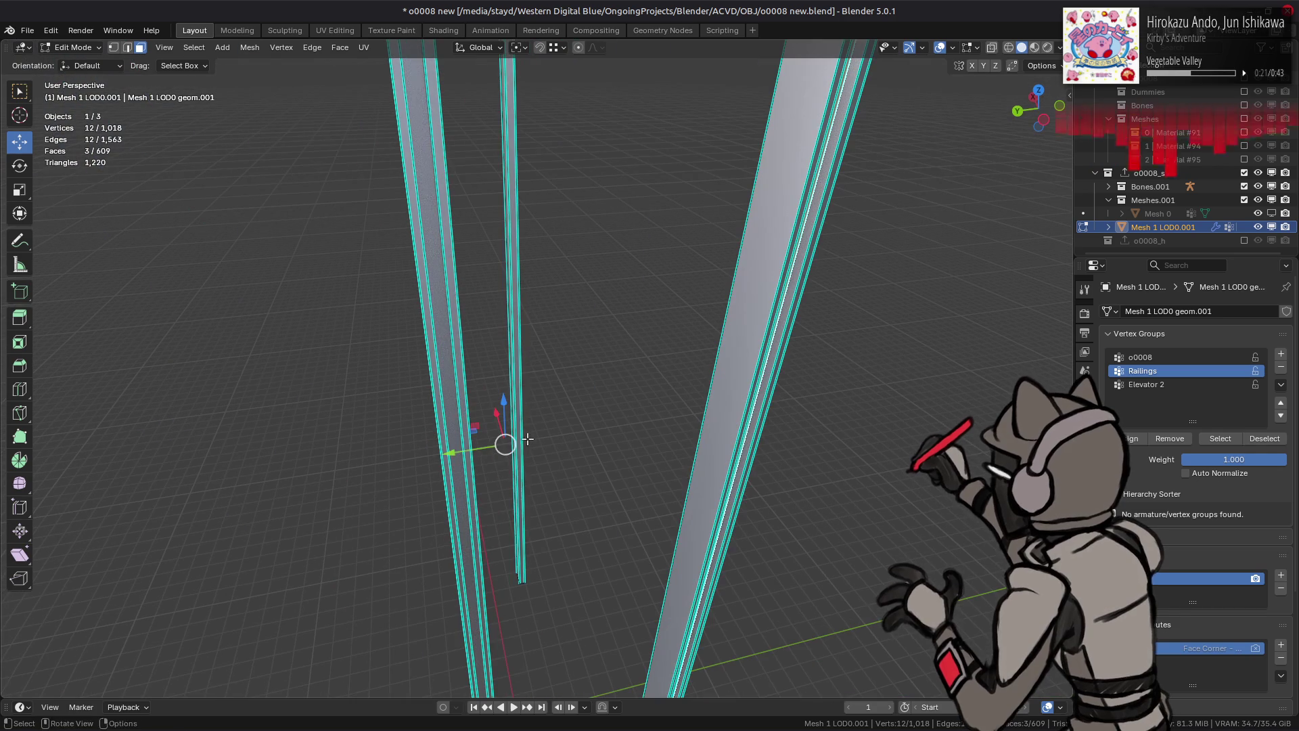
key(ctrl+KP_Add)
right_click(459, 472)
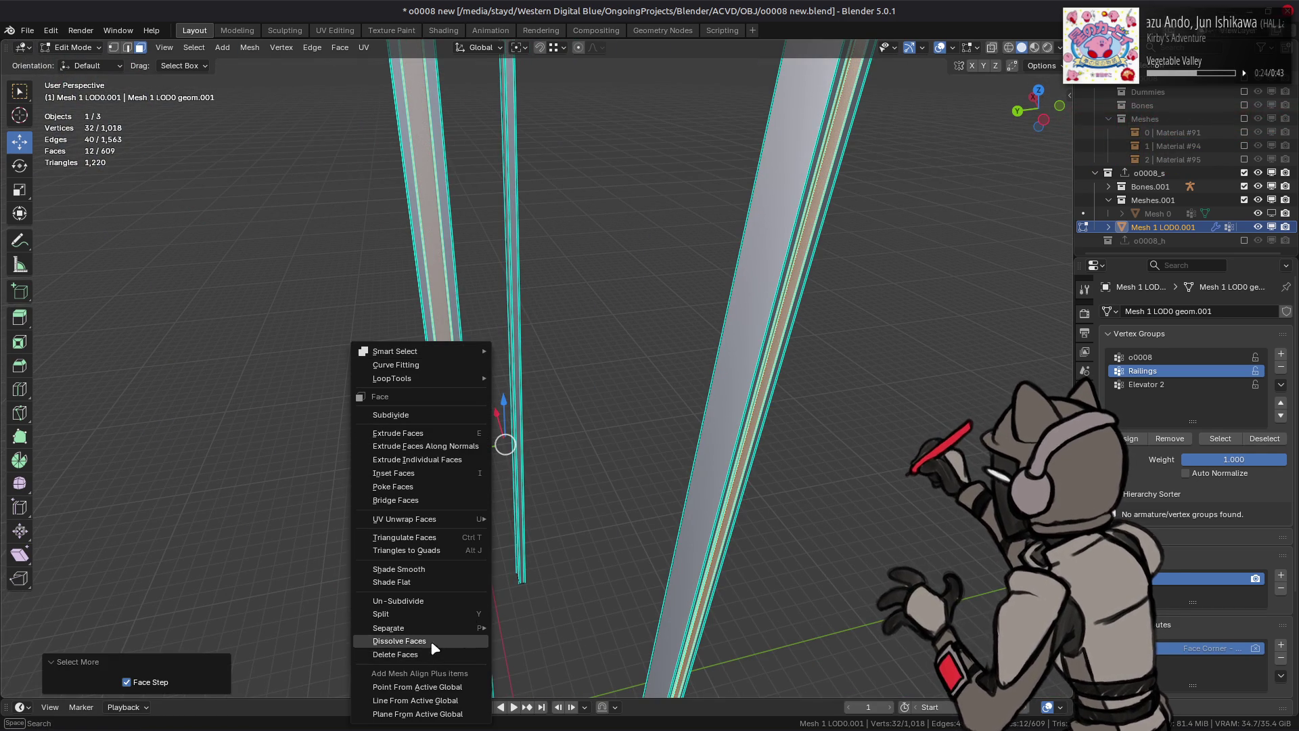
click(432, 643)
Step: Grow the selection along the rails and simplify them with Limited Dissolve
mouse_move(502, 444)
middle_down()
mouse_move(450, 441)
mouse_move(478, 402)
middle_up()
key(ctrl+KP_Add)
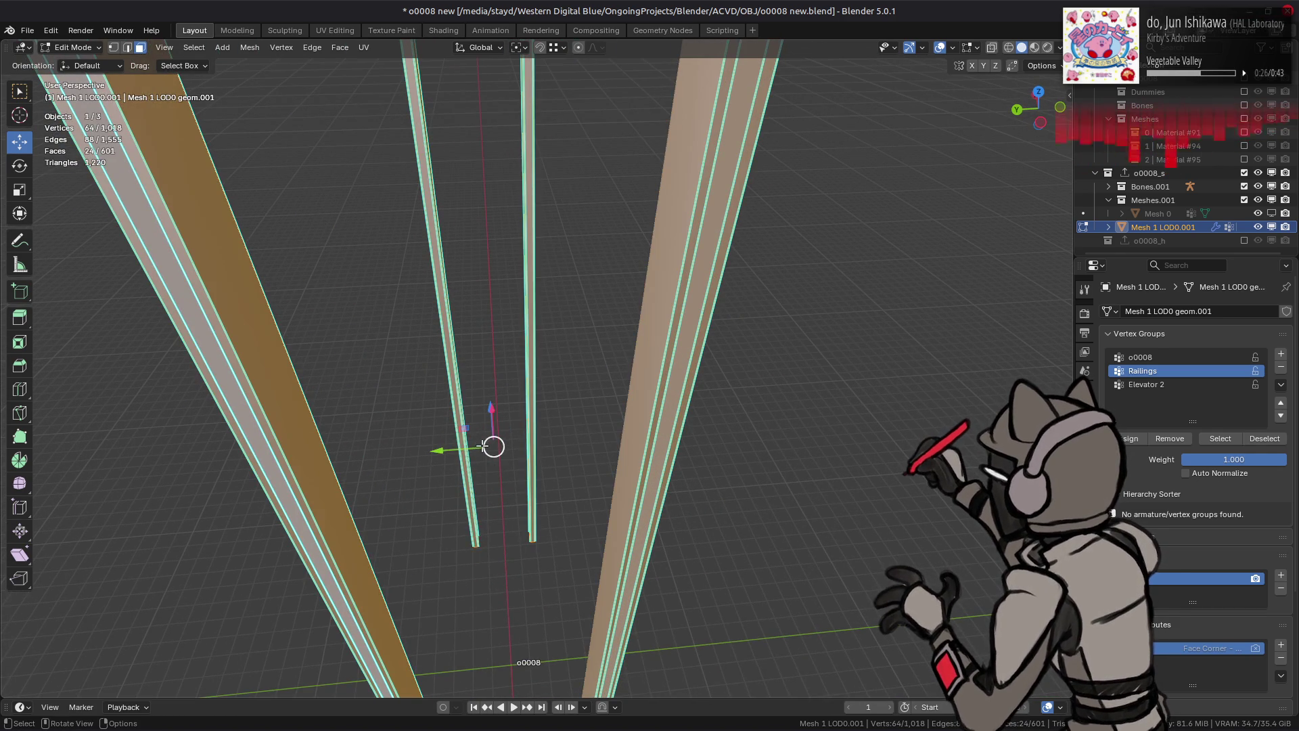
right_click(482, 446)
click(457, 444)
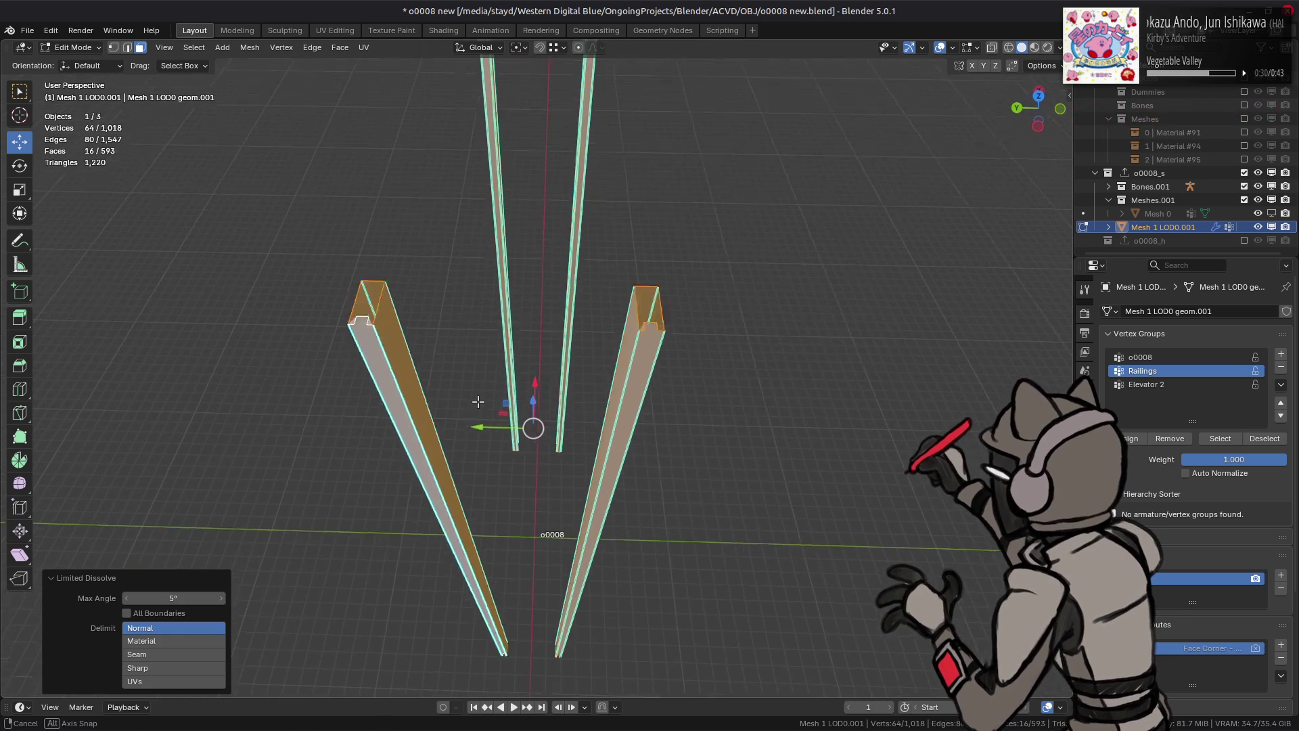
scroll(478, 402, up, 5)
Step: Select four notch vertices, extend to the whole railing piece, and revert the limited dissolve
key(1)
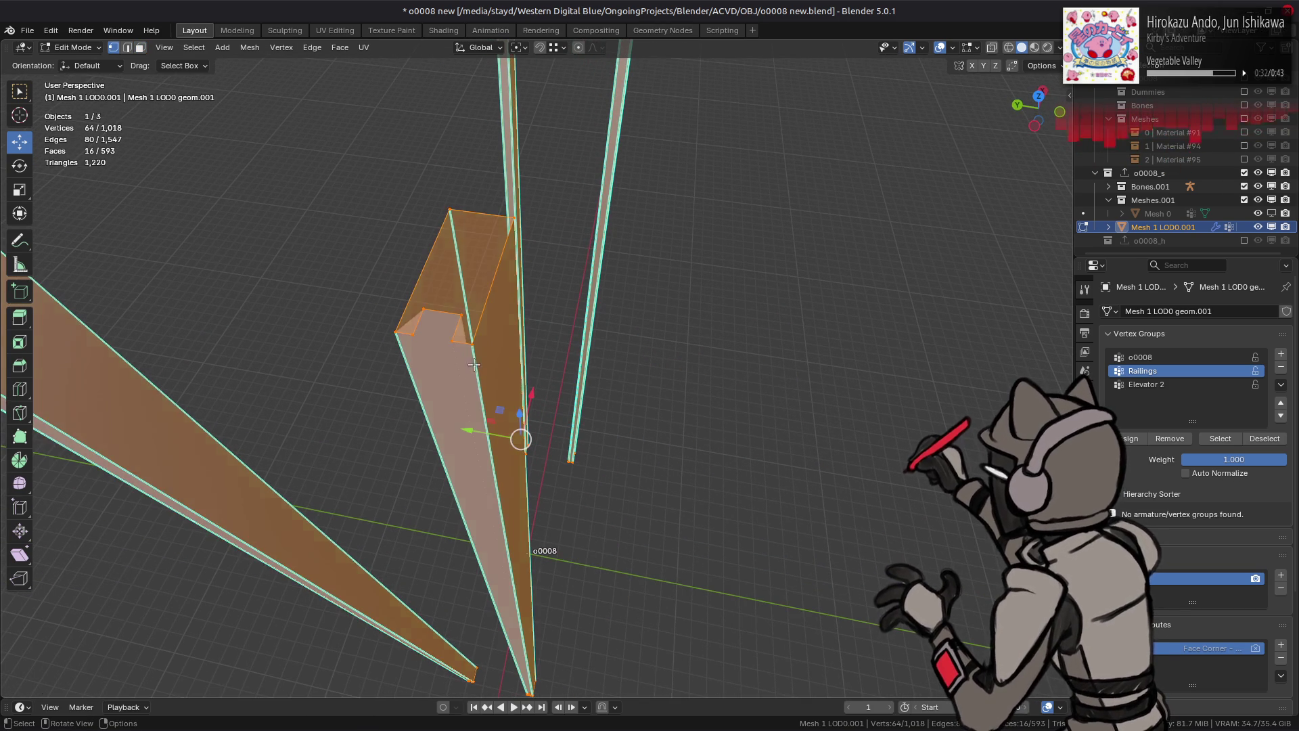
click(424, 310)
shift+click(461, 314)
shift+click(453, 341)
shift+click(413, 335)
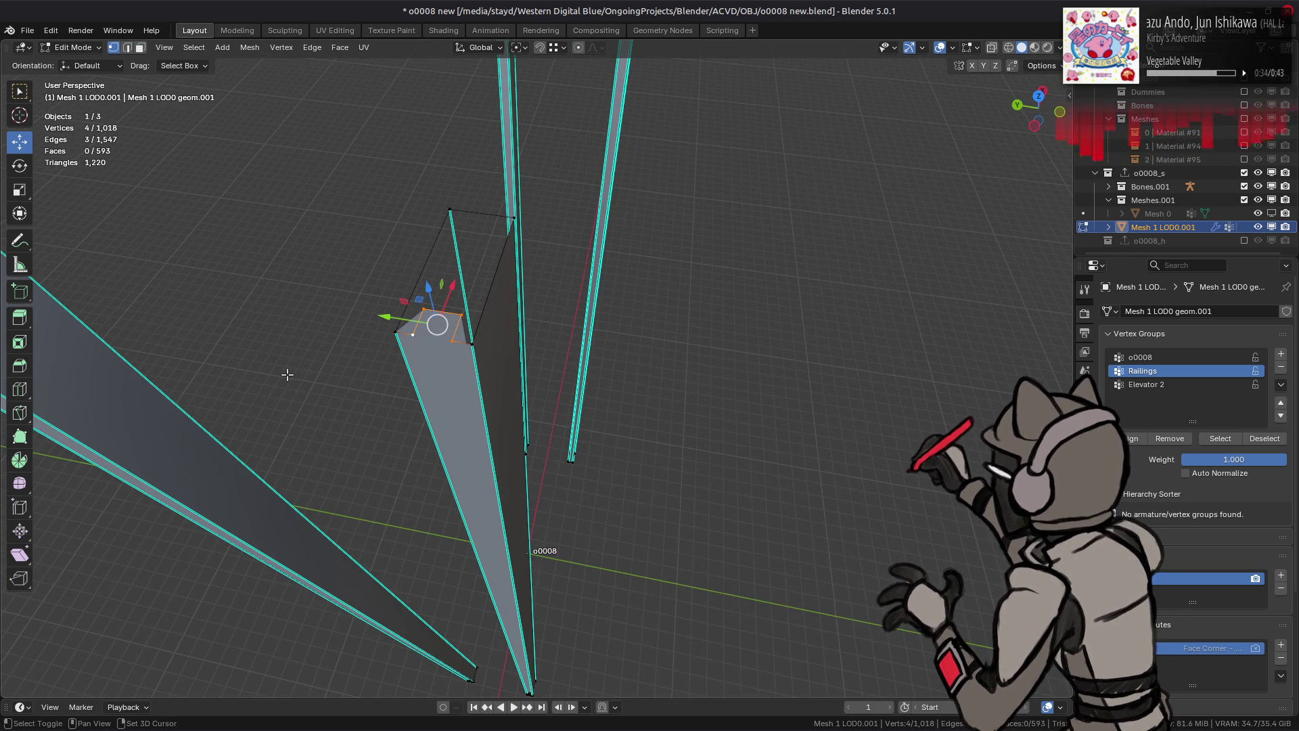
right_click(323, 365)
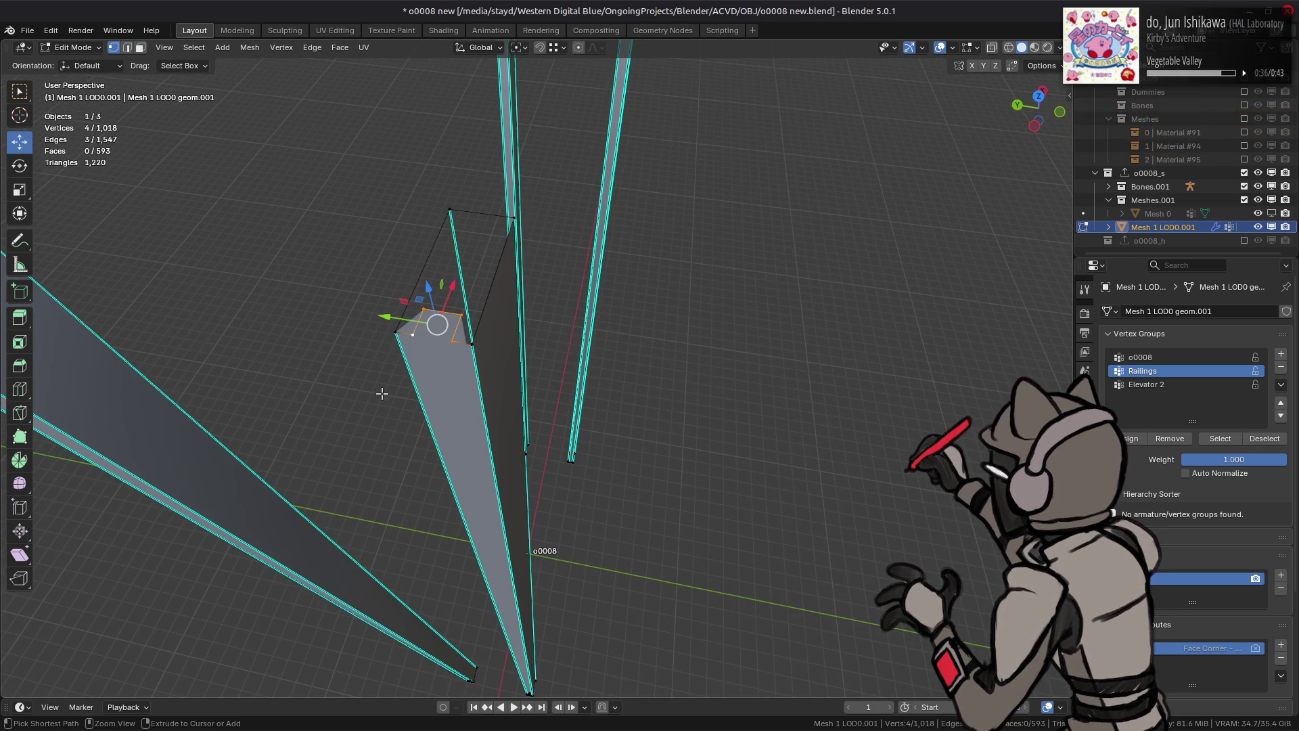
key(ctrl+l)
key(3)
key(f)
key(ctrl+m)
key(y)
key(Return)
Step: Shrink the selection to one rail piece and revert the earlier face dissolve
key(ctrl+KP_Subtract)
key(2)
key(f)
key(3)
key(ctrl+m)
key(y)
key(Return)
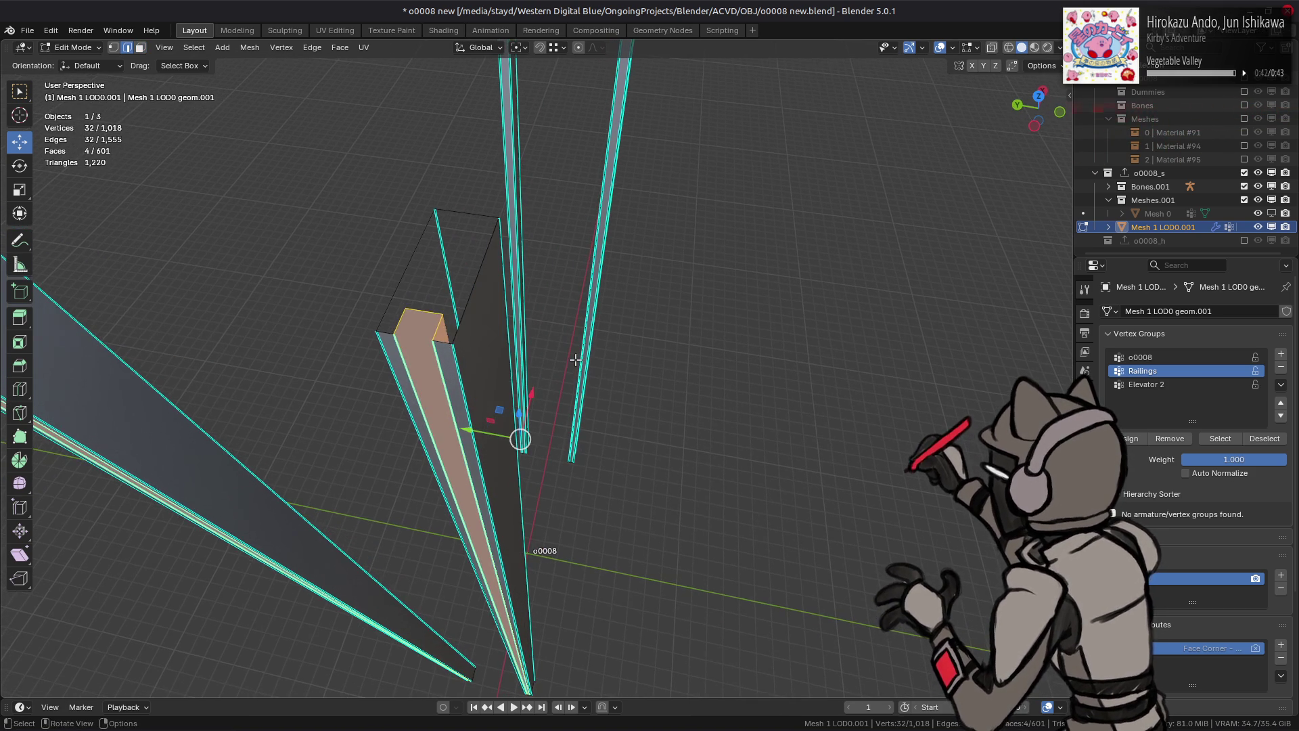
Step: Dissolve four notch edges on the rail with a 14° angle threshold
key(2)
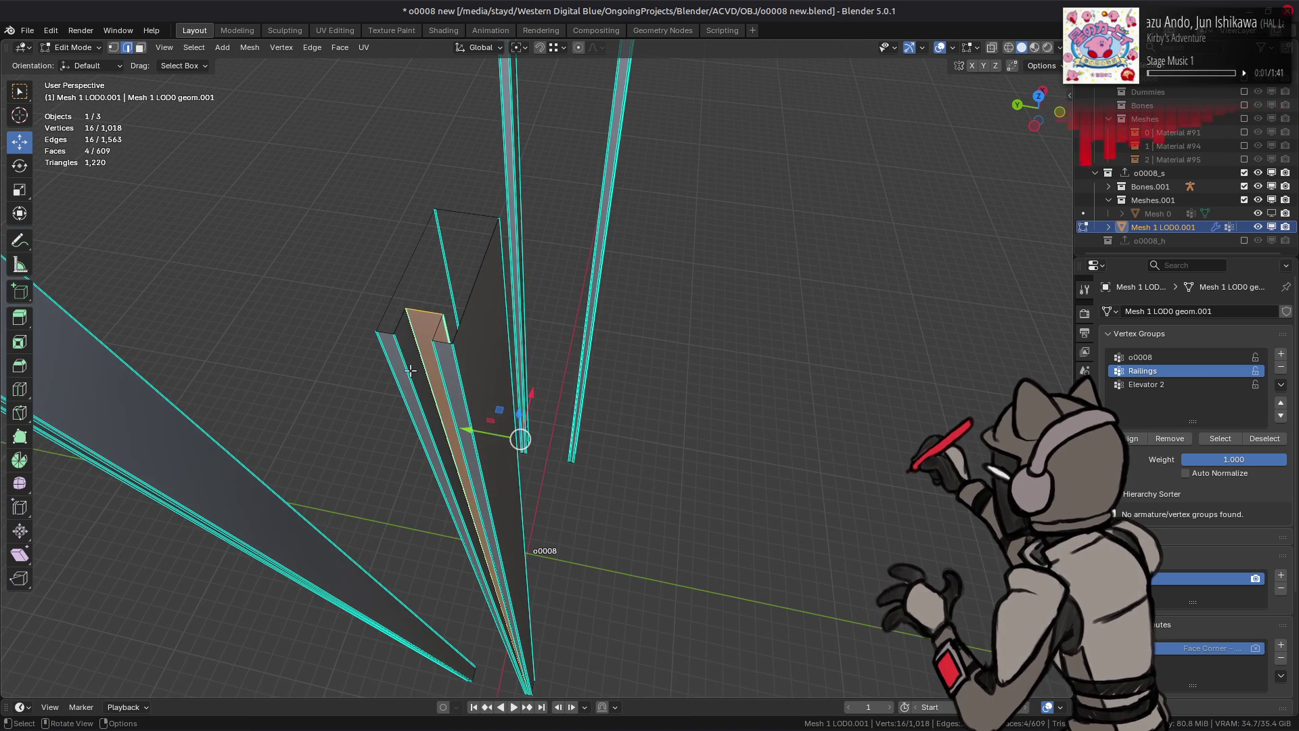
key(alt+a)
click(413, 369)
shift+click(428, 365)
middle_drag(434, 365, 627, 350)
shift+click(681, 332)
shift+click(687, 335)
right_click(413, 574)
click(380, 640)
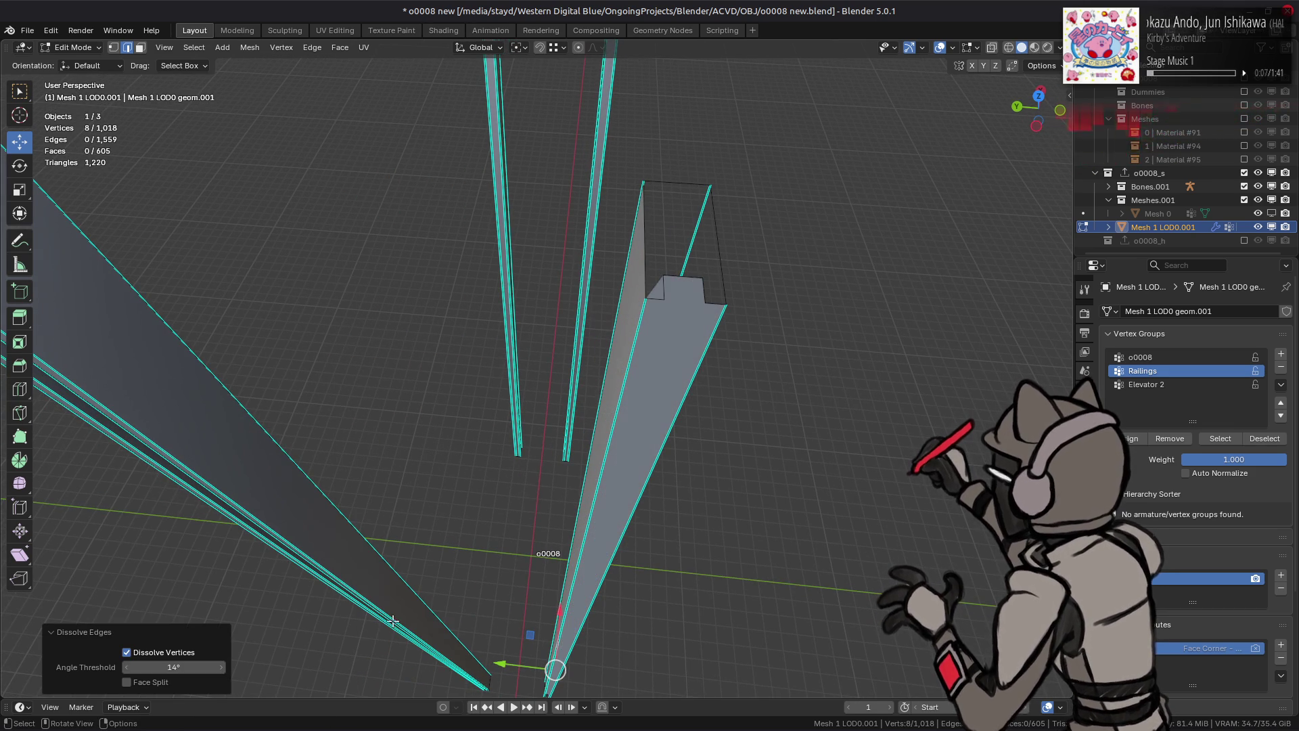
key(ctrl+z)
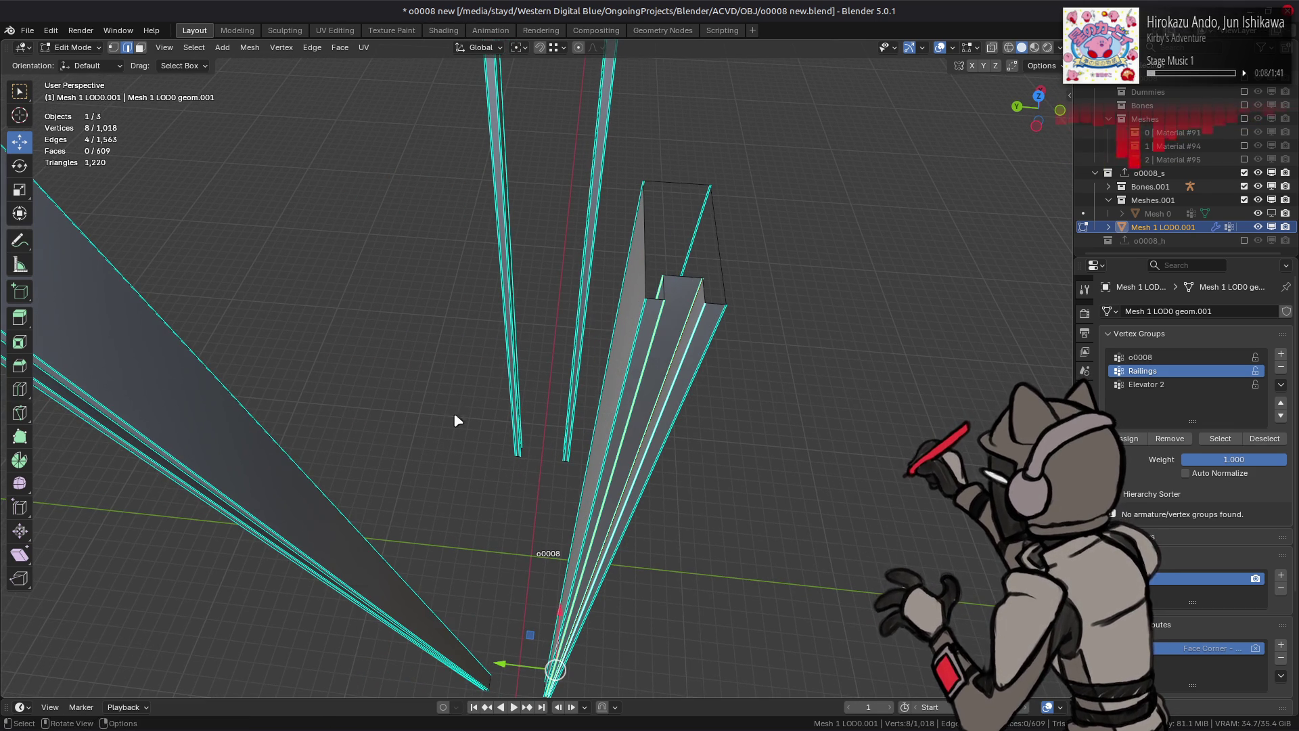
right_click(456, 420)
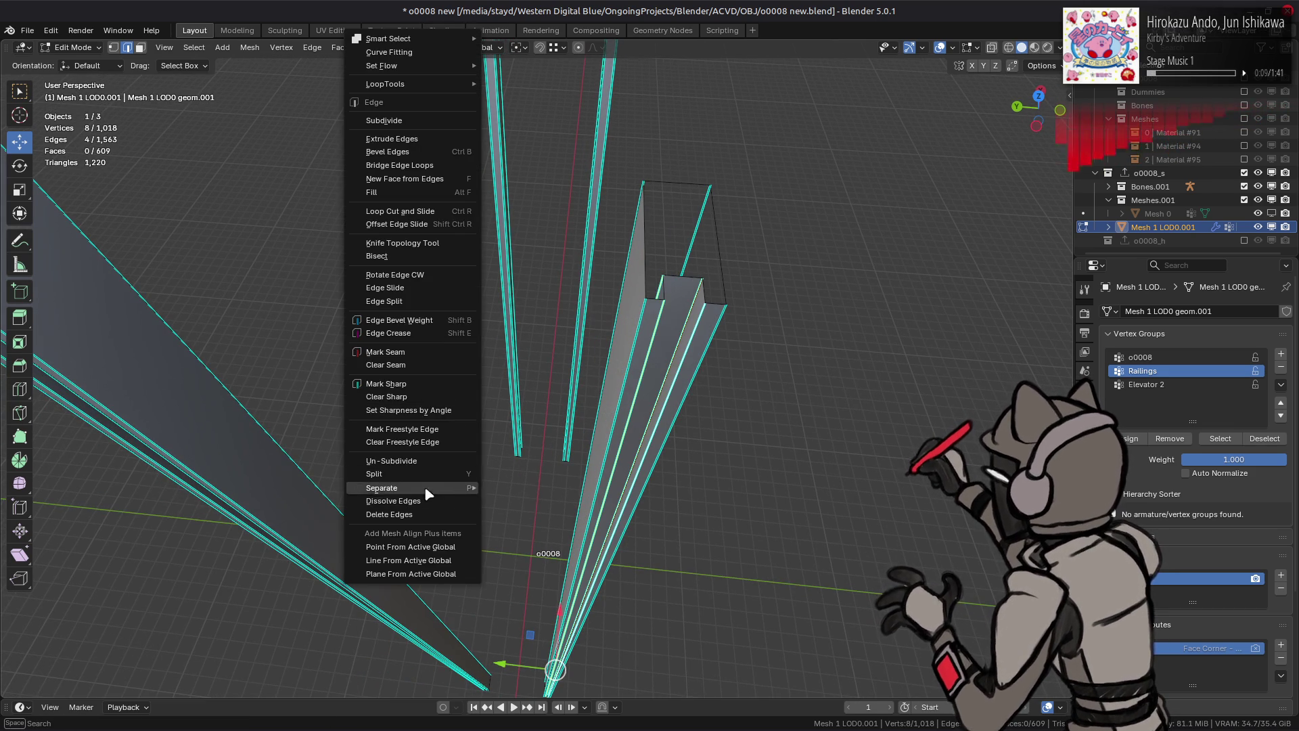
click(426, 501)
drag(203, 667, 298, 667)
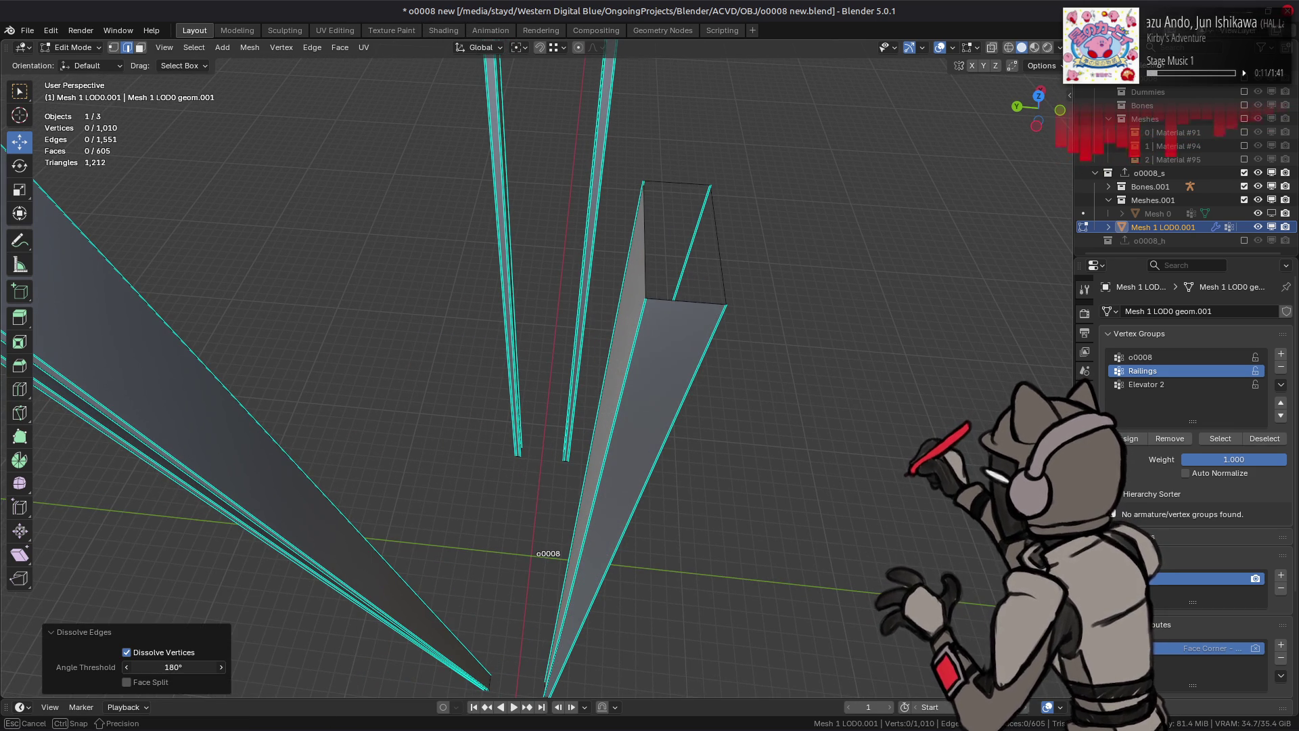
Step: Dissolve the long pillar faces into one, also removing the leftover vertices
mouse_move(323, 464)
middle_down()
mouse_move(551, 441)
mouse_move(498, 441)
mouse_move(464, 416)
middle_up()
key(3)
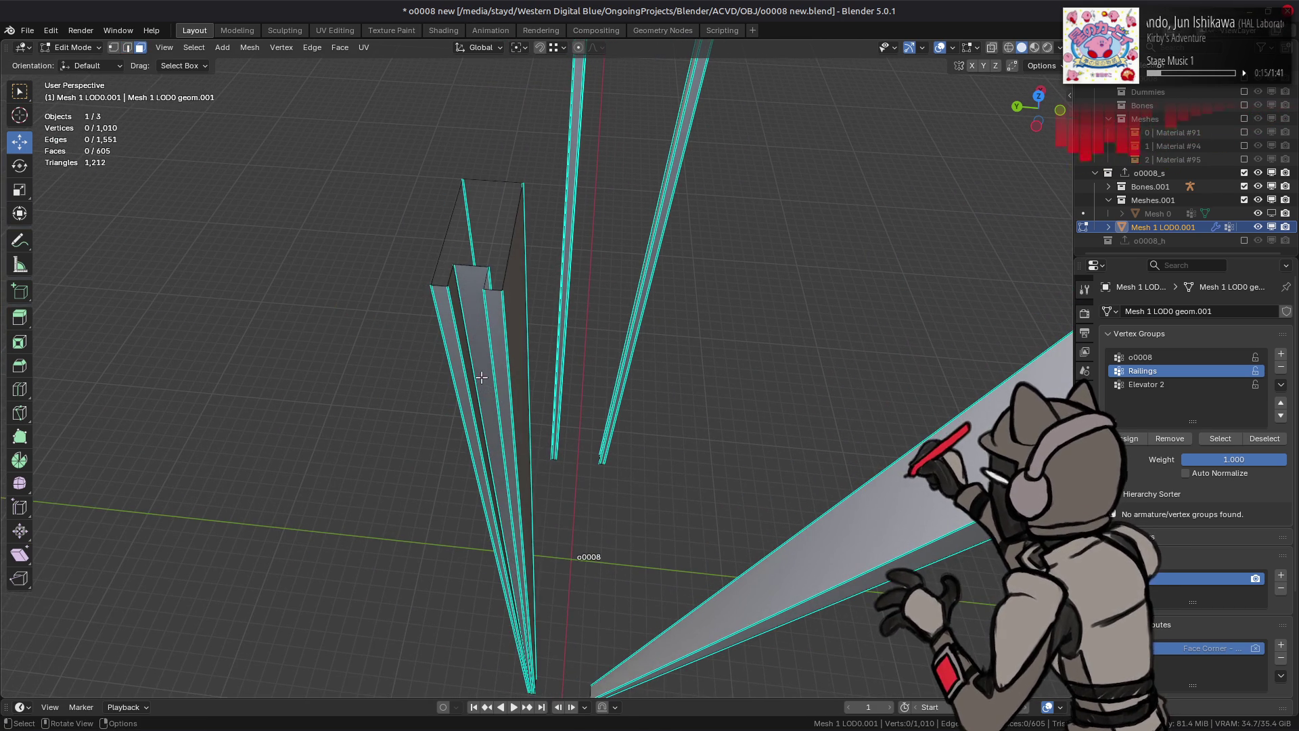
click(477, 378)
right_click(636, 474)
click(604, 643)
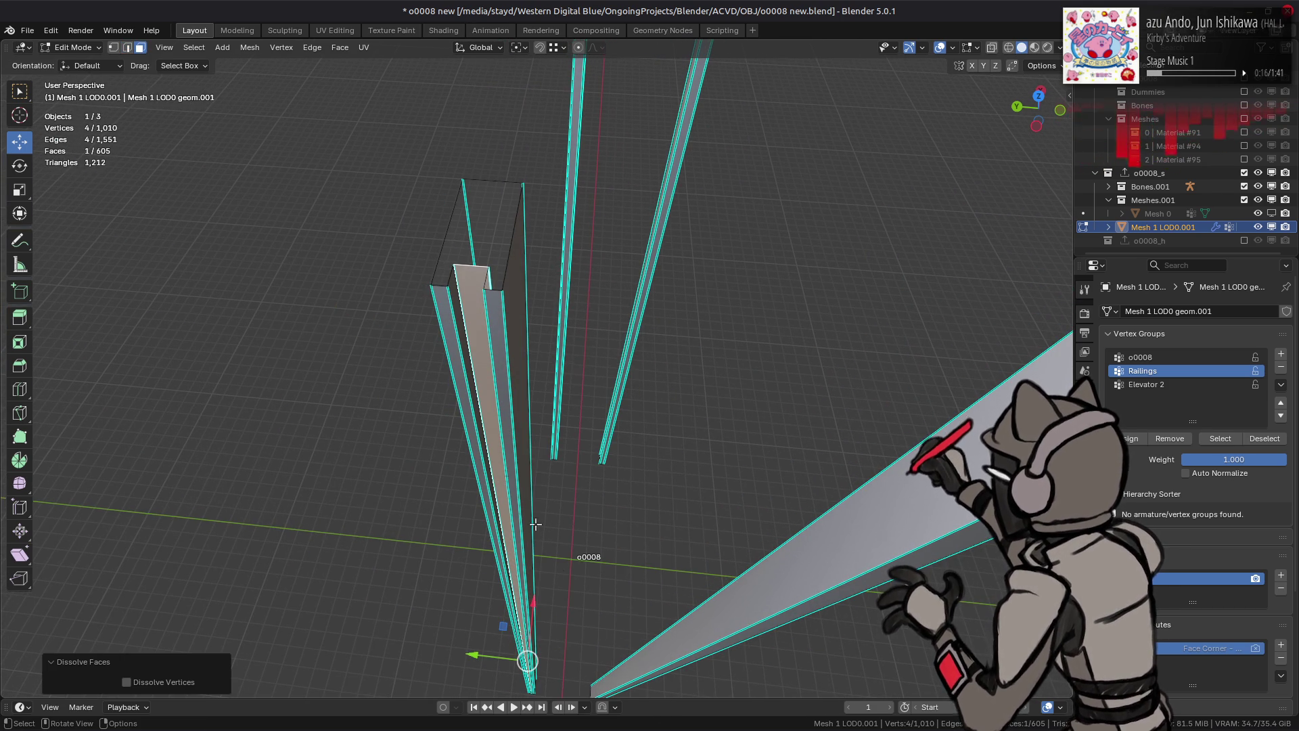
ctrl+click(474, 460)
right_click(474, 459)
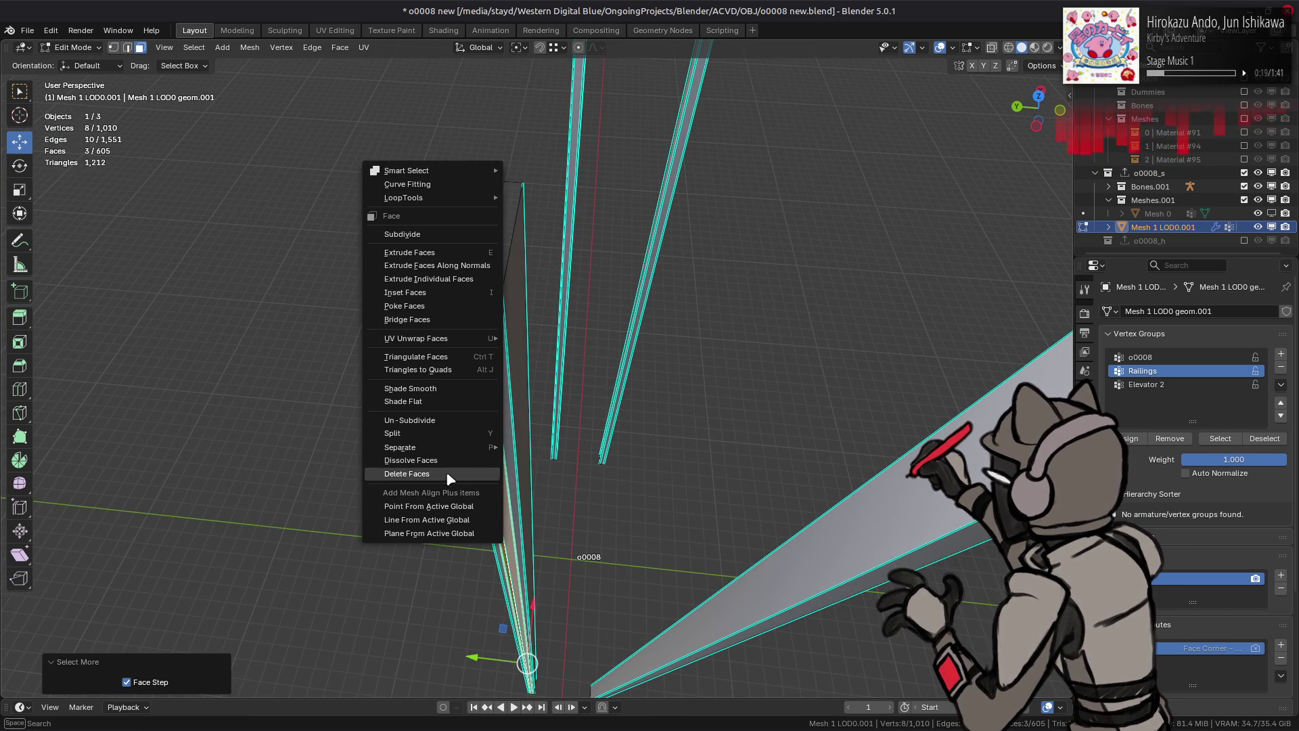
click(477, 461)
click(181, 683)
Step: Dissolve both side pillars' top faces, then limited-dissolve both whole pillars
mouse_move(504, 404)
middle_down()
mouse_move(850, 409)
mouse_move(545, 413)
middle_up()
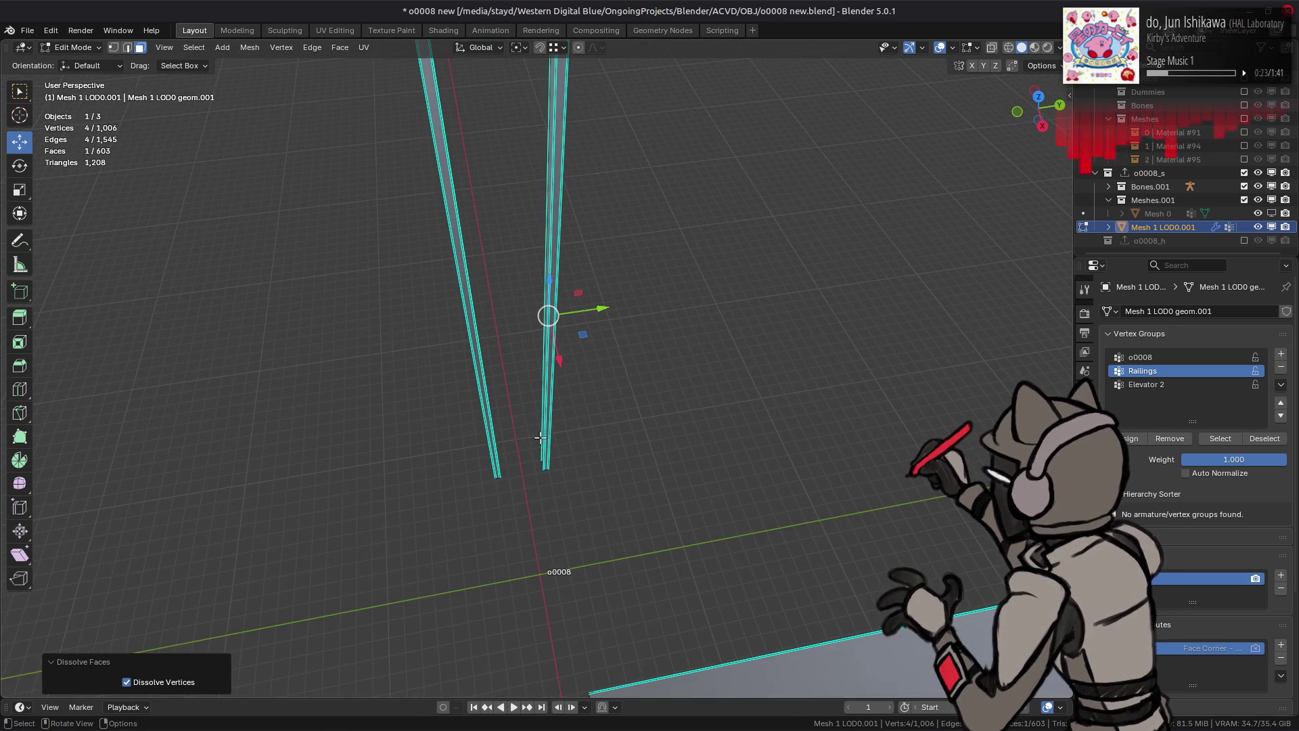
mouse_move(532, 483)
middle_down()
mouse_move(514, 521)
mouse_move(367, 459)
middle_up()
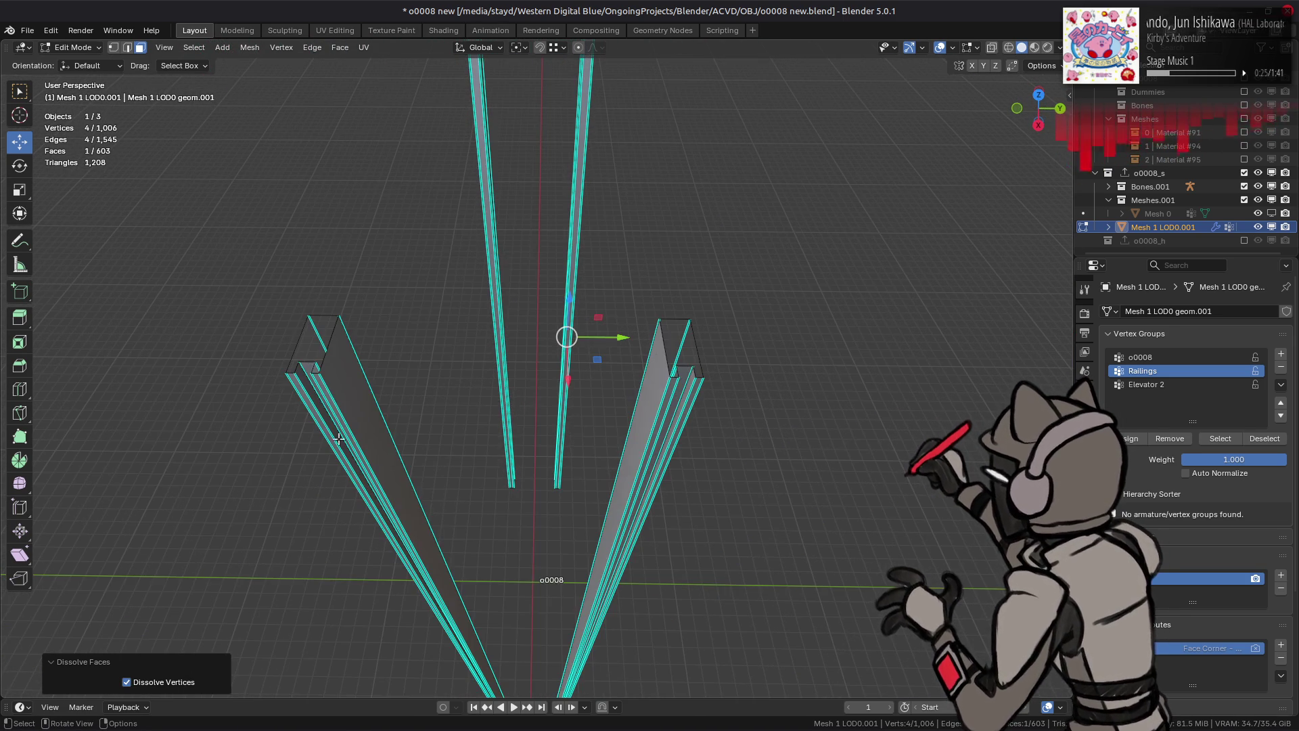
click(307, 364)
shift+click(685, 378)
key(ctrl+KP_Add)
right_click(685, 377)
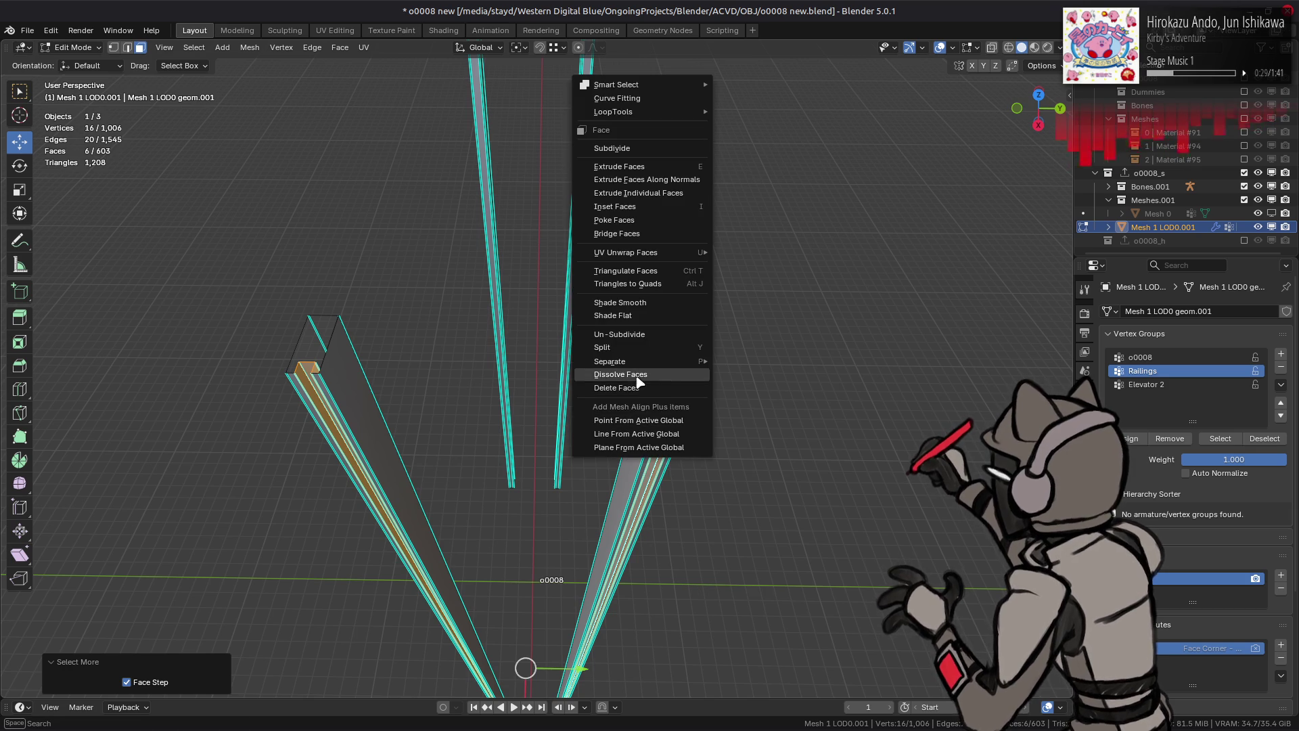
click(677, 386)
key(ctrl+l)
key(q)
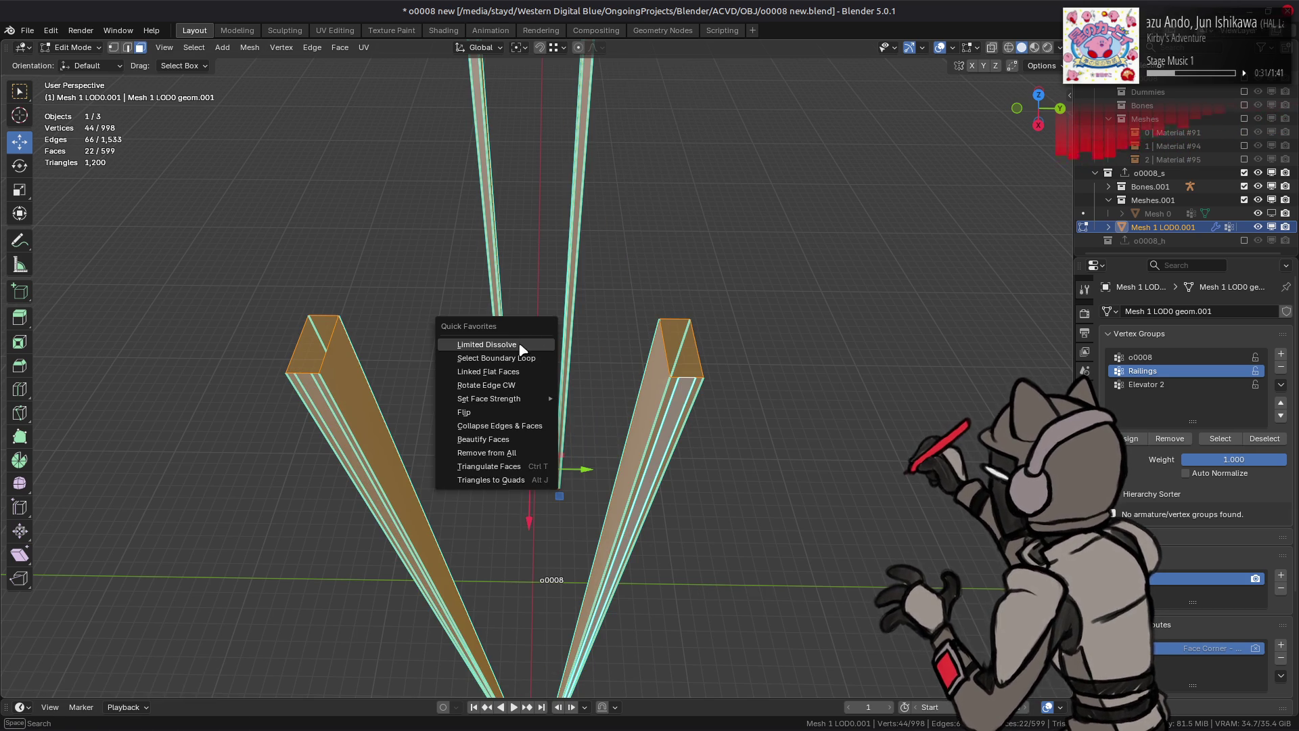
click(522, 346)
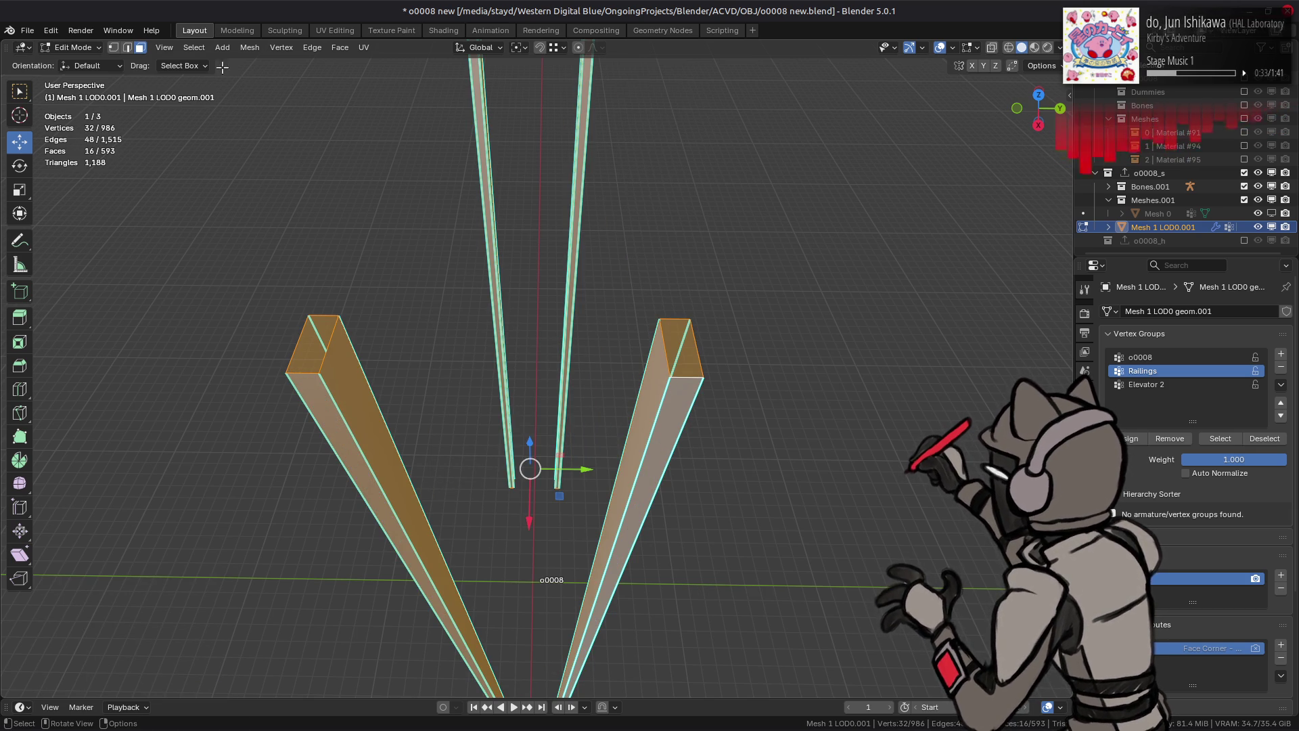
Step: Reveal the hidden geometry through the Mesh menu, leaving the edge menu unused
click(250, 47)
mouse_move(320, 276)
click(484, 362)
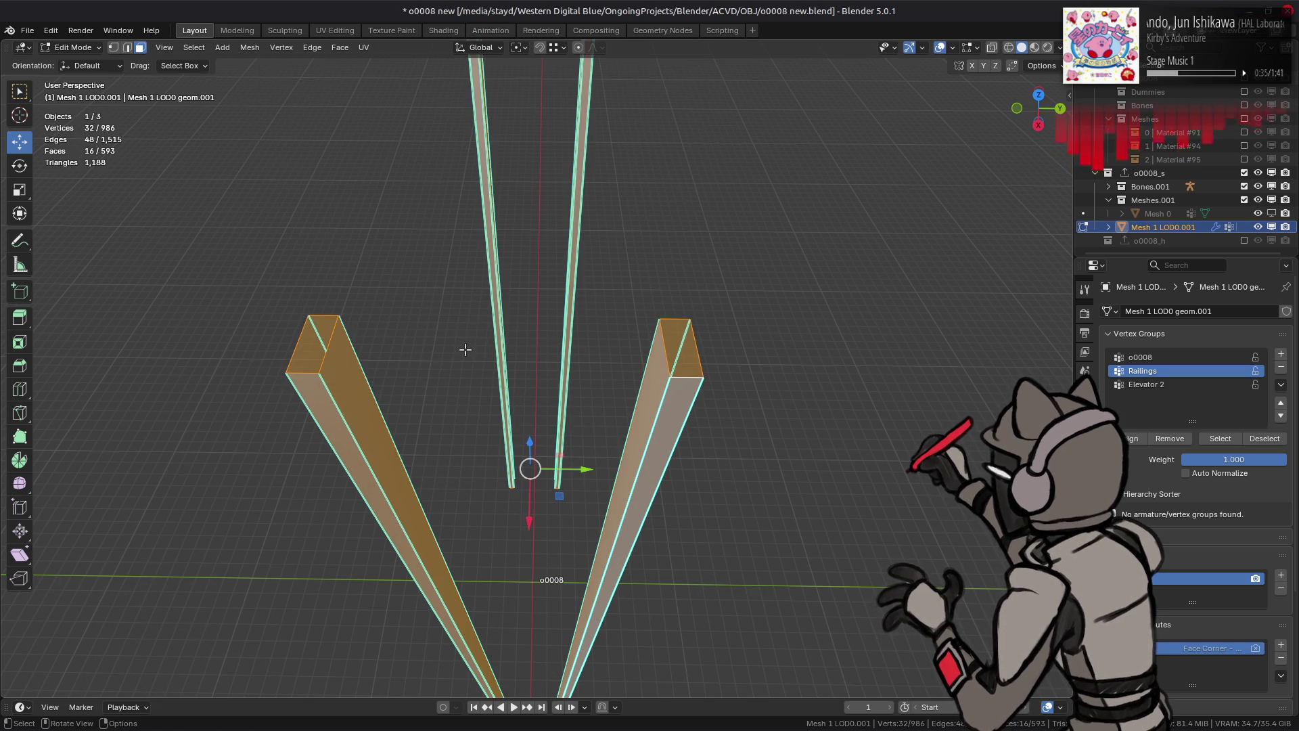
key(2)
right_click(483, 359)
click(419, 542)
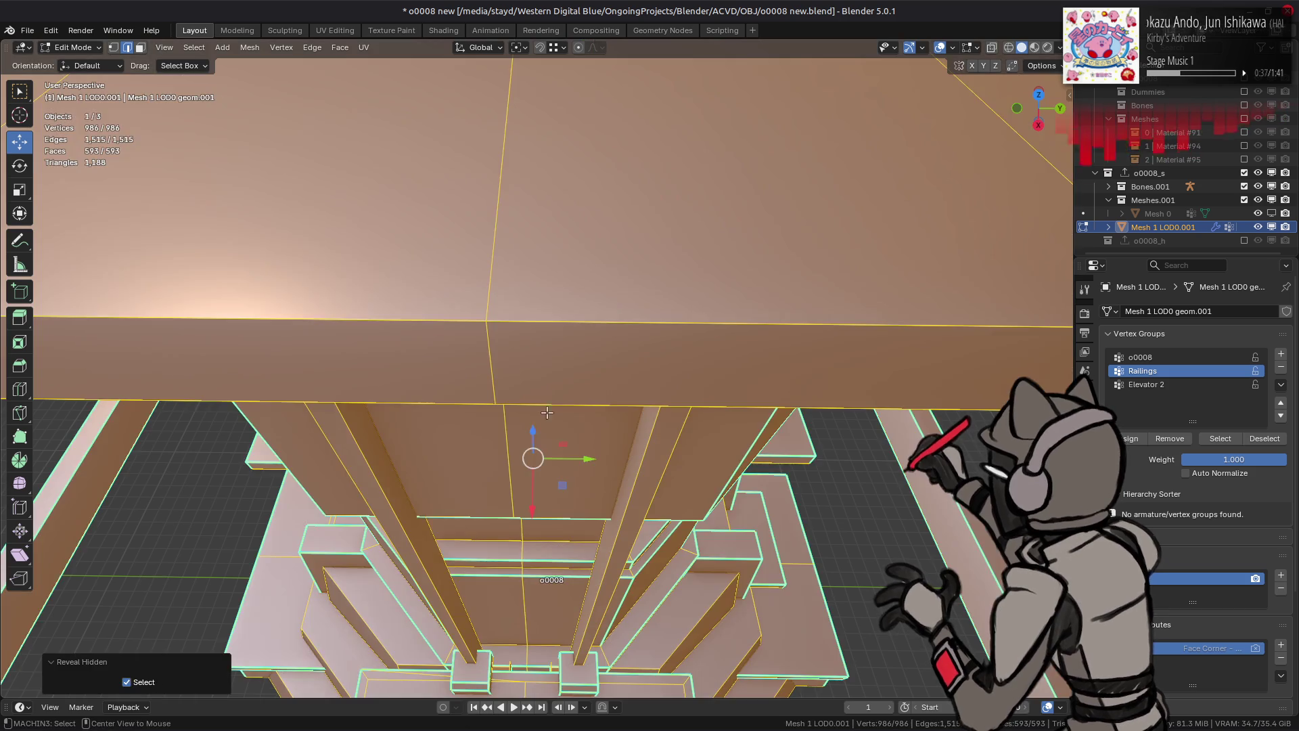
Step: Select the linked tower base band and the column section above it
mouse_move(422, 393)
middle_down()
mouse_move(461, 347)
mouse_move(618, 366)
mouse_move(588, 287)
middle_up()
scroll(443, 382, down, 5)
scroll(588, 287, up, 5)
mouse_move(535, 338)
middle_down()
mouse_move(501, 379)
mouse_move(477, 318)
mouse_move(528, 338)
mouse_move(565, 377)
mouse_move(627, 322)
mouse_move(596, 298)
mouse_move(582, 318)
mouse_move(581, 291)
middle_up()
click(512, 352)
key(ctrl+l)
shift+click(594, 294)
key(ctrl+l)
shift+click(578, 262)
Step: Select the whole ledge rim band instead and delete its faces
key(alt+a)
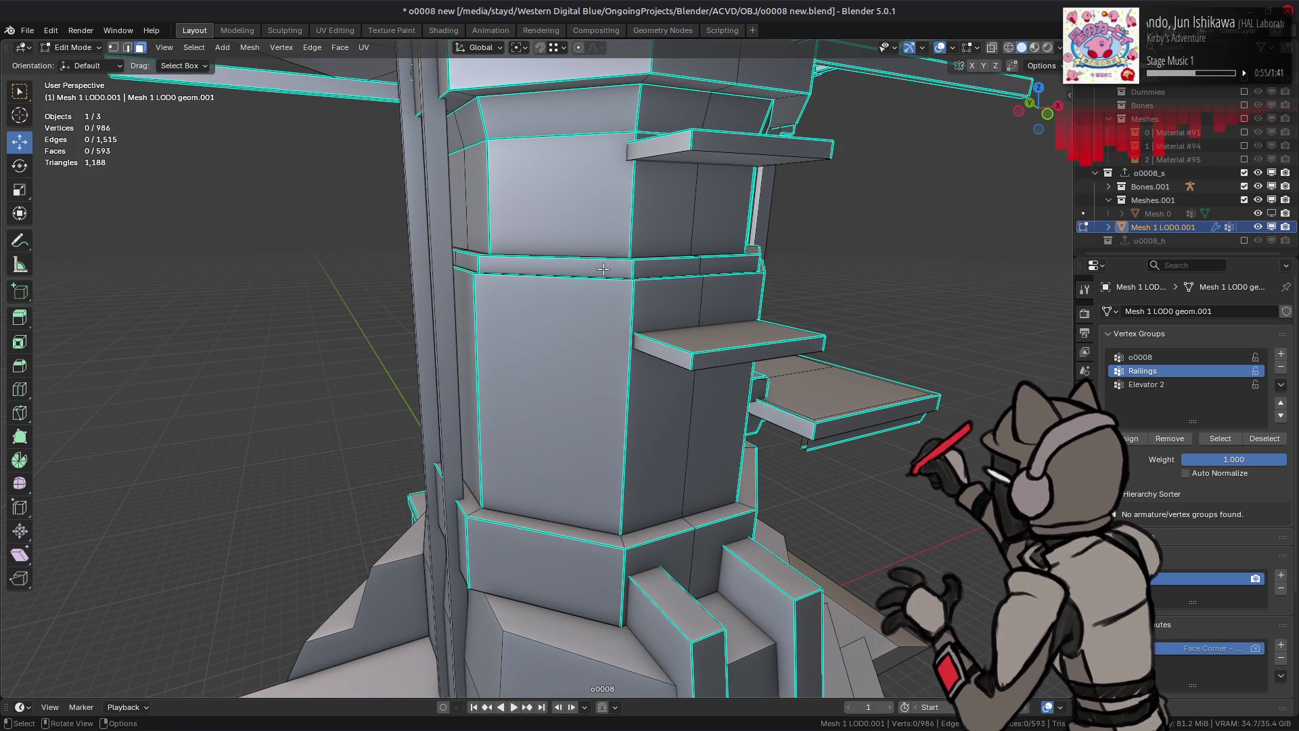
click(586, 263)
key(ctrl+l)
middle_drag(586, 263, 556, 380)
right_click(556, 380)
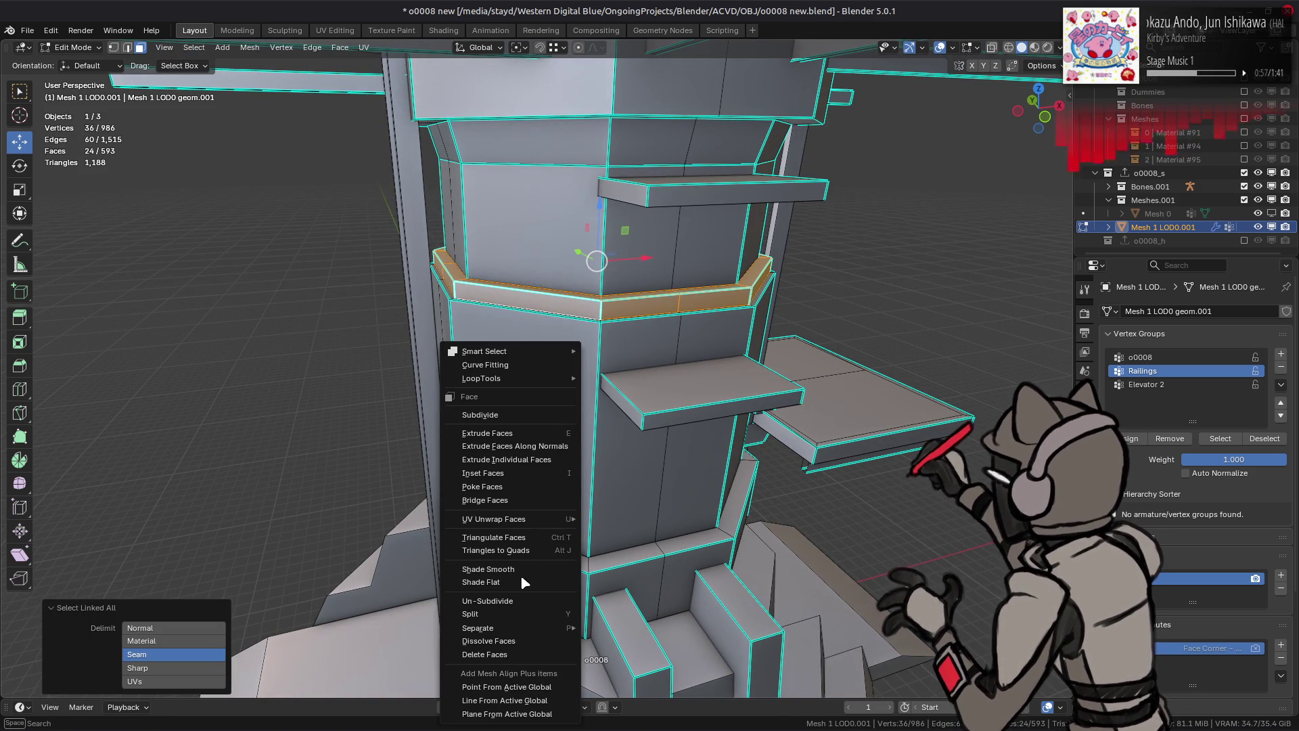
click(521, 657)
Step: Delete the tower's middle column section faces
mouse_move(521, 237)
middle_down()
mouse_move(512, 208)
mouse_move(553, 185)
middle_up()
click(512, 209)
key(ctrl+l)
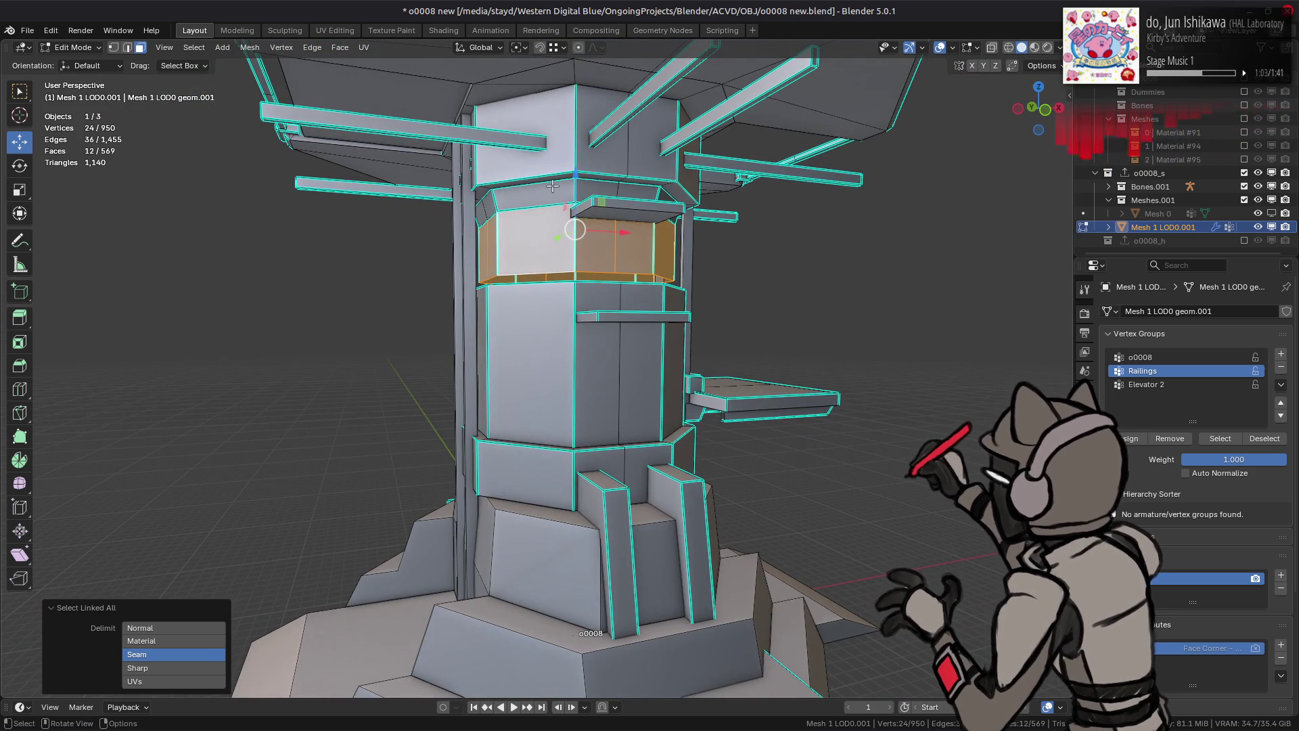
scroll(553, 186, up, 3)
click(534, 210)
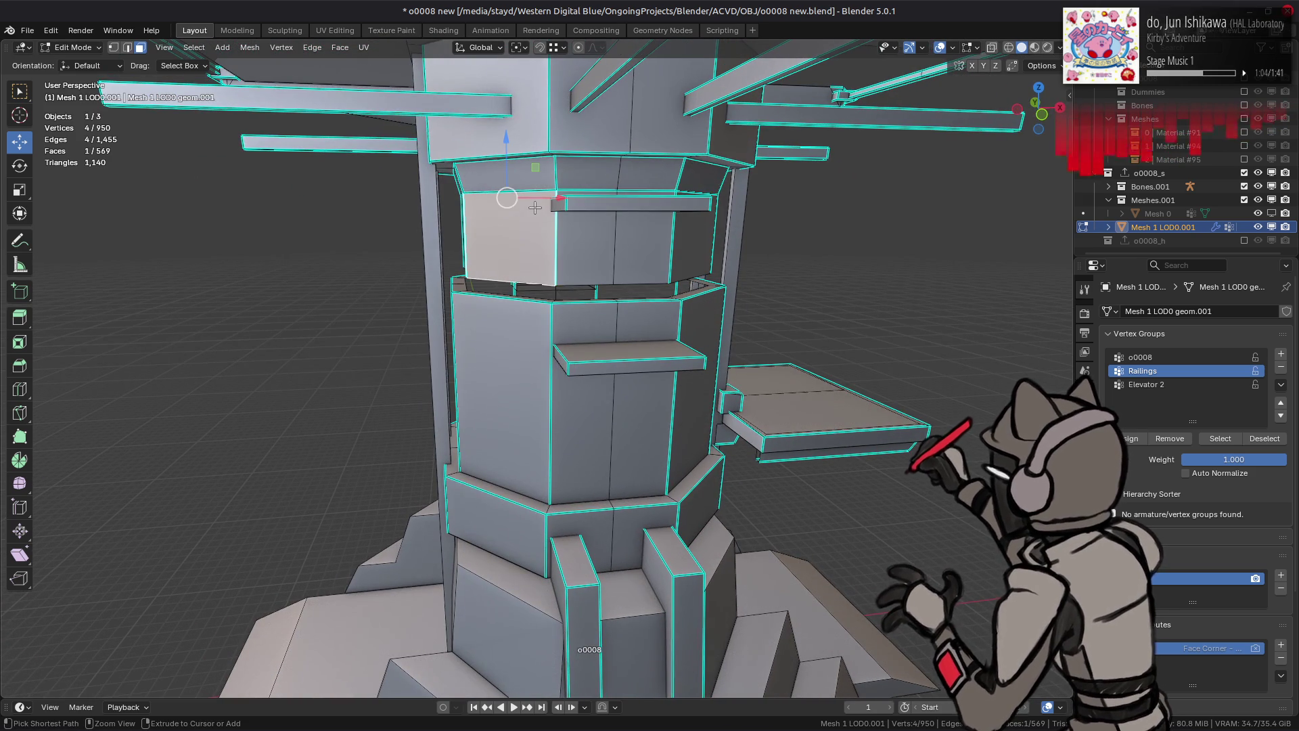
click(520, 405)
key(ctrl+l)
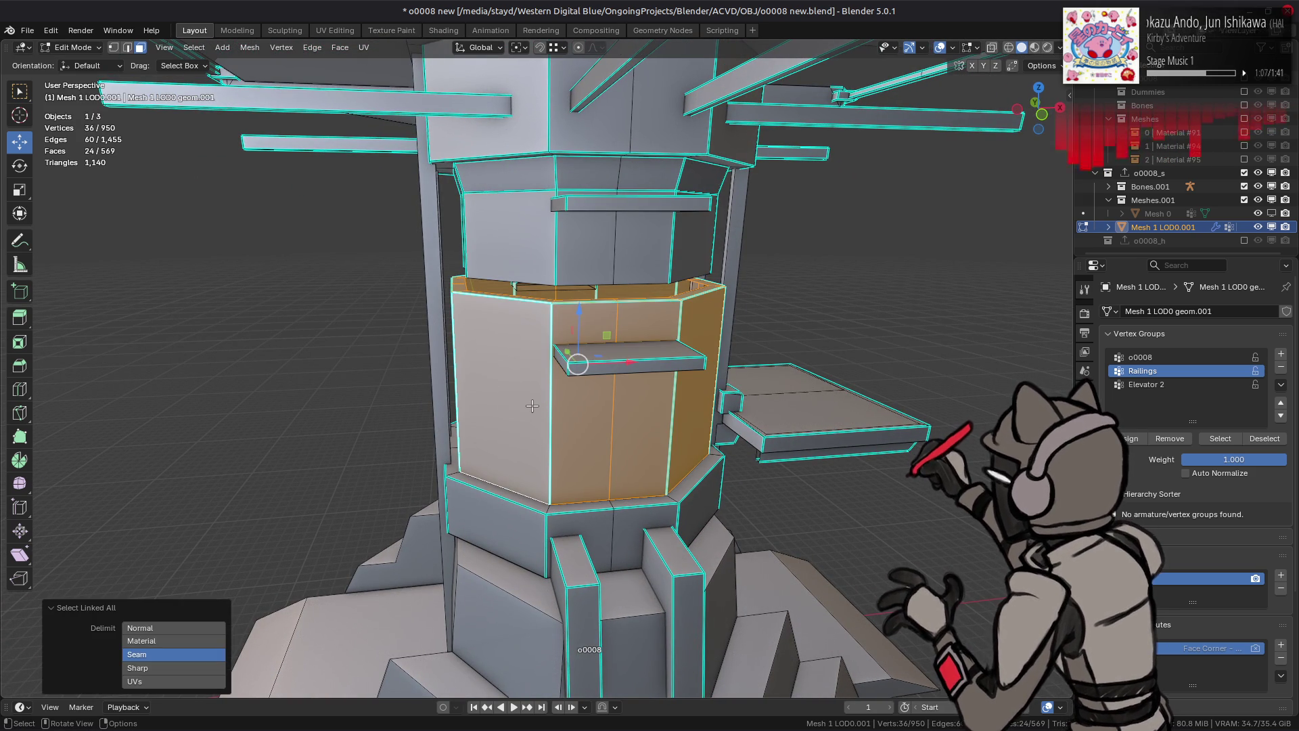
right_click(518, 347)
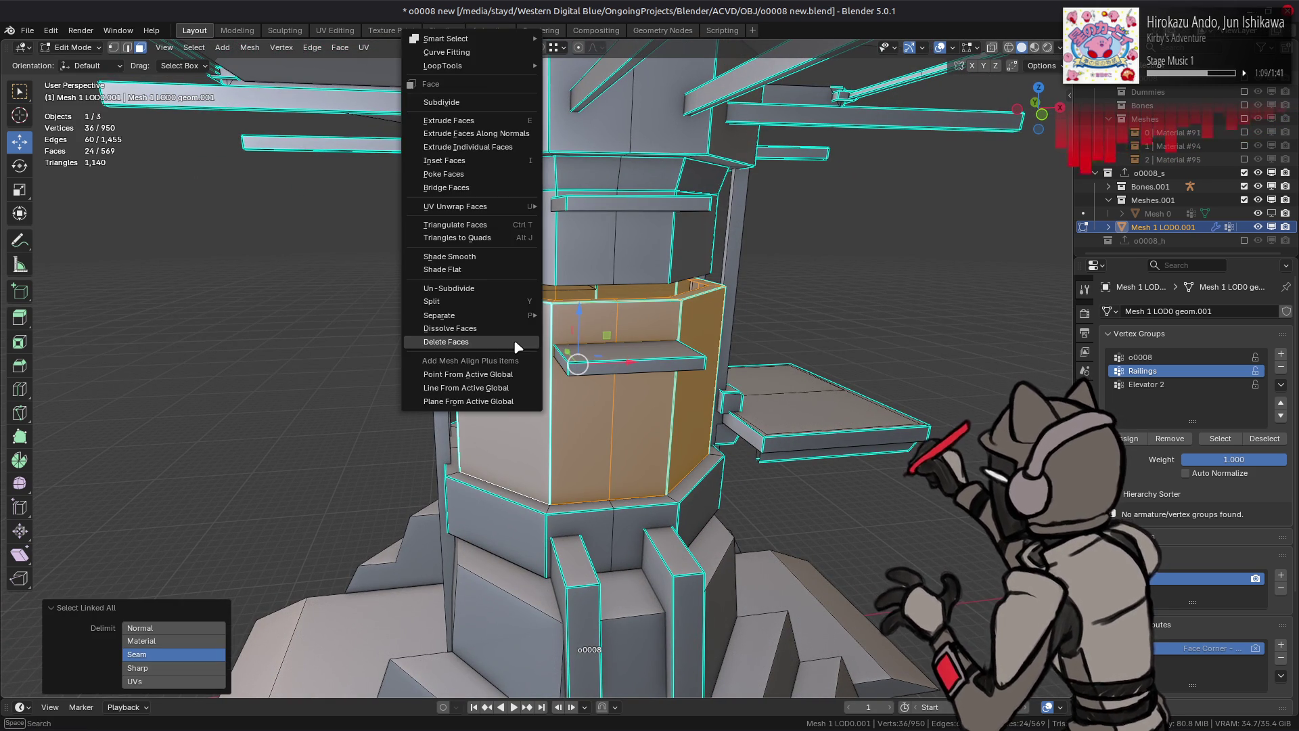
click(518, 341)
Step: Delete the lower railing ring faces, leaving a gap below the upper box
alt+click(532, 460)
right_click(534, 505)
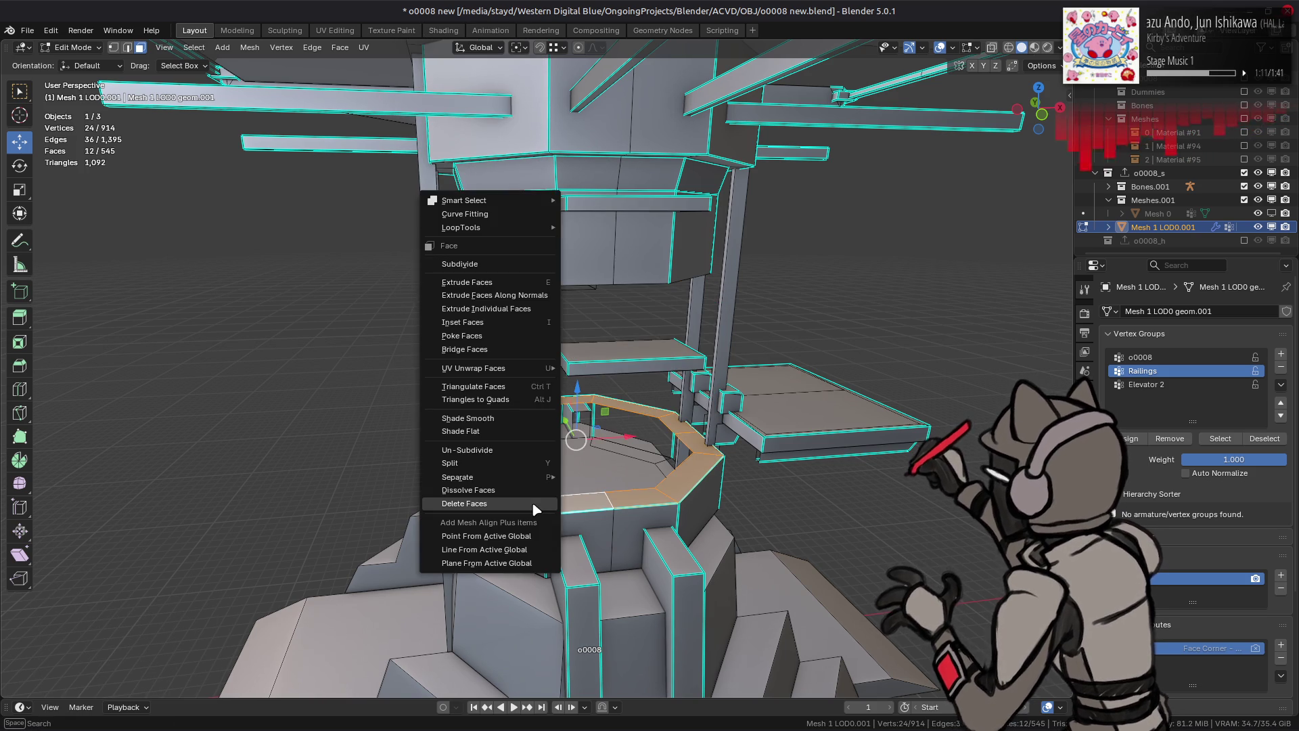
click(534, 504)
mouse_move(531, 289)
middle_down()
mouse_move(528, 145)
mouse_move(543, 139)
mouse_move(518, 211)
mouse_move(563, 220)
middle_up()
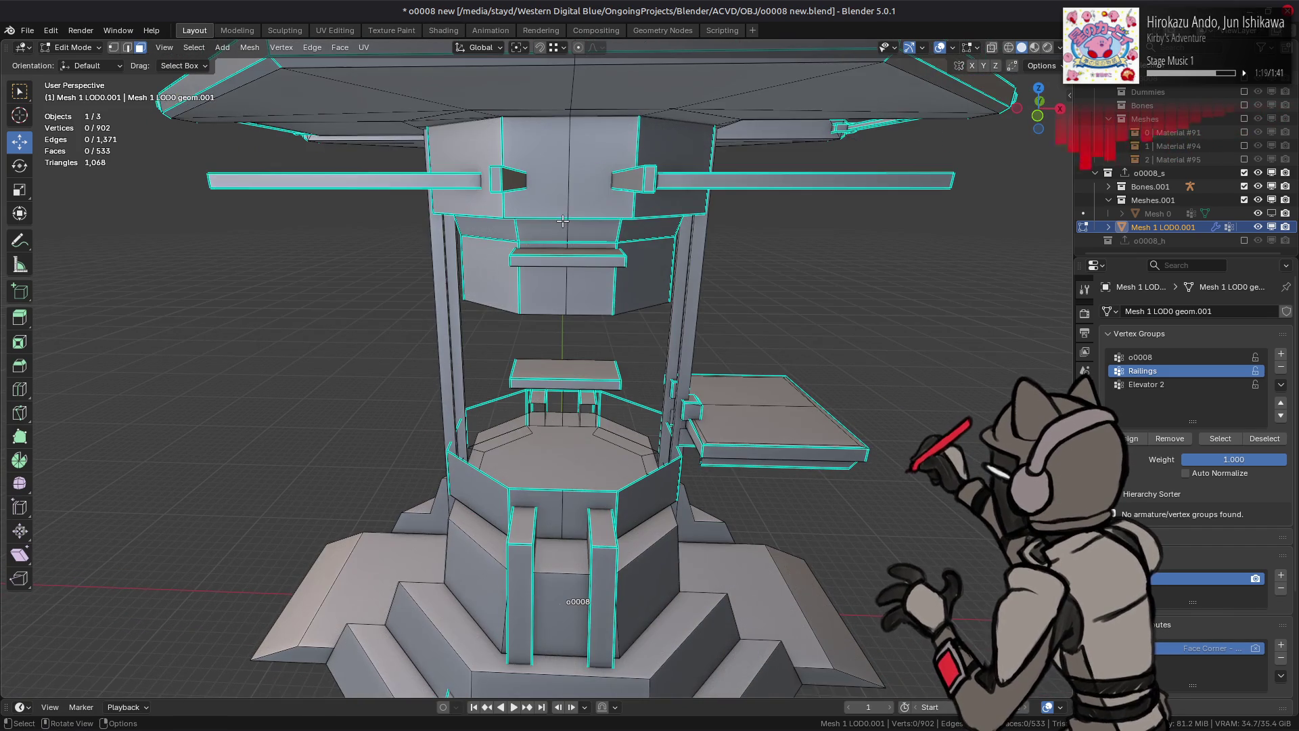
scroll(563, 221, up, 4)
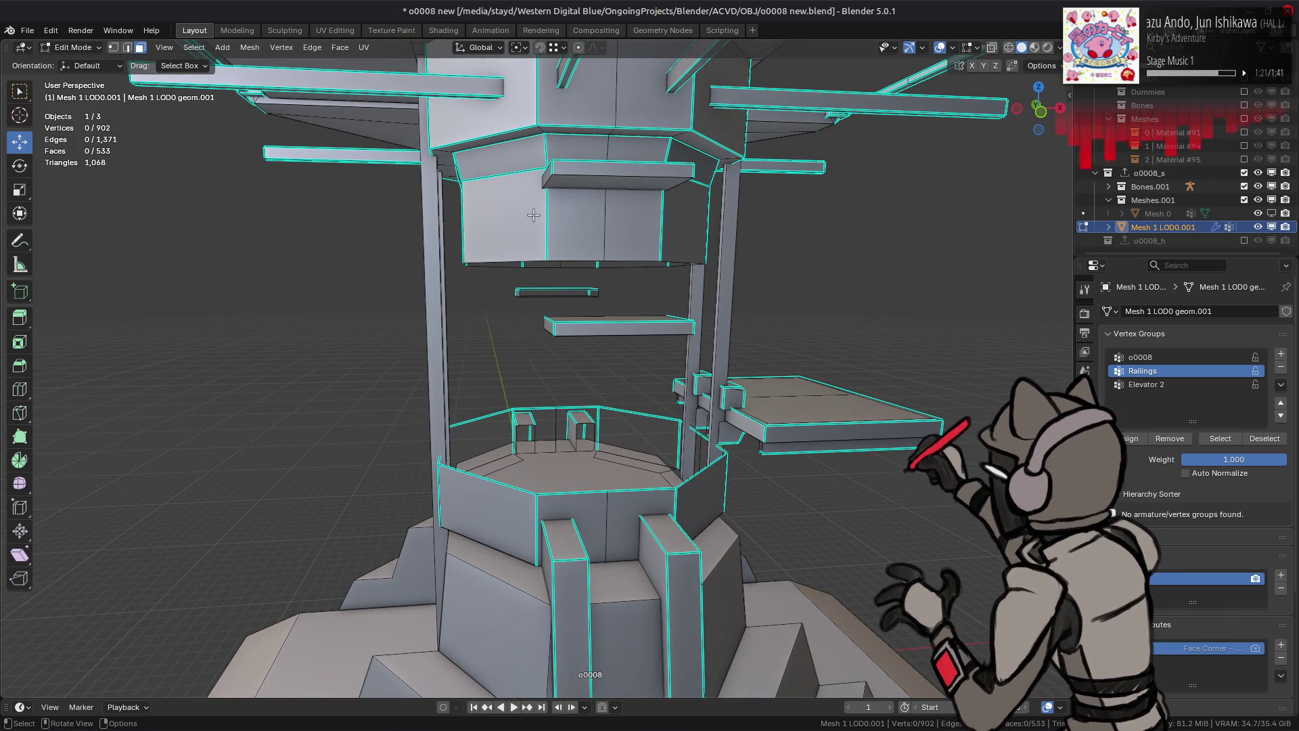
alt+click(547, 206)
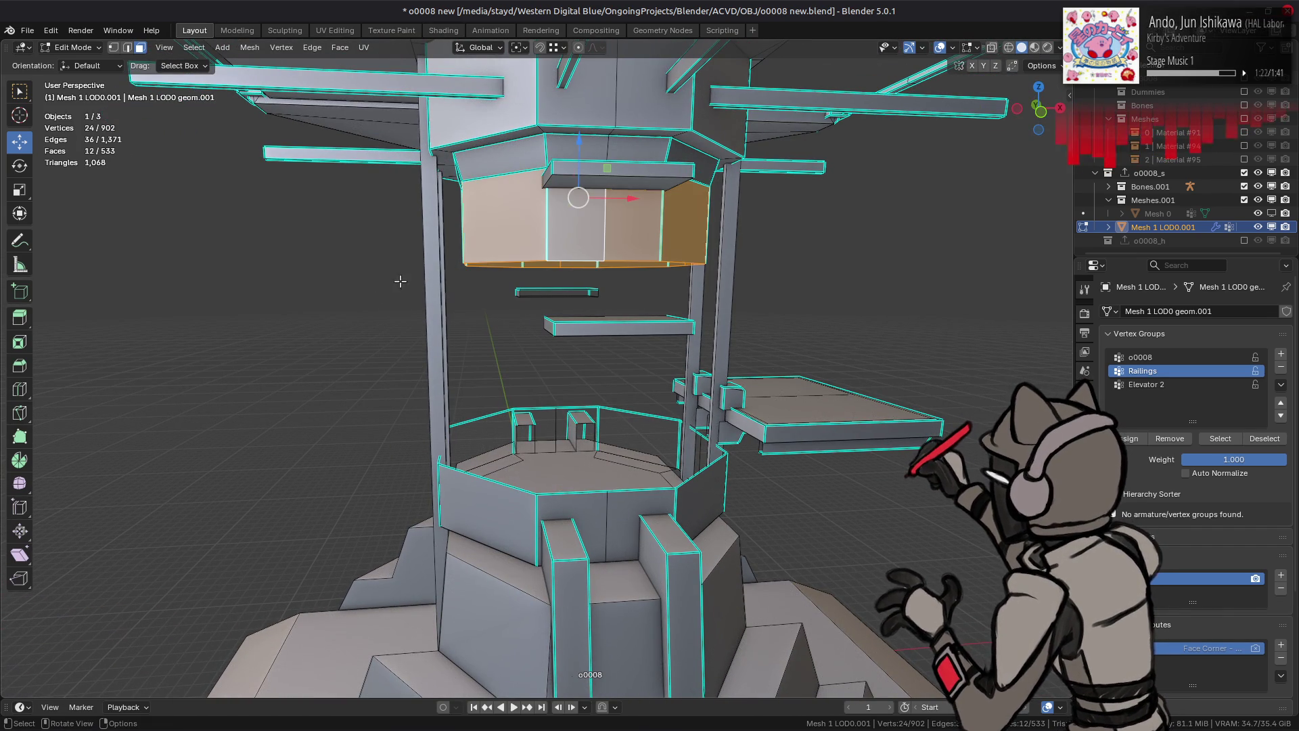
Step: Try removing the upper box's ring faces, then undo the removal
alt+click(535, 151)
click(312, 48)
click(389, 347)
mouse_move(519, 244)
middle_down()
mouse_move(528, 262)
mouse_move(528, 210)
mouse_move(530, 279)
mouse_move(533, 253)
mouse_move(413, 315)
mouse_move(500, 302)
middle_up()
key(ctrl+z)
key(ctrl+l)
scroll(530, 279, up, 3)
key(ctrl+z)
Step: Separate the upper and lower octagonal rings and select their linked faces
alt+shift+click(407, 317)
right_click(407, 318)
mouse_move(400, 323)
click(474, 315)
shift+scroll(500, 302, down, 2)
click(499, 310)
shift+scroll(517, 545, down, 5)
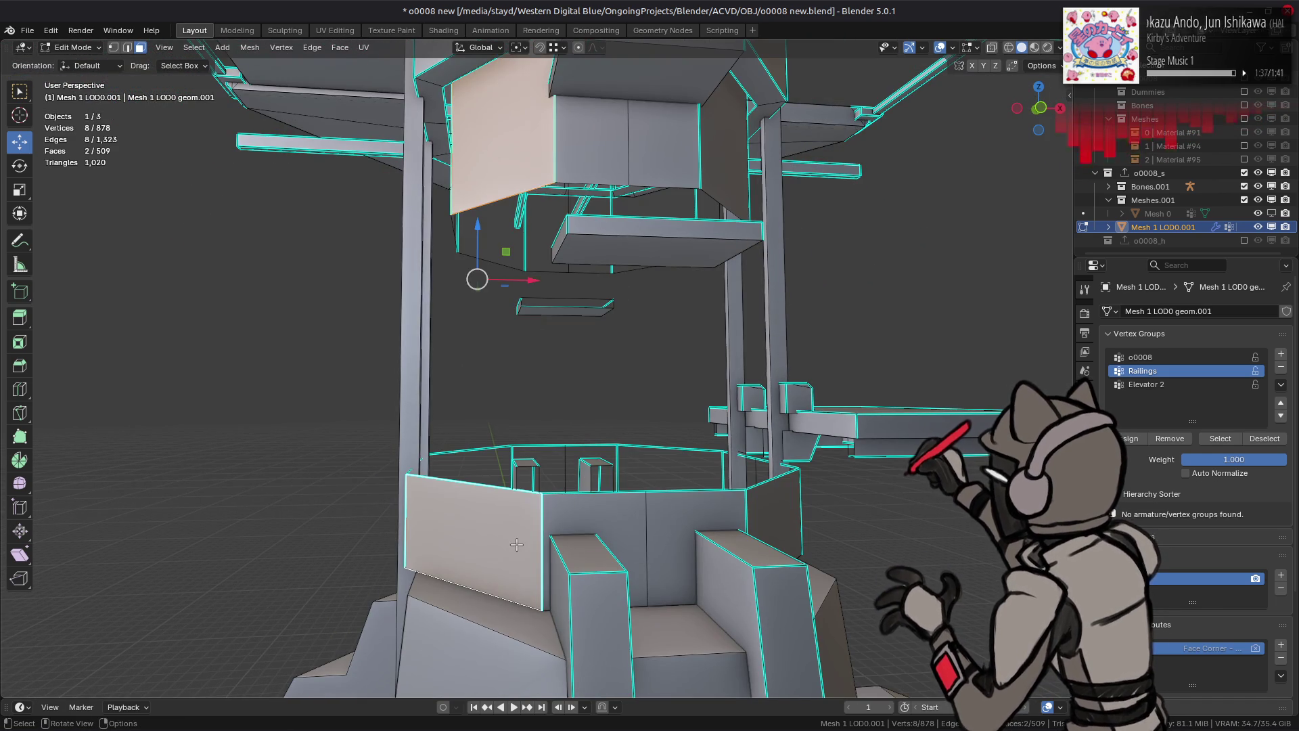
key(ctrl+l)
Step: Isolate the two octagonal parts by hiding the rest of the mesh
key(shift+h)
scroll(599, 299, down, 2)
mouse_move(603, 296)
middle_down()
mouse_move(589, 349)
mouse_move(618, 356)
middle_up()
key(alt+h)
scroll(588, 352, up, 2)
key(shift+h)
key(alt+a)
Step: Bridge the upper octagon's bottom loop to the lower octagon's top loop, then dissolve both loops
alt+click(618, 359)
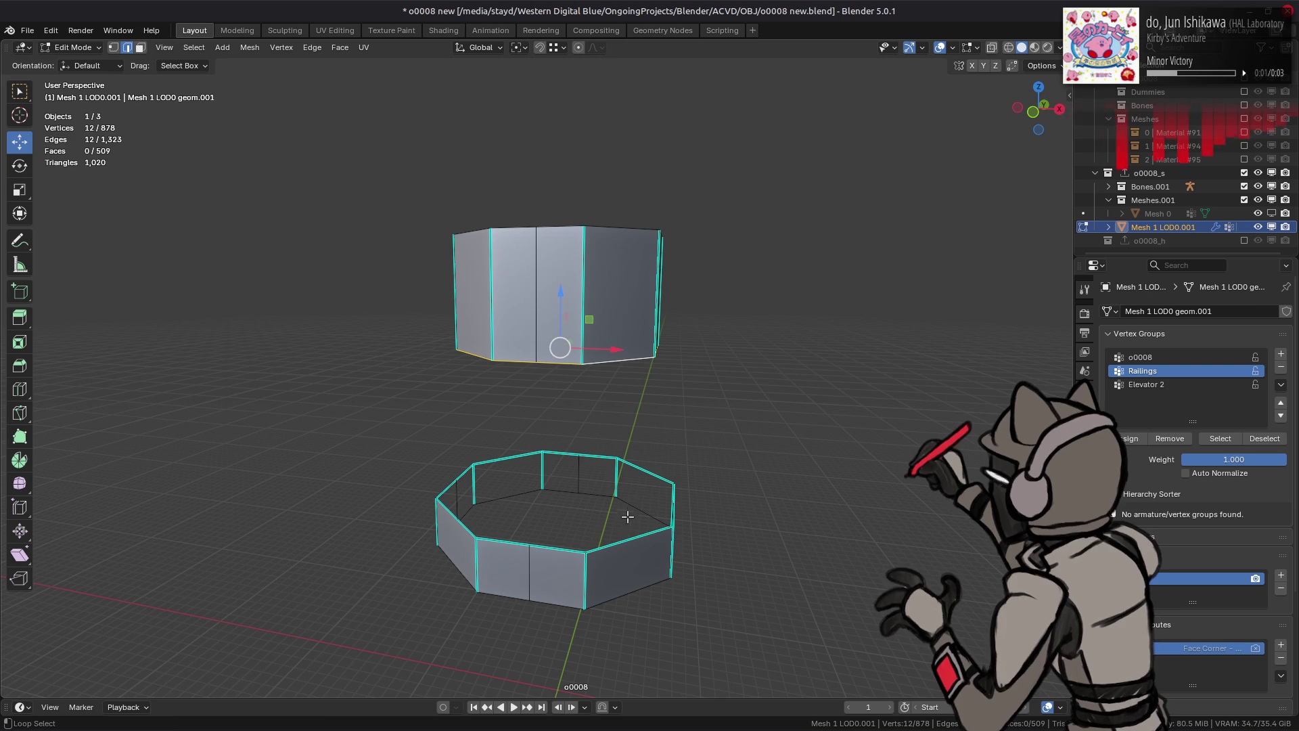
alt+shift+click(624, 540)
right_click(365, 413)
click(374, 306)
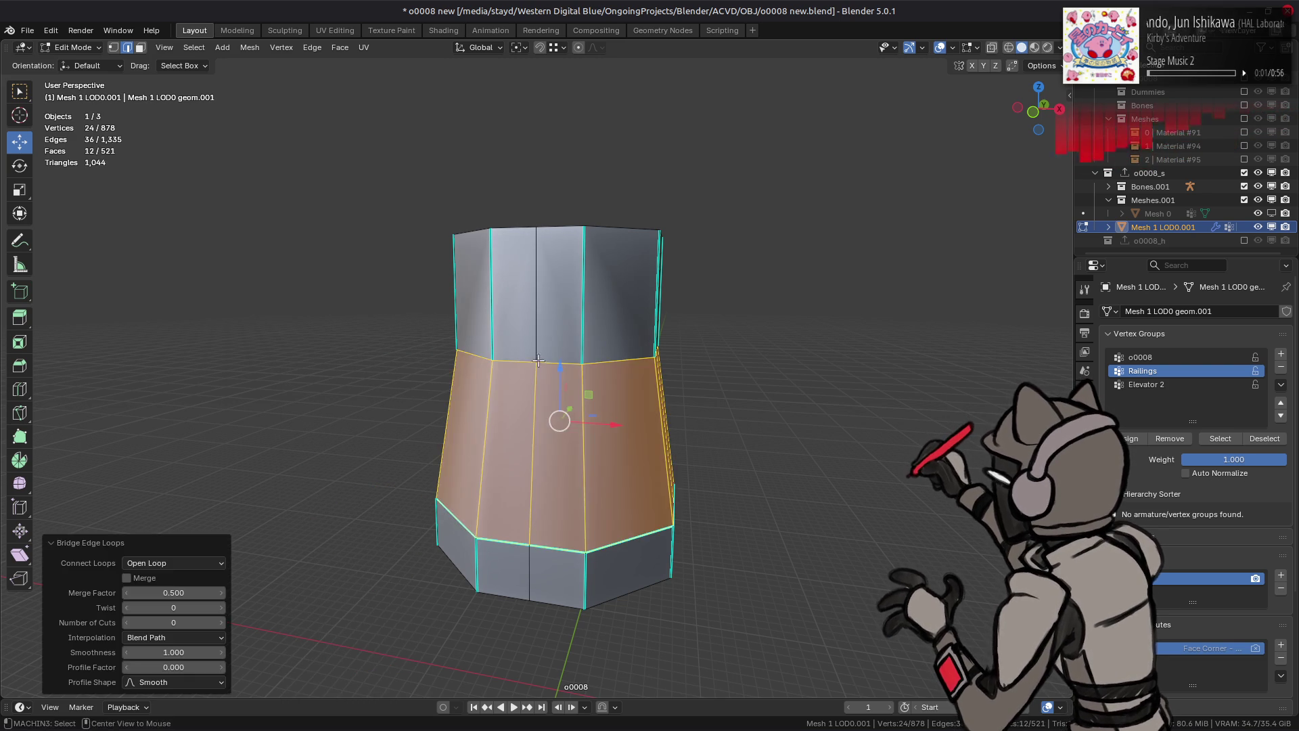
right_click(304, 463)
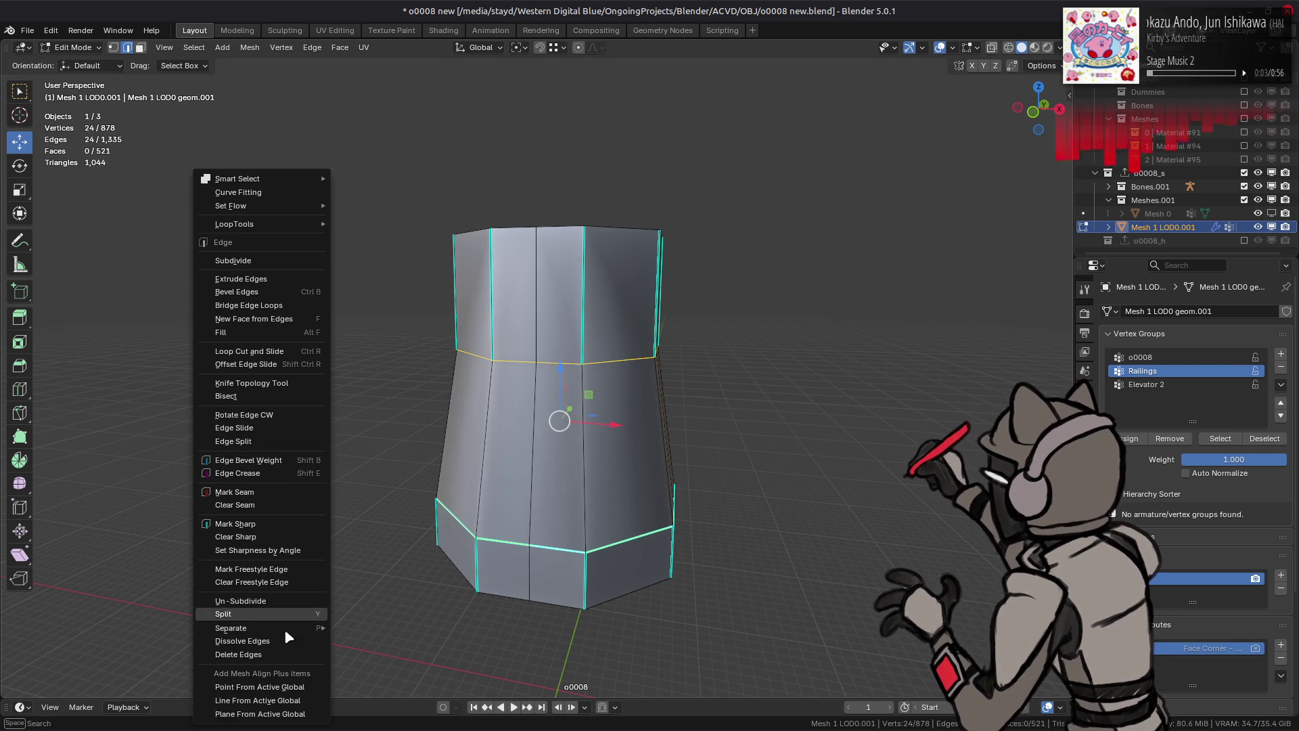
click(285, 640)
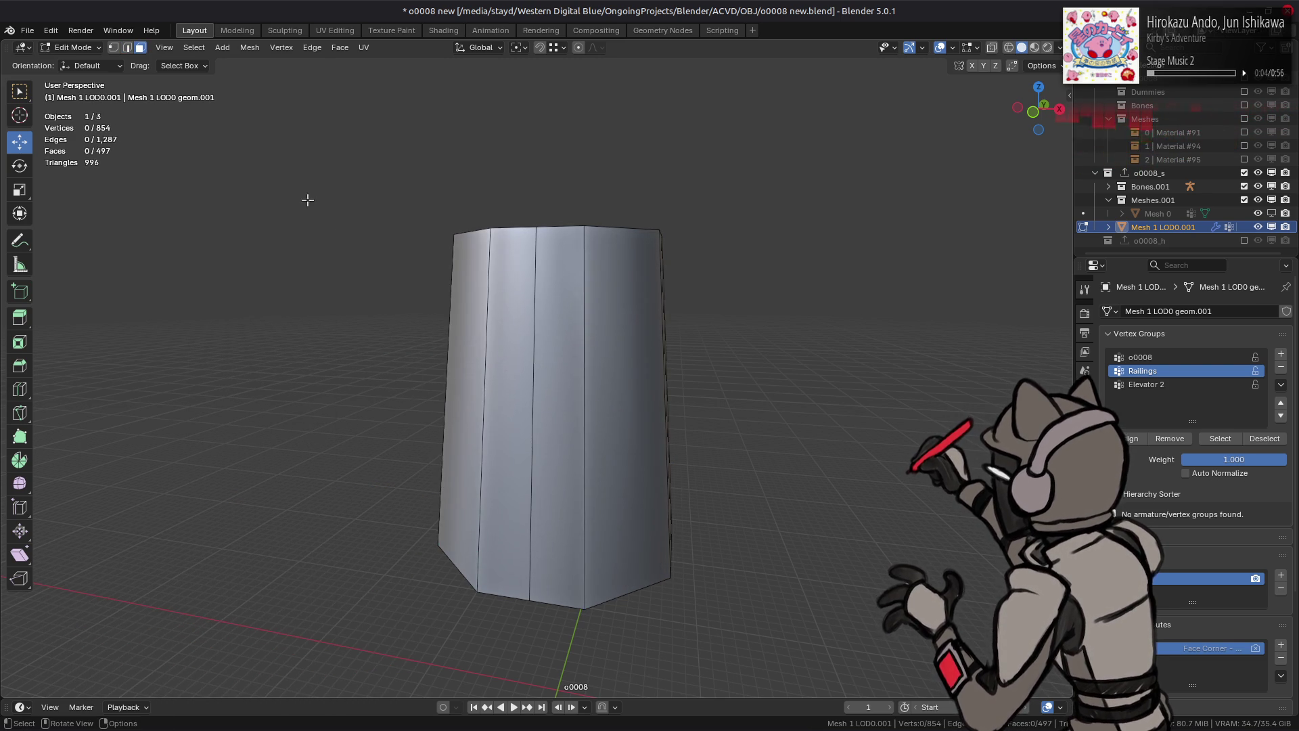
Step: Dissolve the extra vertical edges on the joined column
key(a)
key(2)
mouse_move(308, 200)
middle_down()
mouse_move(447, 341)
mouse_move(515, 356)
middle_up()
shift+click(535, 366)
shift+click(467, 300)
right_click(381, 506)
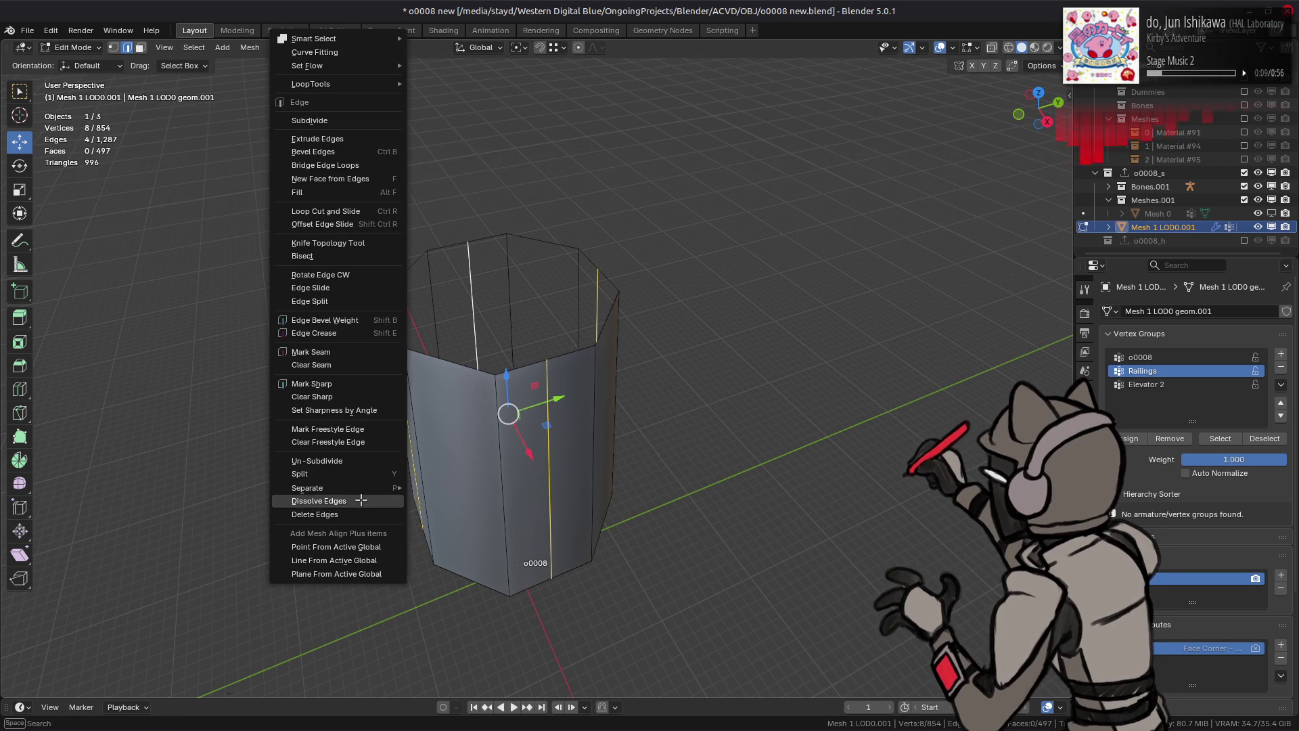
click(366, 507)
Step: Flat-shade all column faces and reveal the hidden building geometry
key(3)
key(a)
click(250, 48)
mouse_move(324, 295)
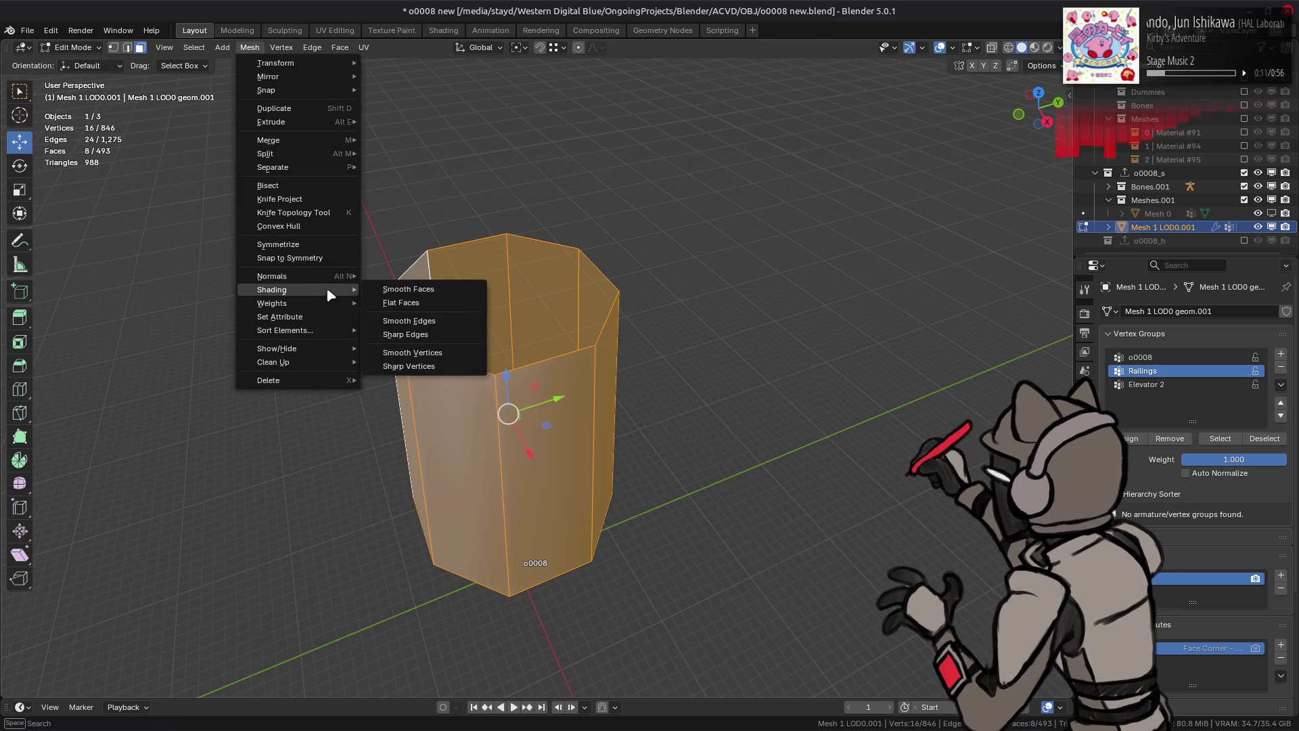
click(435, 308)
key(alt+h)
key(alt+a)
middle_drag(436, 307, 615, 197)
scroll(605, 222, up, 2)
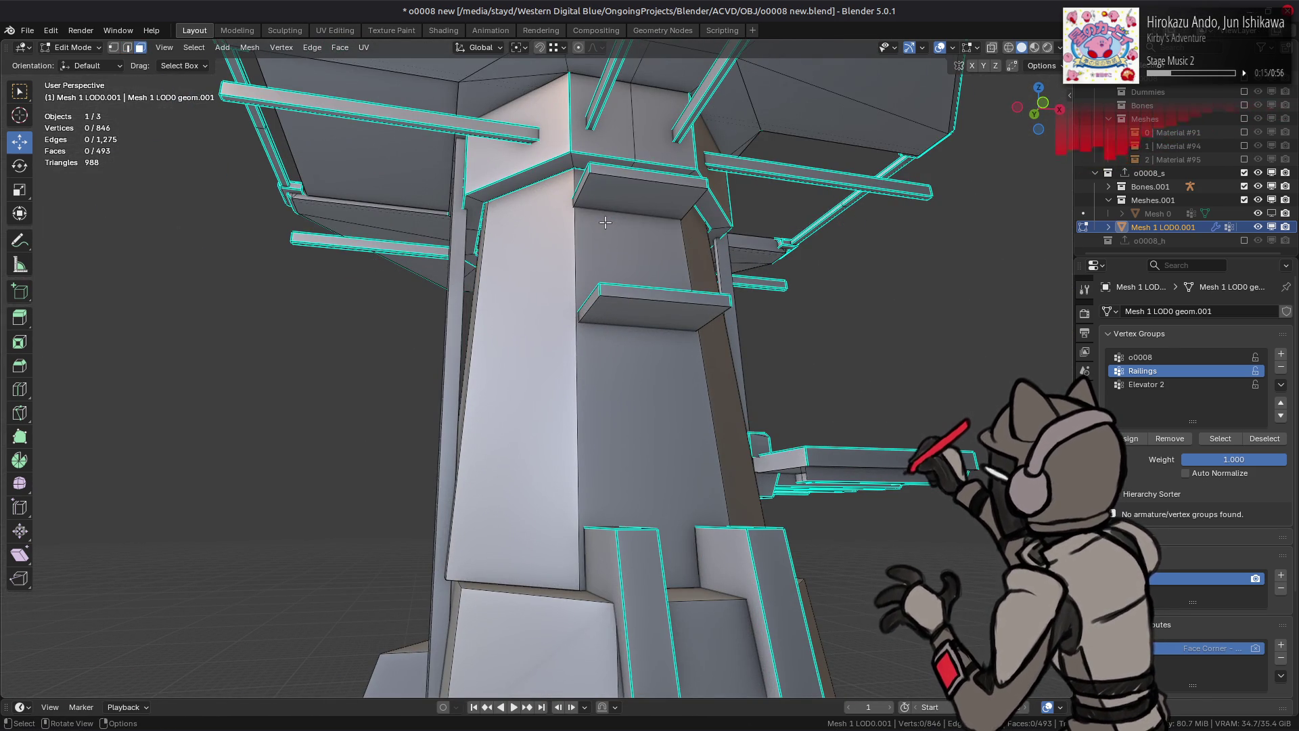
Step: Select the upper box's linked faces and hide them to inspect the column
mouse_move(605, 222)
middle_down()
mouse_move(764, 258)
mouse_move(675, 253)
middle_up()
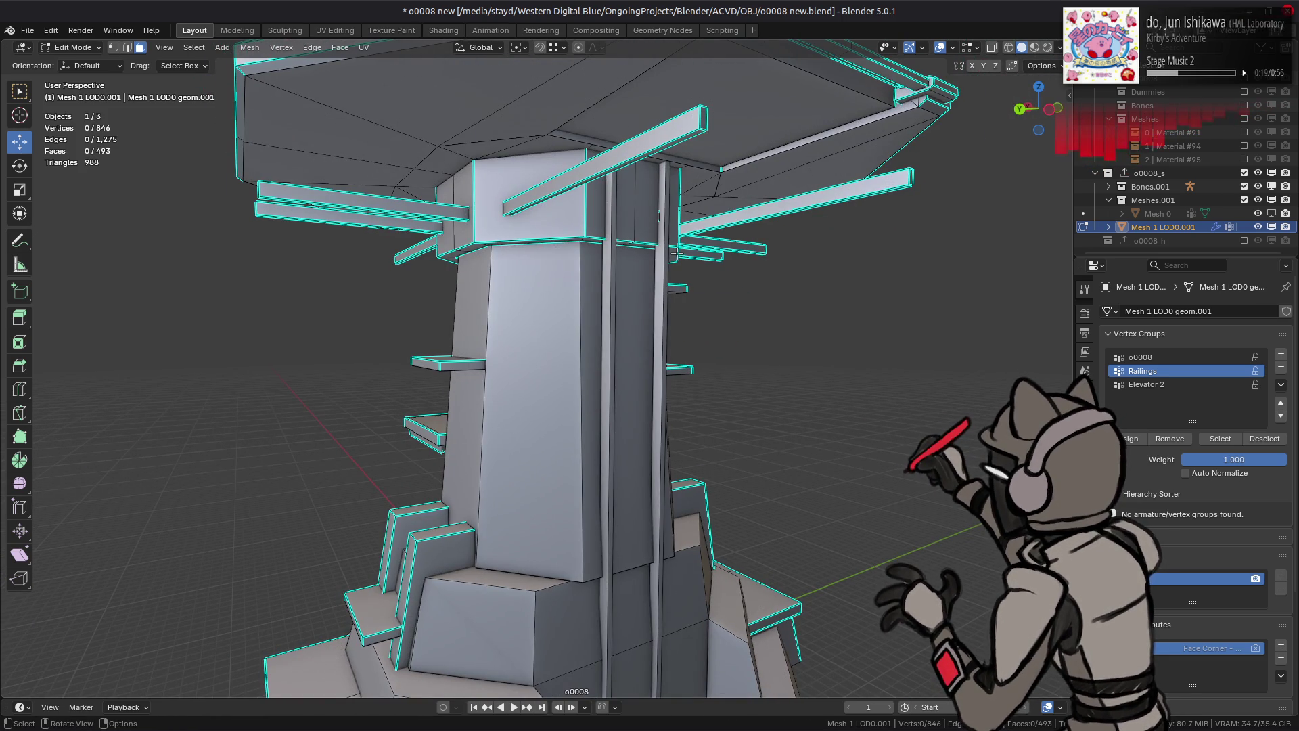
scroll(551, 220, up, 3)
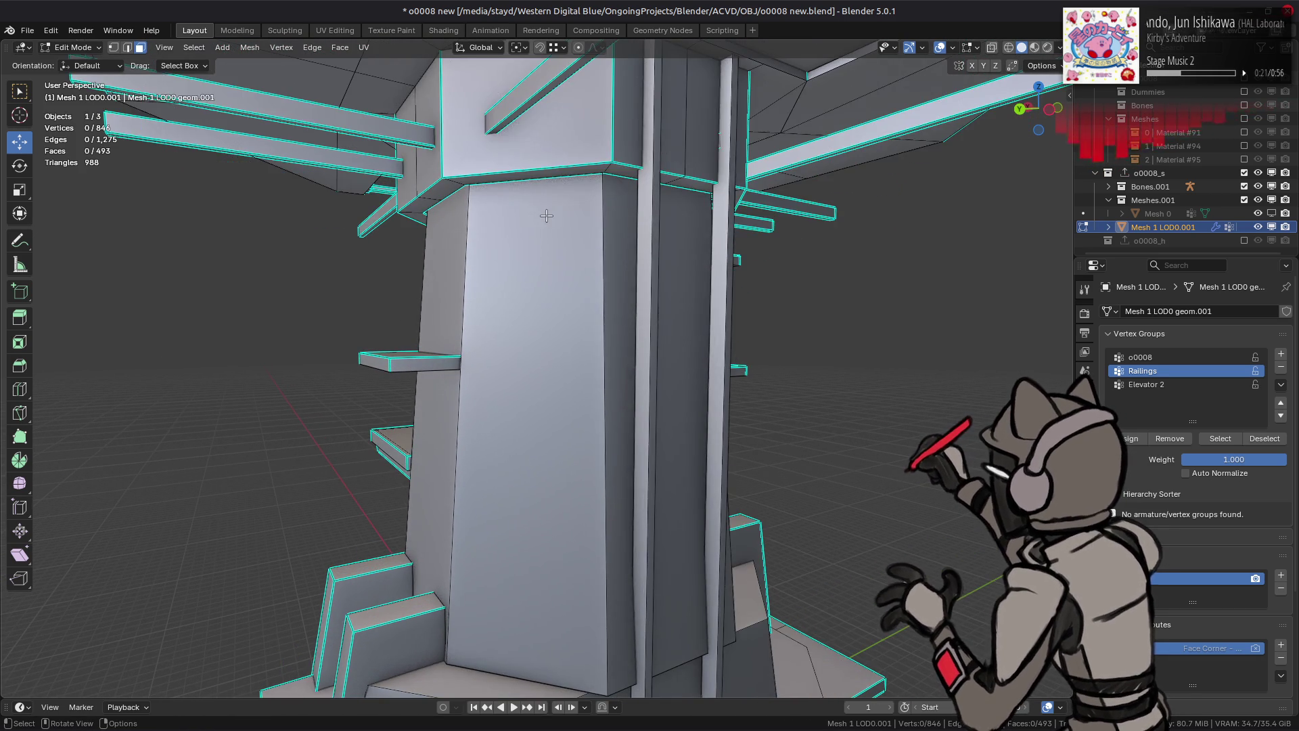
scroll(482, 209, up, 3)
middle_drag(444, 386, 518, 285)
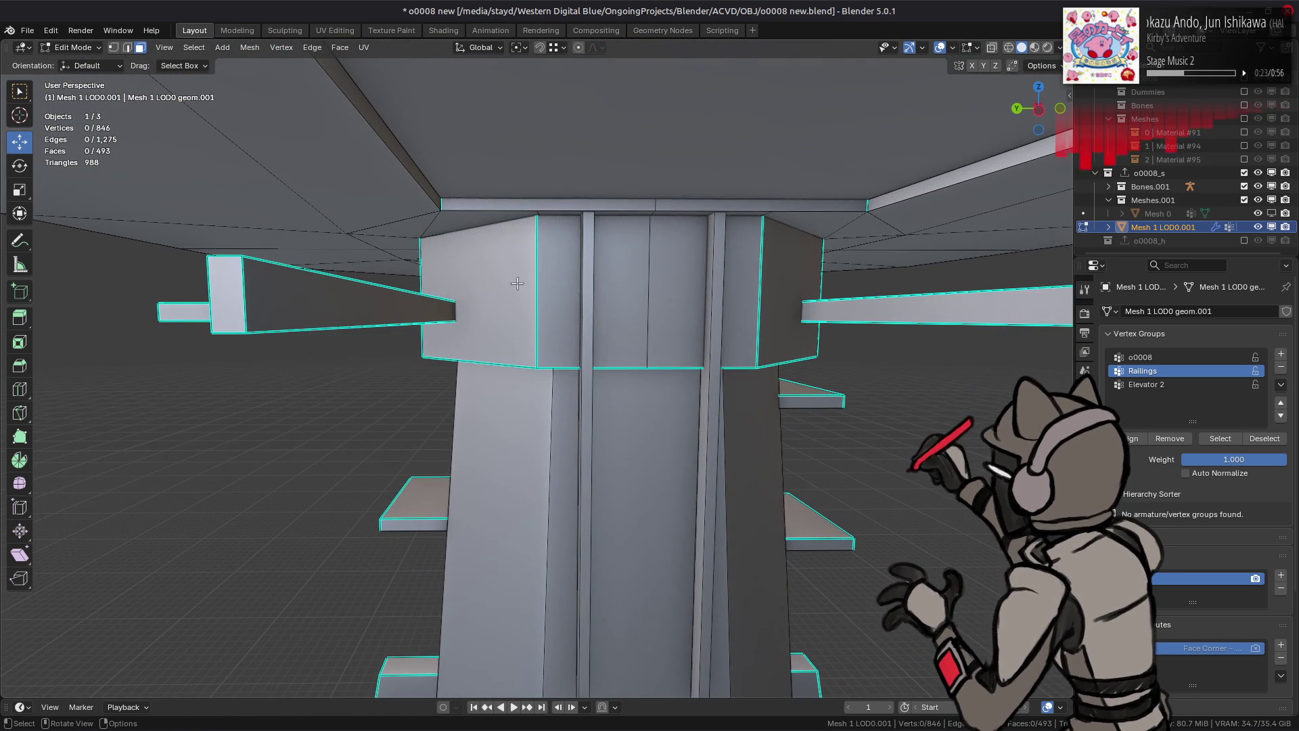
click(519, 283)
key(ctrl+l)
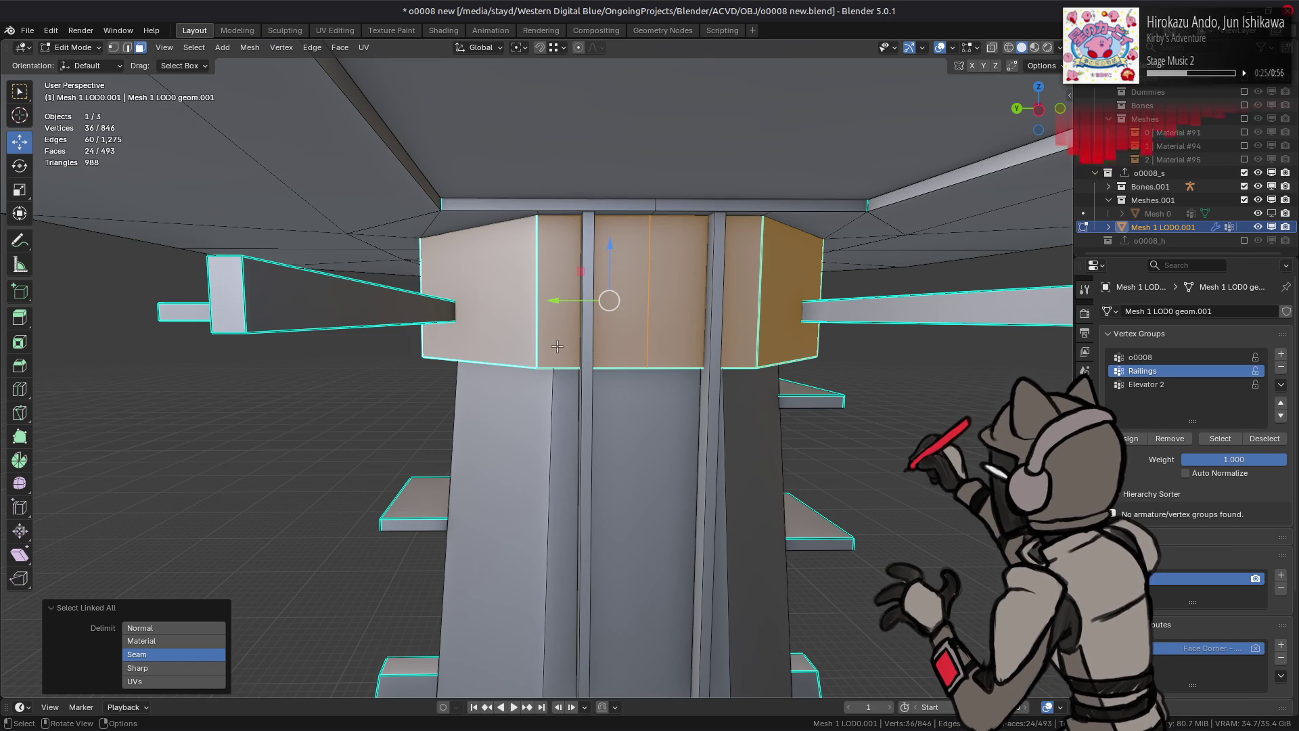
key(h)
Step: Reselect the box's 24 linked faces, hide and reveal them again, ending with nothing selected
mouse_move(560, 337)
middle_down()
mouse_move(562, 298)
mouse_move(542, 291)
mouse_move(518, 308)
middle_up()
key(alt+h)
click(474, 267)
key(ctrl+l)
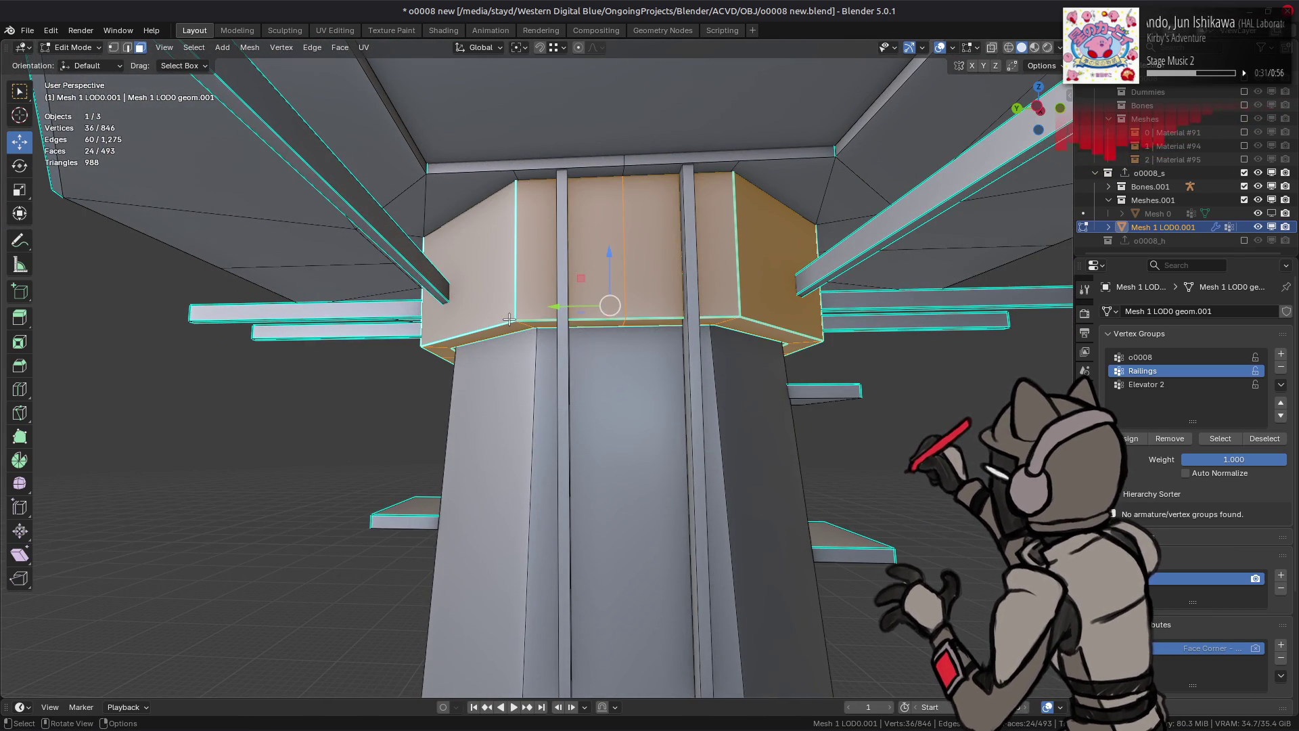
key(h)
key(alt+h)
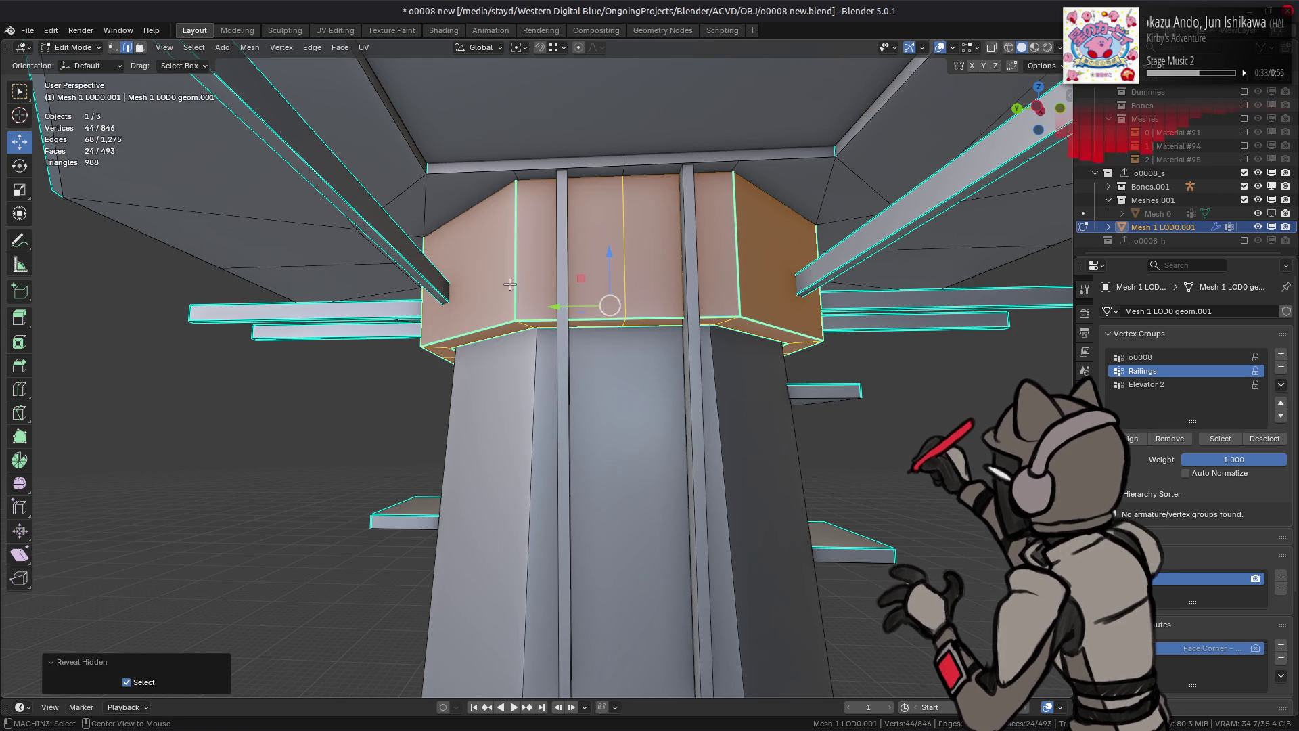
click(150, 678)
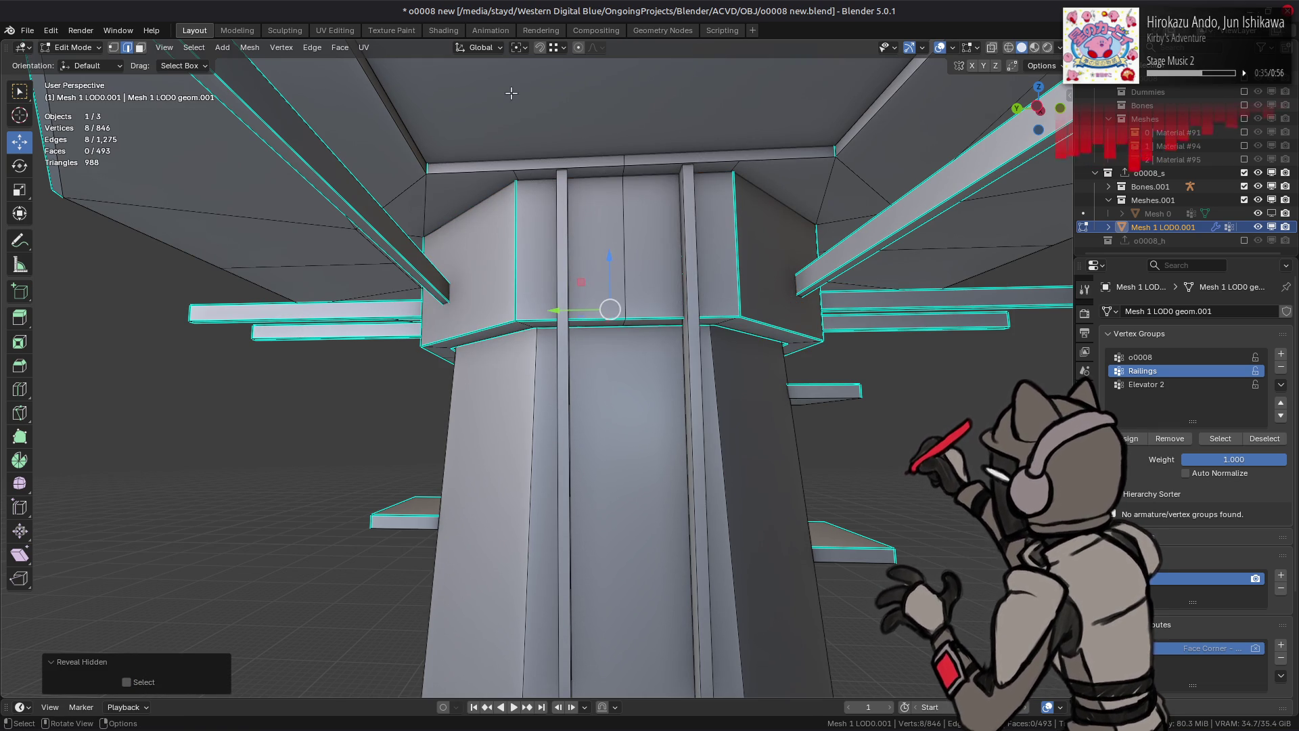
Step: Switch snapping to edges and slide the column's edge loop by factor 0.103
click(562, 48)
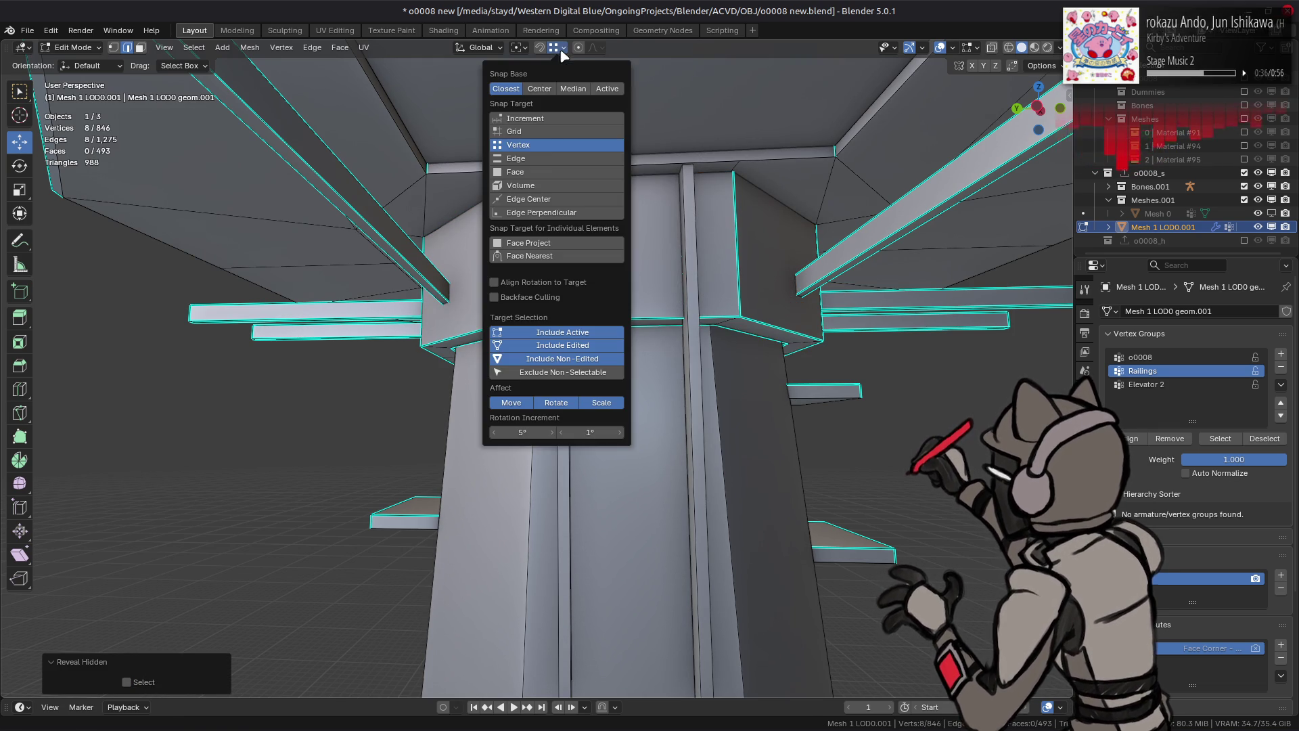
click(551, 160)
middle_drag(474, 284, 467, 315)
key(ctrl+e)
click(406, 428)
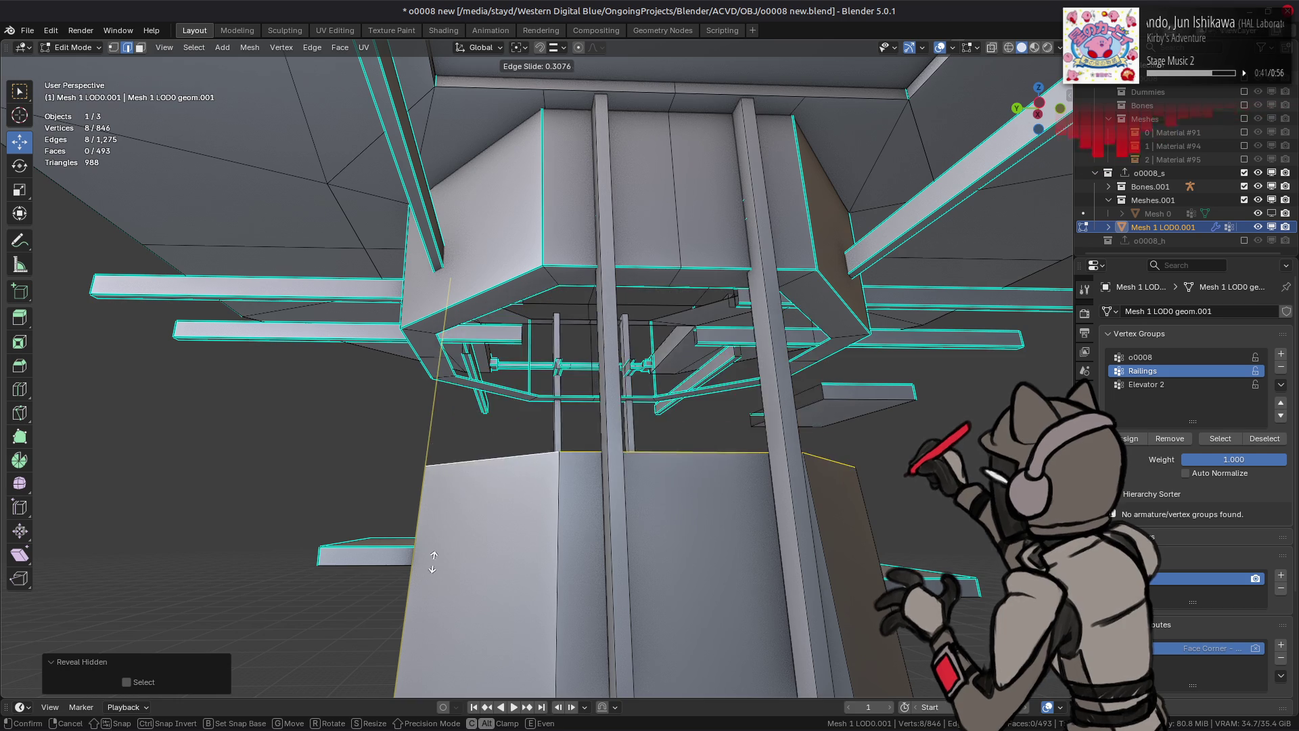
click(651, 264)
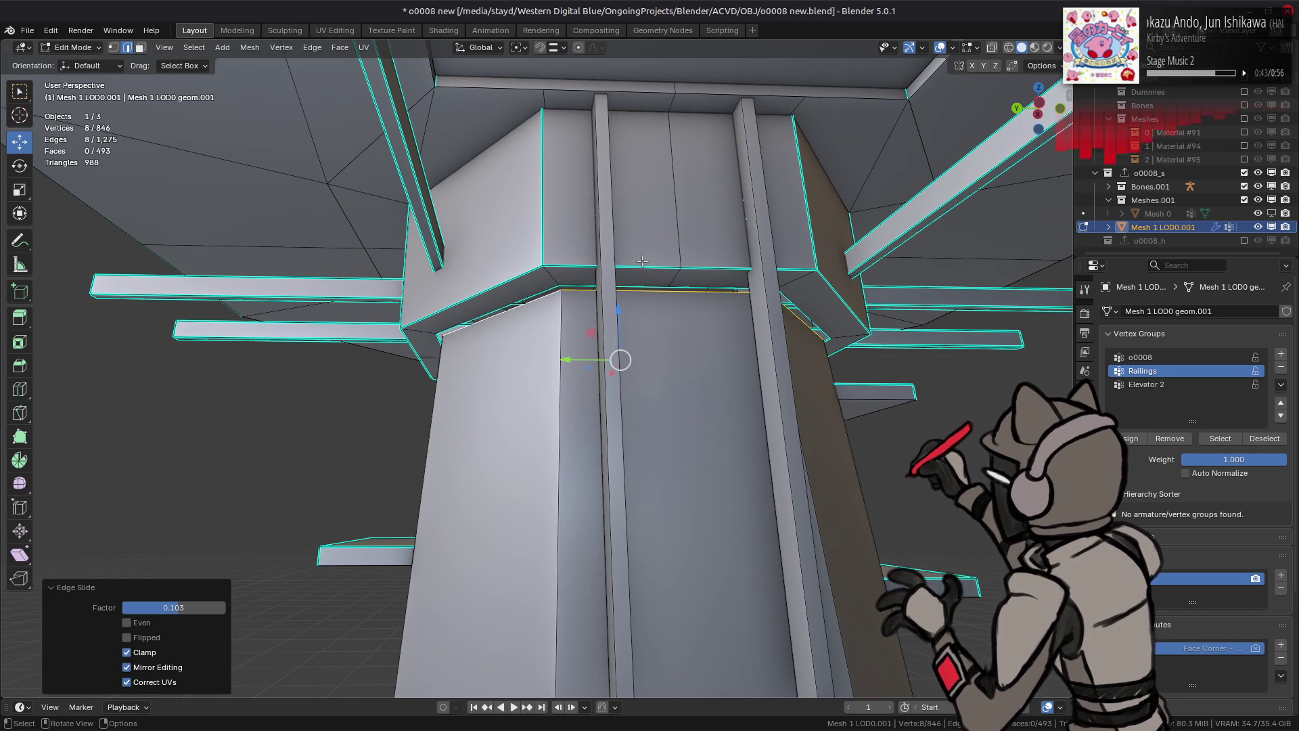
Step: Try bridging the selected edge loops, then undo the bridge
scroll(642, 261, up, 2)
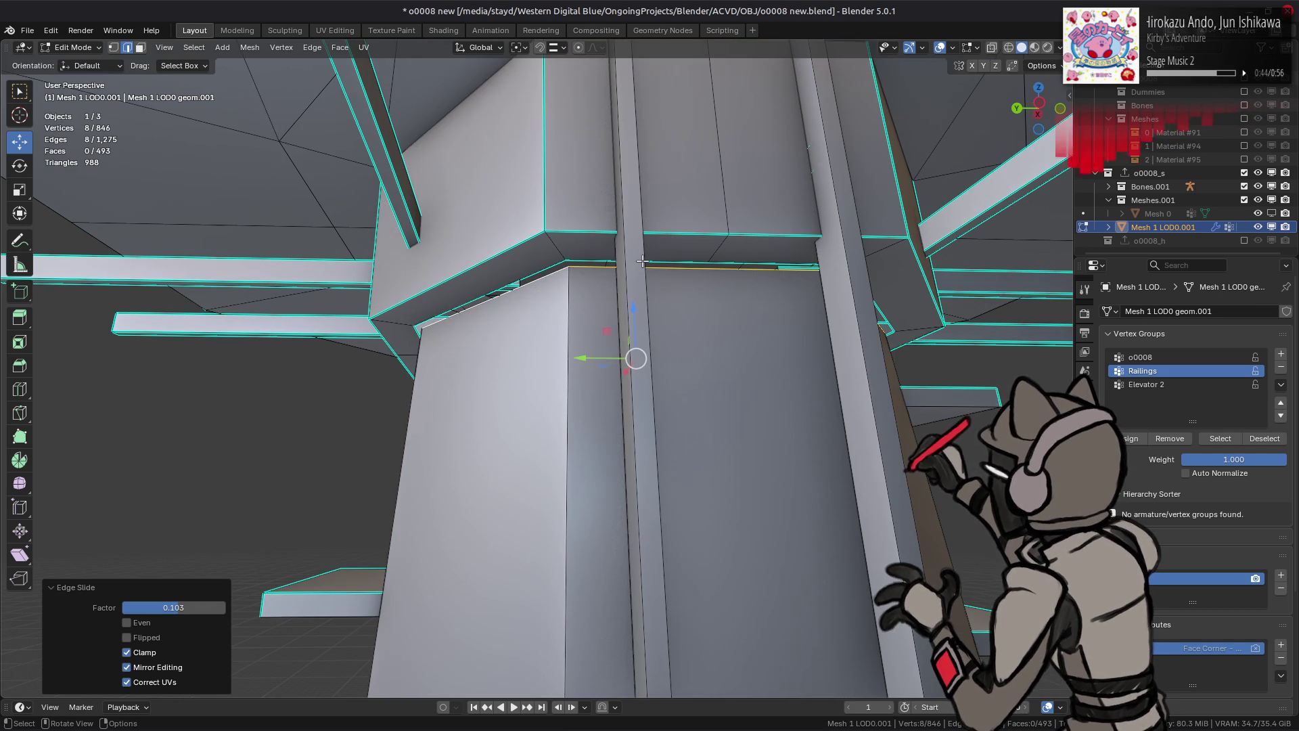
alt+click(583, 259)
right_click(329, 324)
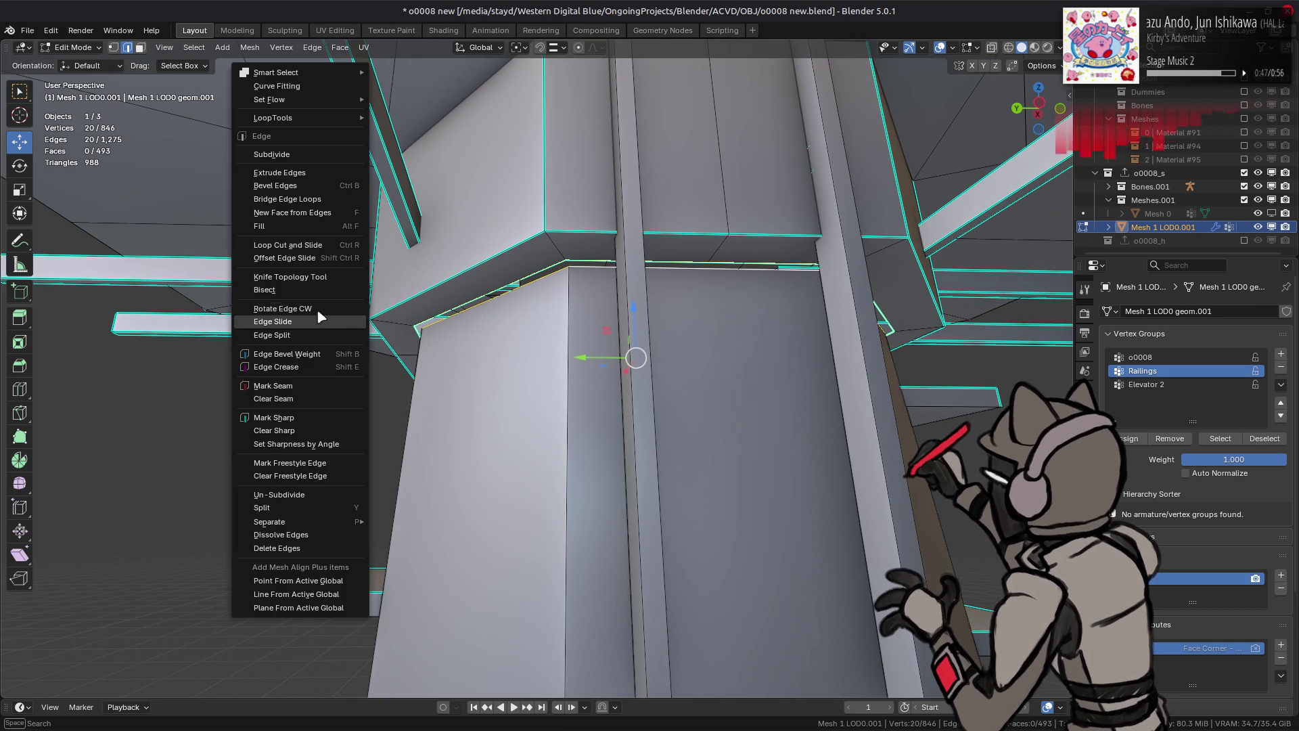
click(287, 199)
scroll(563, 245, up, 1)
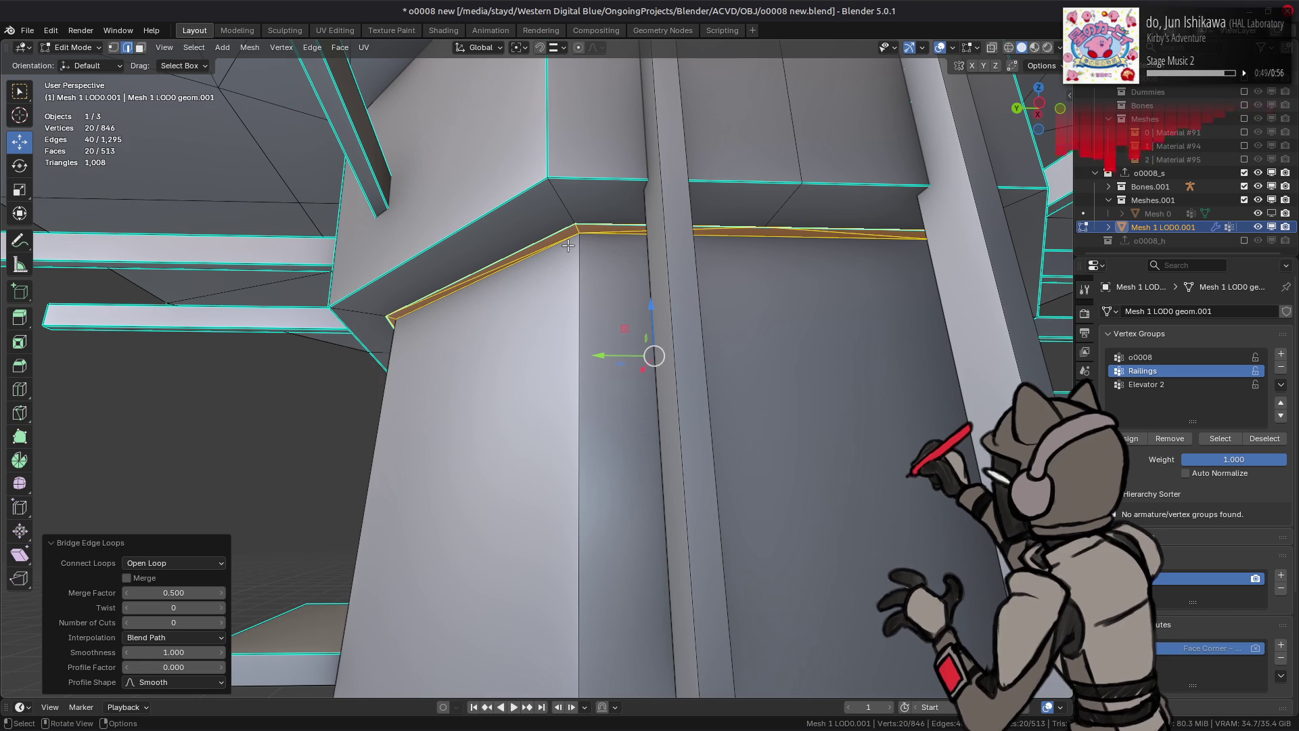
key(ctrl+z)
Step: Dissolve three redundant edge loops at the wall's top
mouse_move(549, 256)
middle_down()
mouse_move(704, 149)
mouse_move(627, 234)
mouse_move(650, 223)
mouse_move(556, 224)
mouse_move(602, 291)
middle_up()
click(705, 145)
alt+shift+click(655, 218)
alt+shift+click(603, 291)
right_click(550, 290)
click(532, 626)
Step: Bridge the two edge loops where the wall meets the canopy to close the gap
middle_drag(532, 625, 548, 290)
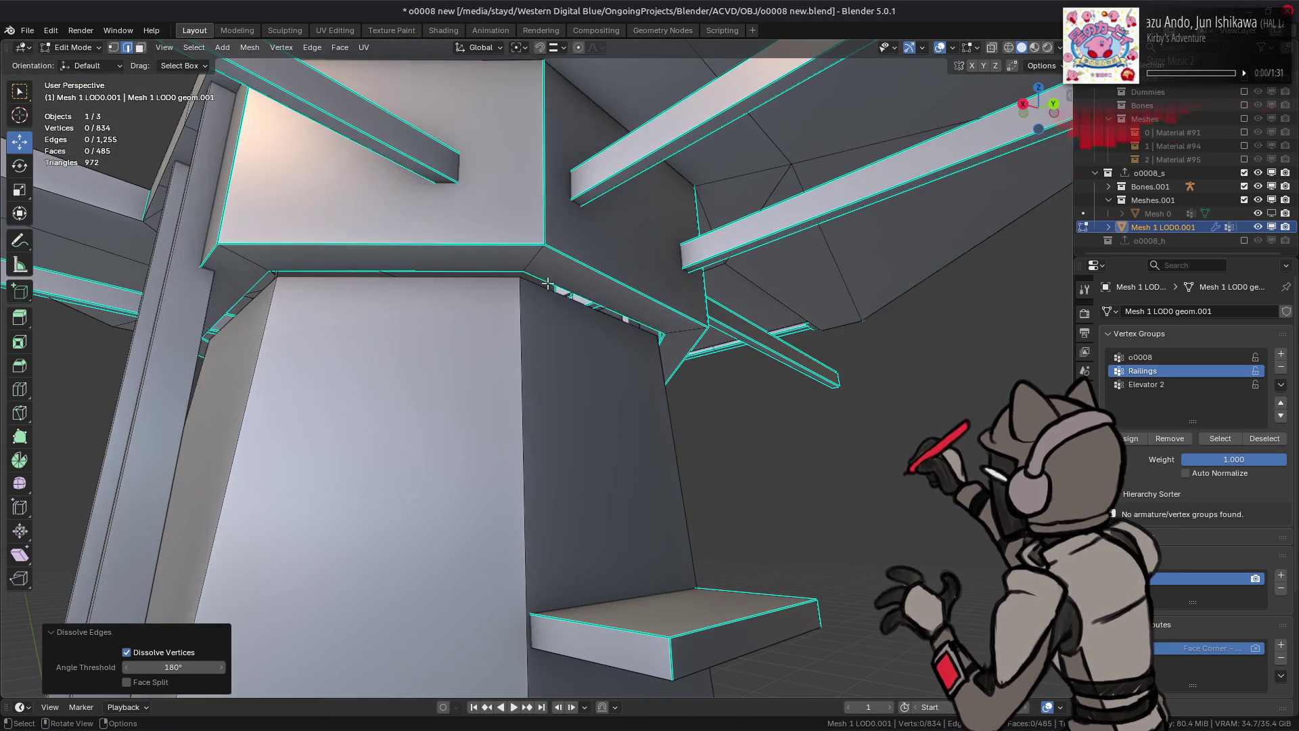
click(543, 296)
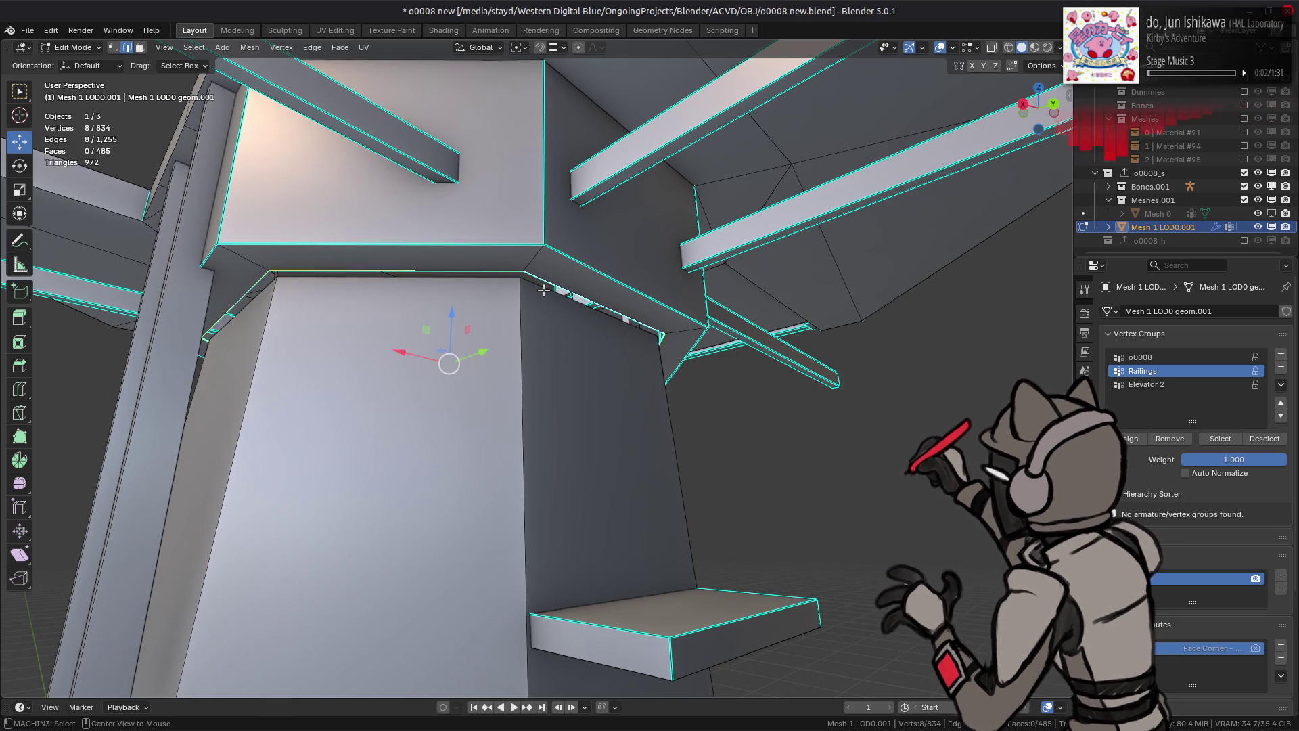
alt+click(544, 290)
alt+shift+click(562, 284)
right_click(353, 325)
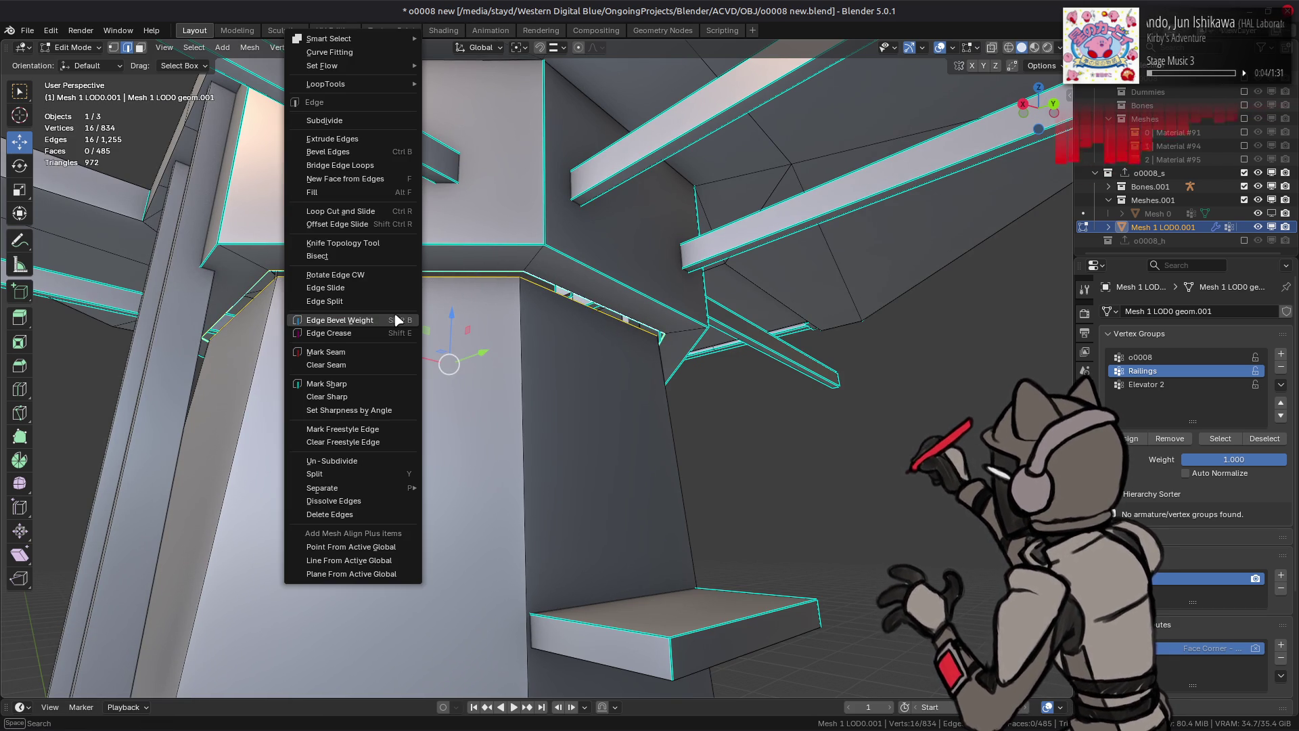
click(372, 165)
Step: Dissolve two more redundant edge loops around the joint
alt+click(610, 287)
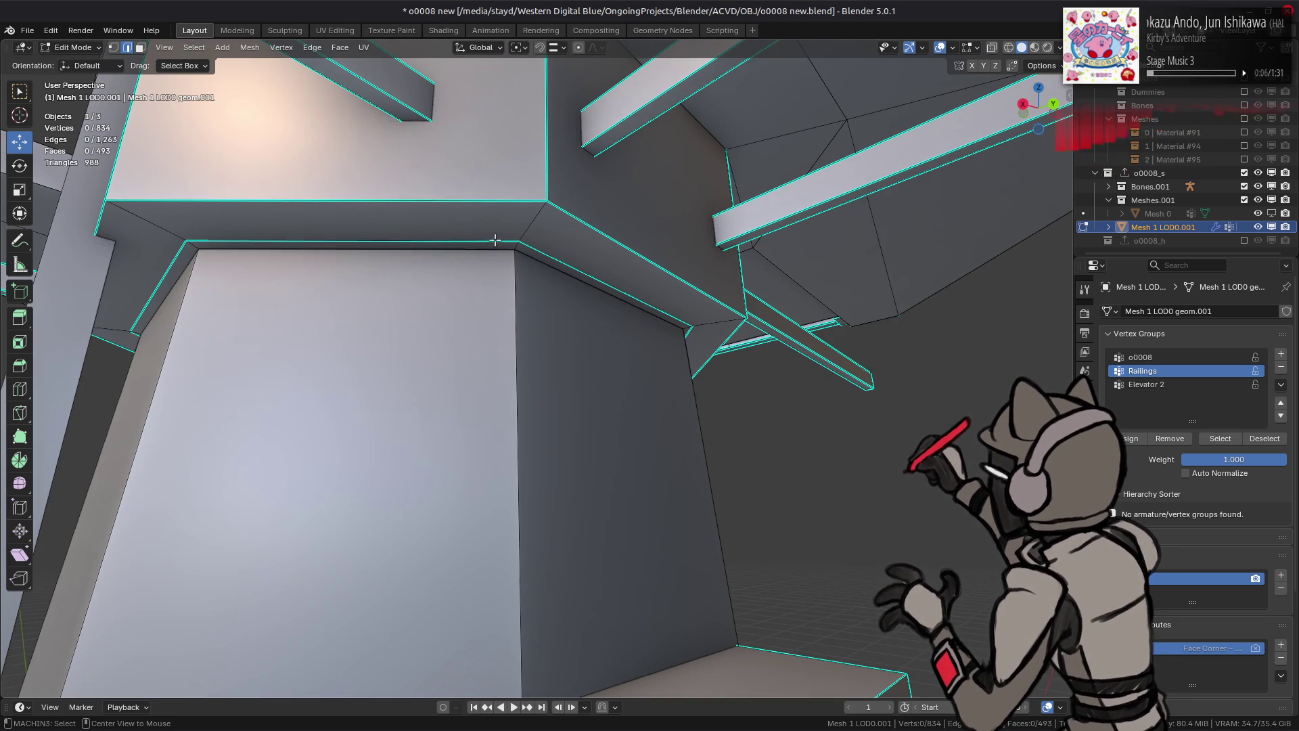
right_click(480, 305)
click(440, 641)
scroll(433, 575, down, 3)
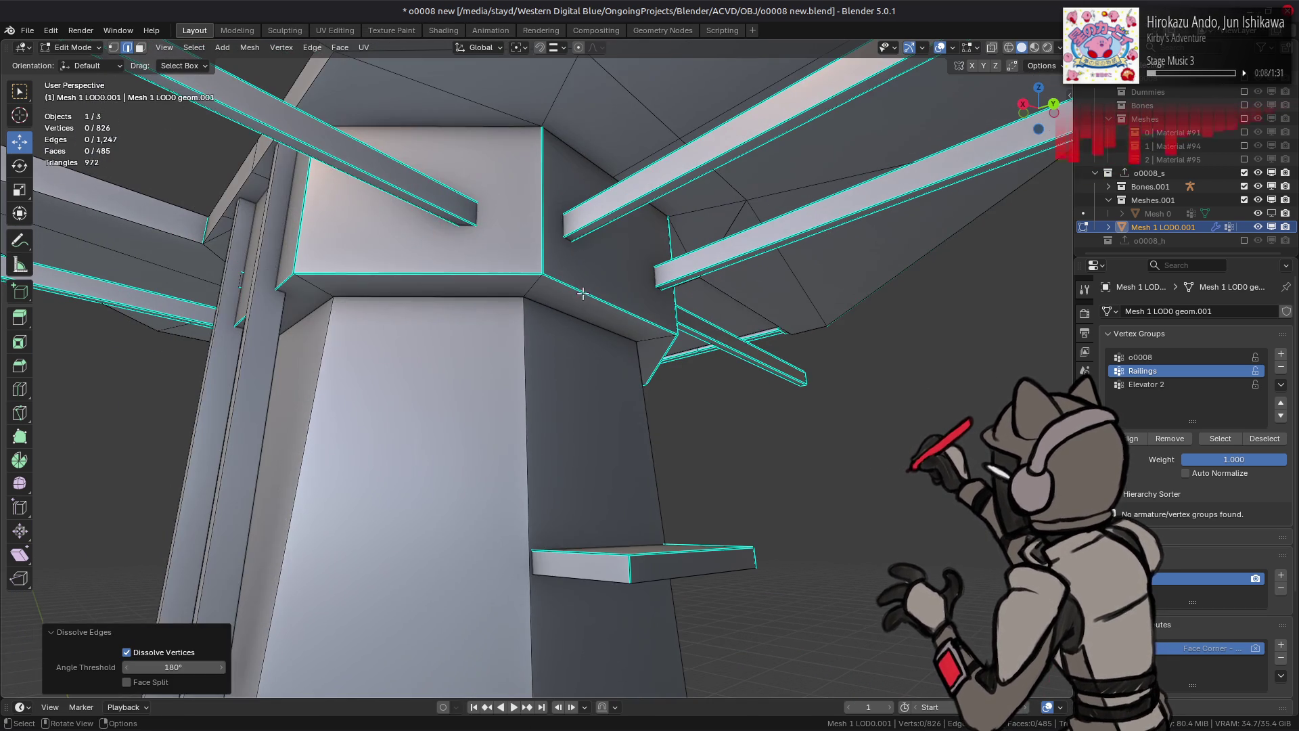
right_click(420, 501)
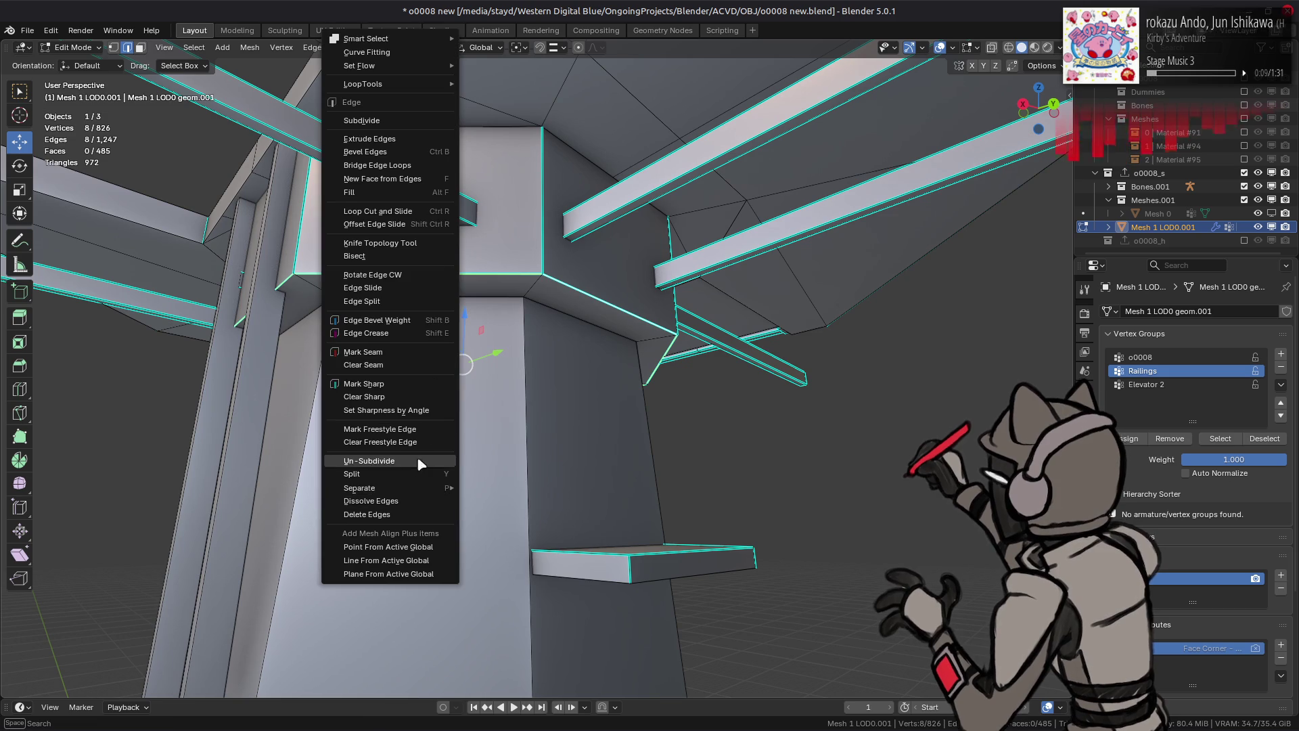
click(420, 500)
mouse_move(420, 501)
middle_down()
mouse_move(558, 306)
mouse_move(530, 313)
mouse_move(545, 256)
mouse_move(582, 264)
middle_up()
click(578, 290)
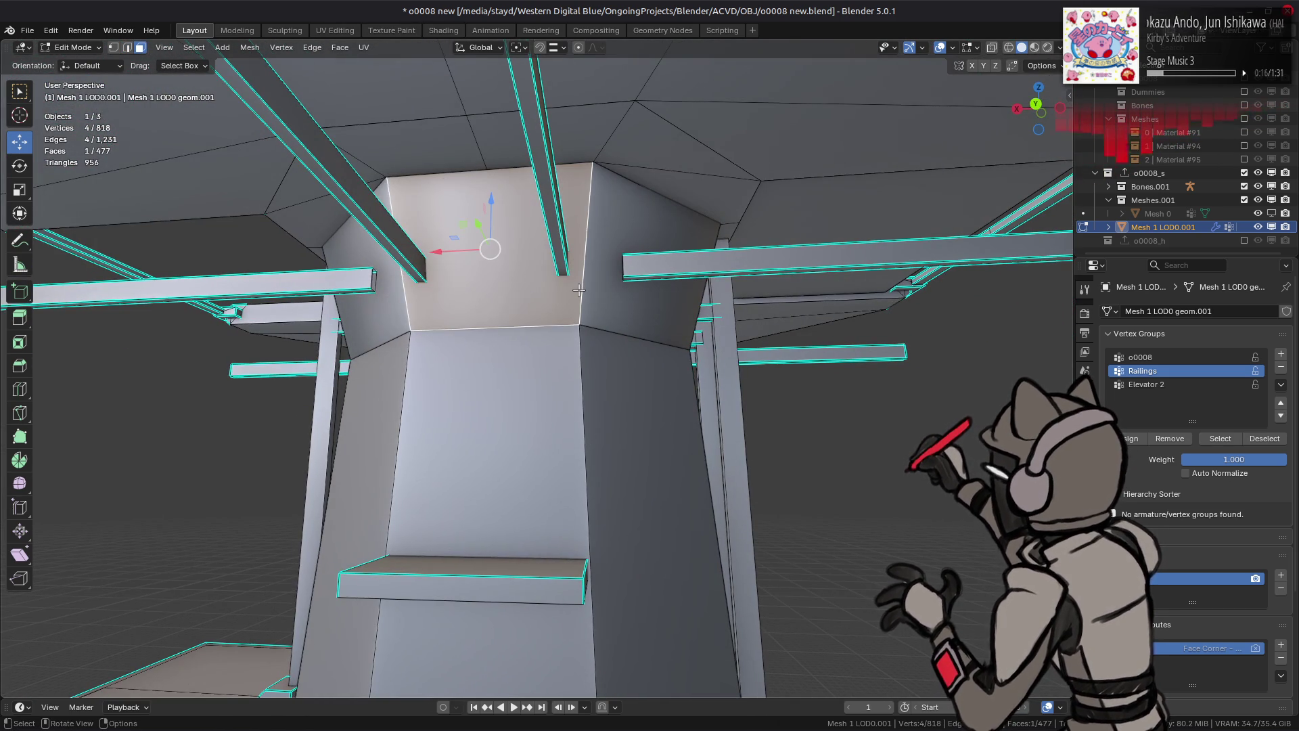
Step: Select the connected central pillar and change its shading through Mesh > Shading
key(ctrl+l)
click(249, 47)
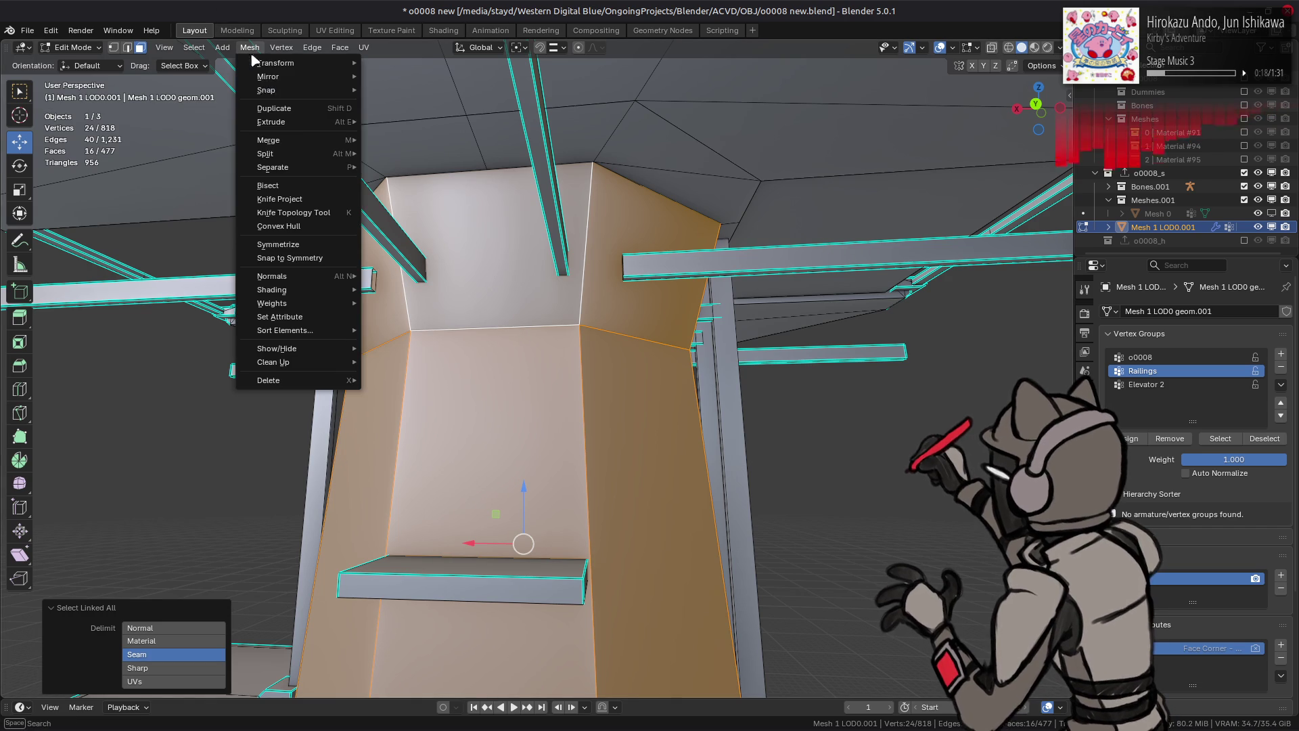
mouse_move(317, 297)
click(377, 289)
scroll(428, 303, down, 5)
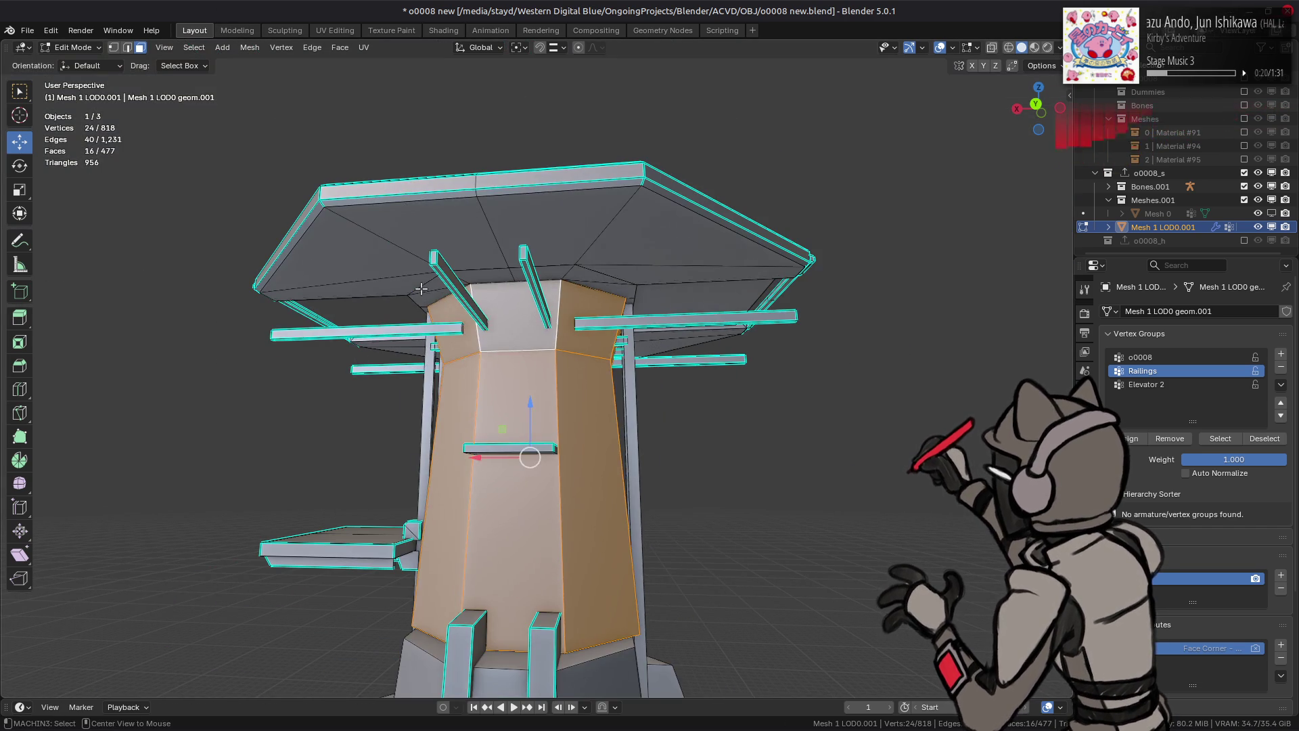
Step: Select the small stray block on the railing beam and delete its faces
key(alt+a)
mouse_move(428, 303)
middle_down()
mouse_move(445, 319)
mouse_move(604, 308)
middle_up()
scroll(604, 308, up, 8)
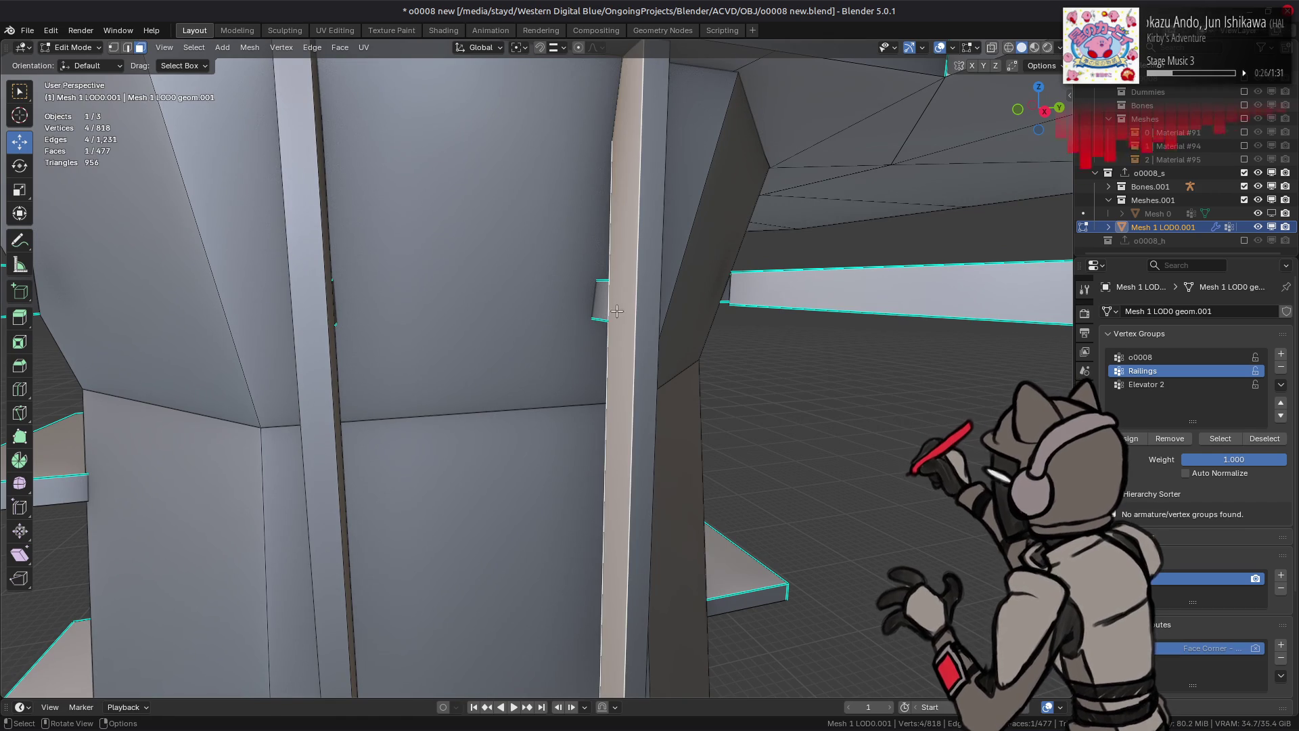
click(608, 306)
middle_drag(608, 306, 241, 341)
shift+click(163, 331)
mouse_move(163, 332)
middle_down()
mouse_move(465, 400)
mouse_move(449, 311)
mouse_move(276, 318)
mouse_move(462, 309)
middle_up()
scroll(462, 309, down, 5)
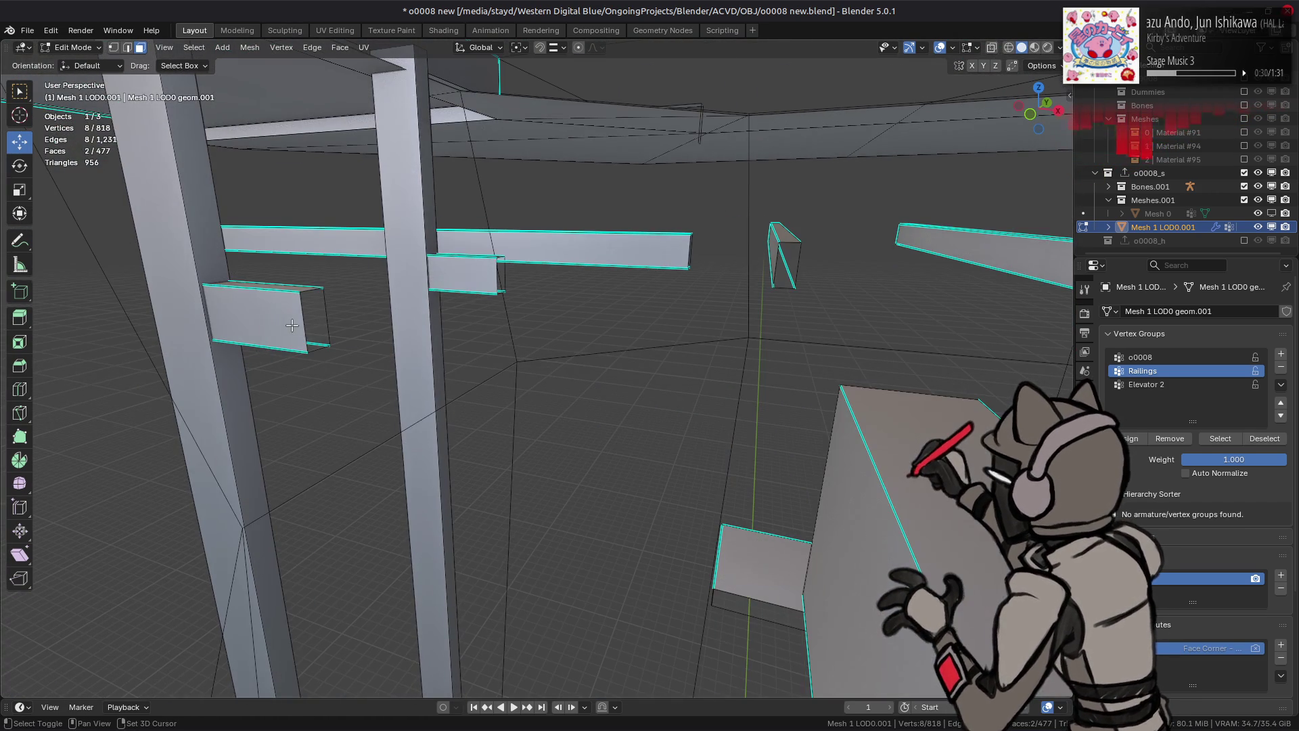
shift+click(297, 319)
shift+click(473, 284)
key(ctrl+l)
right_click(552, 318)
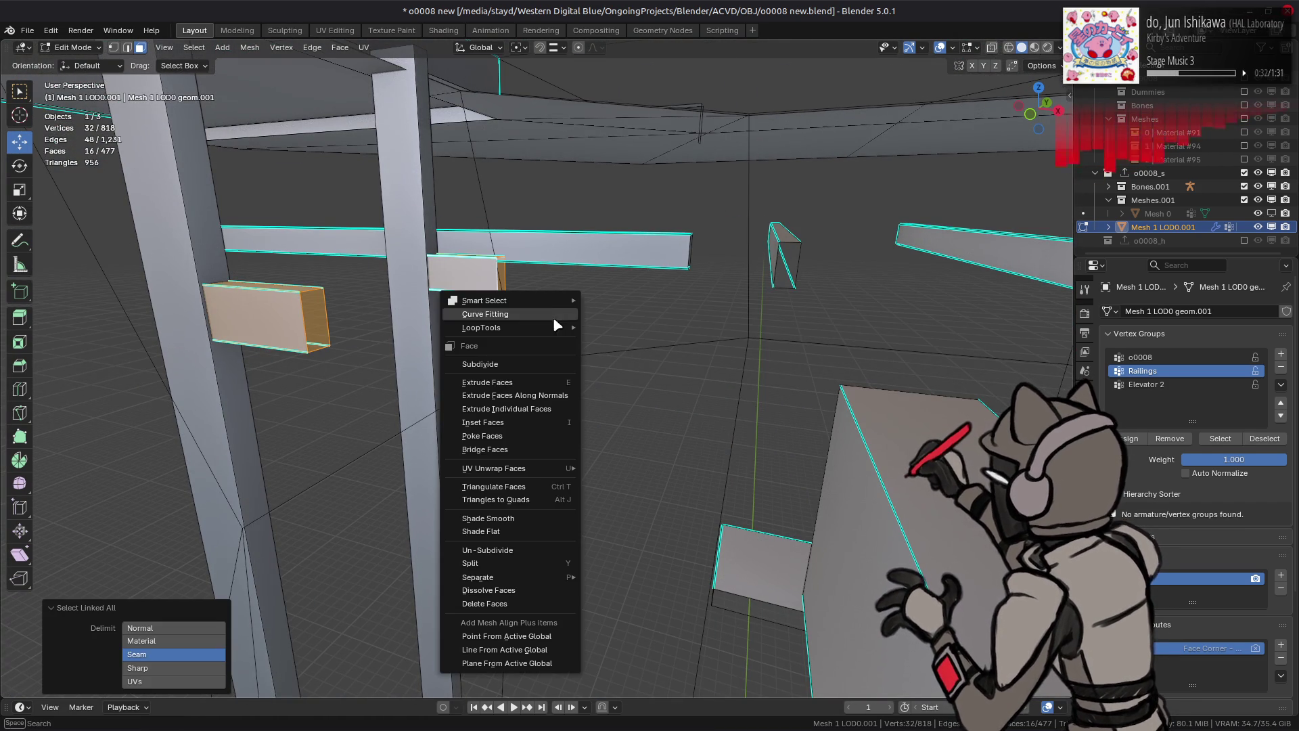
click(510, 601)
Step: Select all the connected railing beam faces
mouse_move(509, 601)
middle_down()
mouse_move(381, 327)
mouse_move(413, 291)
mouse_move(433, 308)
mouse_move(467, 298)
mouse_move(514, 329)
middle_up()
click(374, 306)
shift+click(423, 261)
shift+click(778, 292)
shift+click(409, 320)
shift+click(514, 329)
shift+click(439, 268)
shift+click(332, 285)
shift+click(276, 325)
key(ctrl+l)
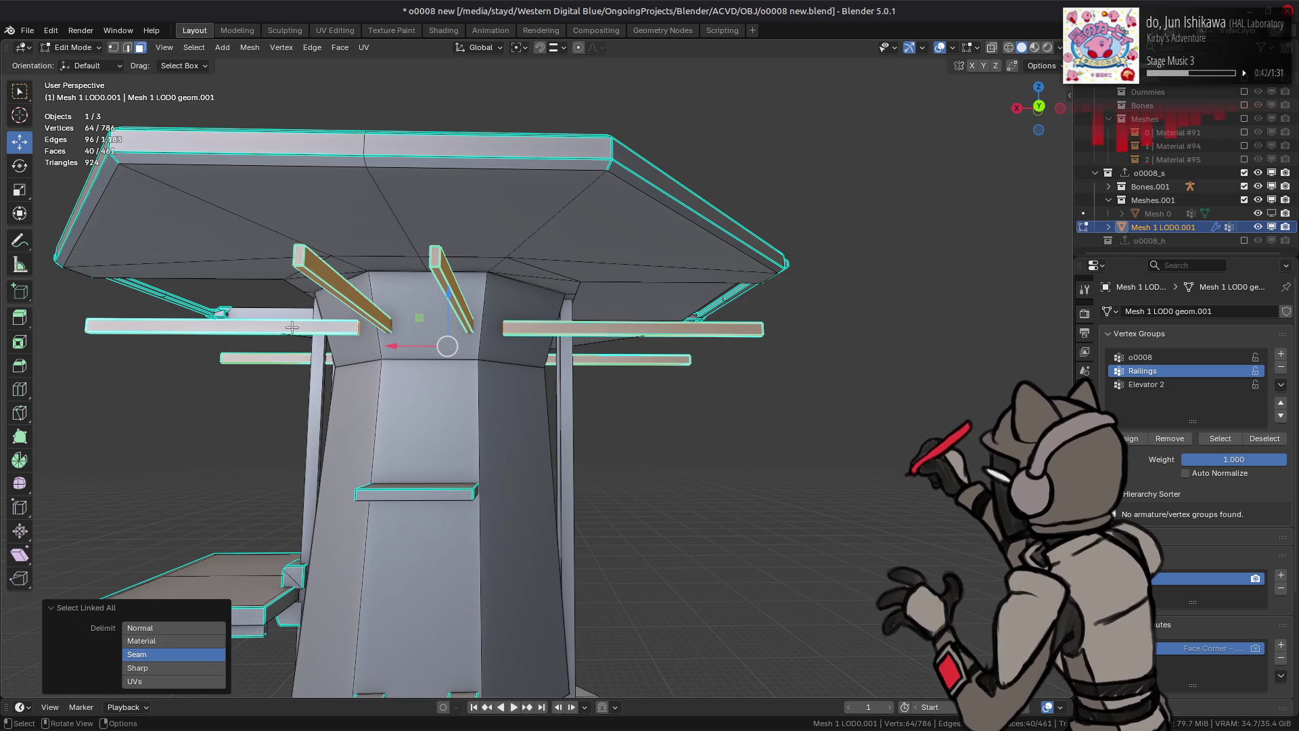
Step: Hide everything but the beams and bridge the first two pairs of beam end loops
key(shift+h)
mouse_move(276, 325)
middle_down()
mouse_move(407, 364)
mouse_move(336, 484)
middle_up()
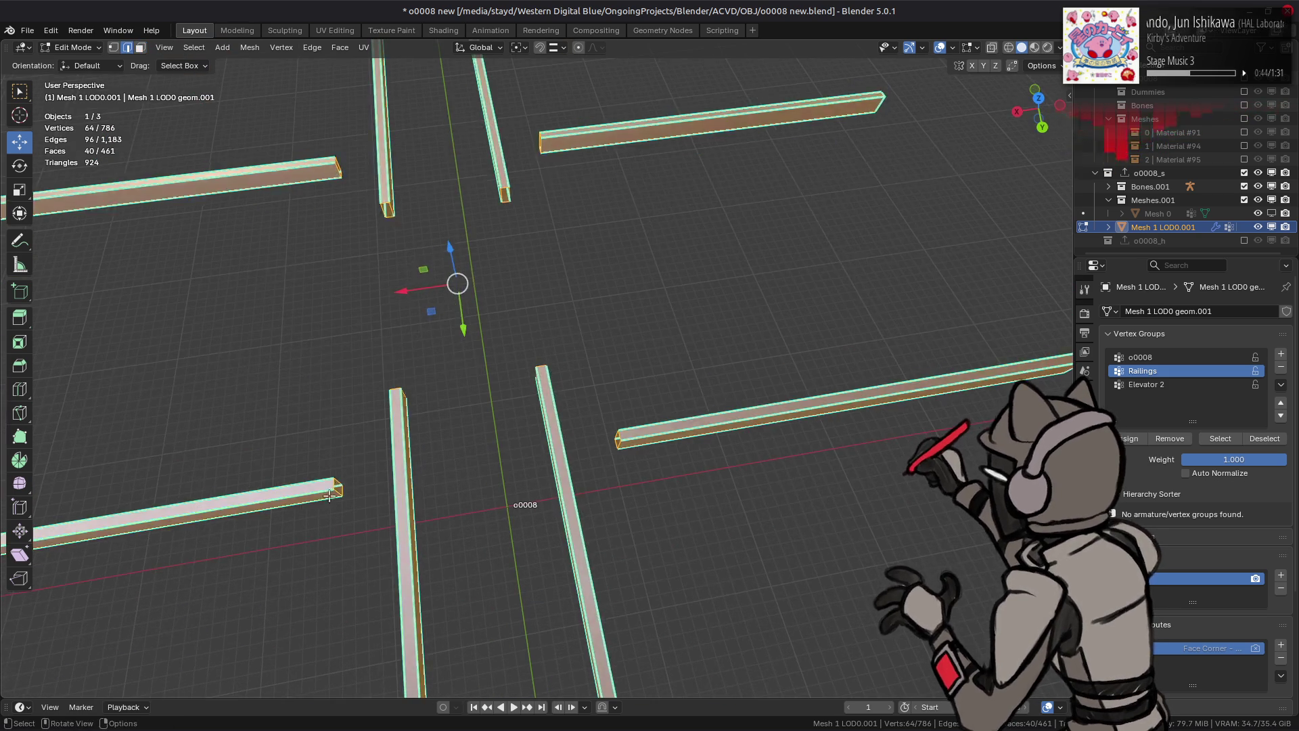
click(337, 485)
alt+shift+click(617, 436)
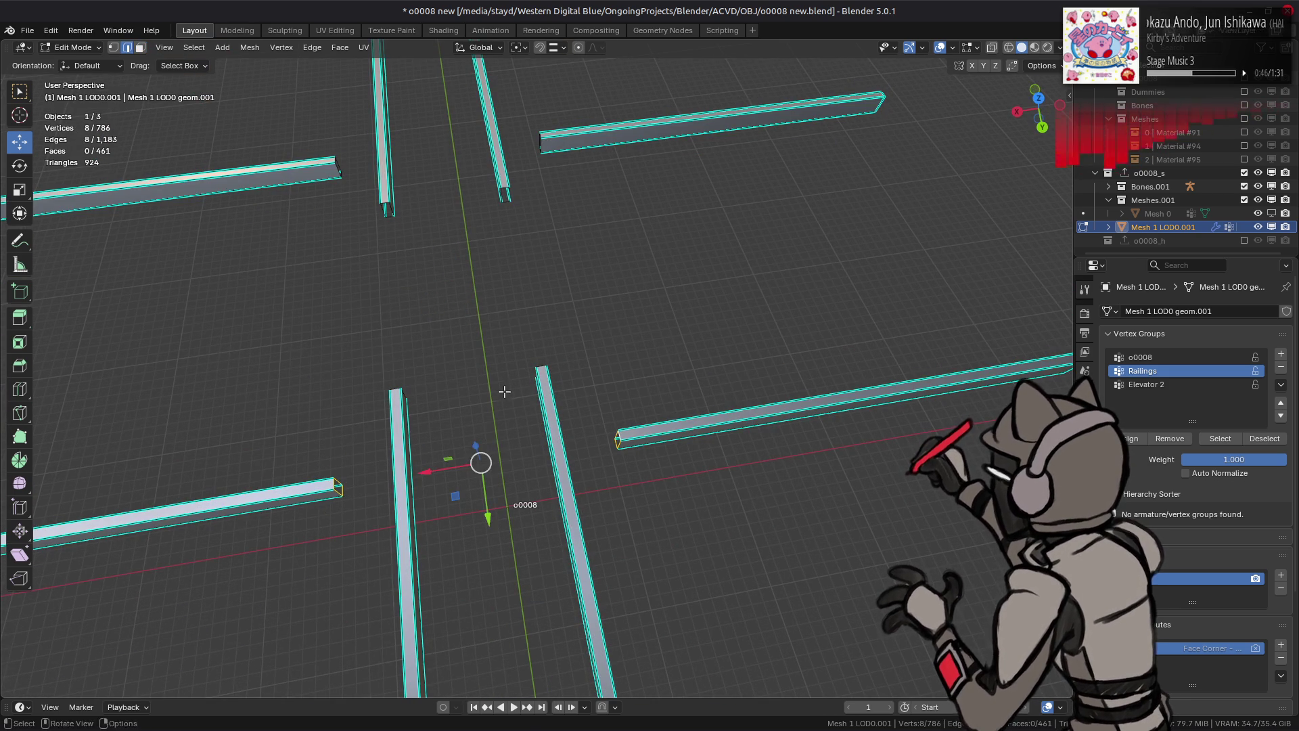
key(ctrl+e)
click(470, 301)
click(424, 372)
middle_drag(406, 399, 603, 323)
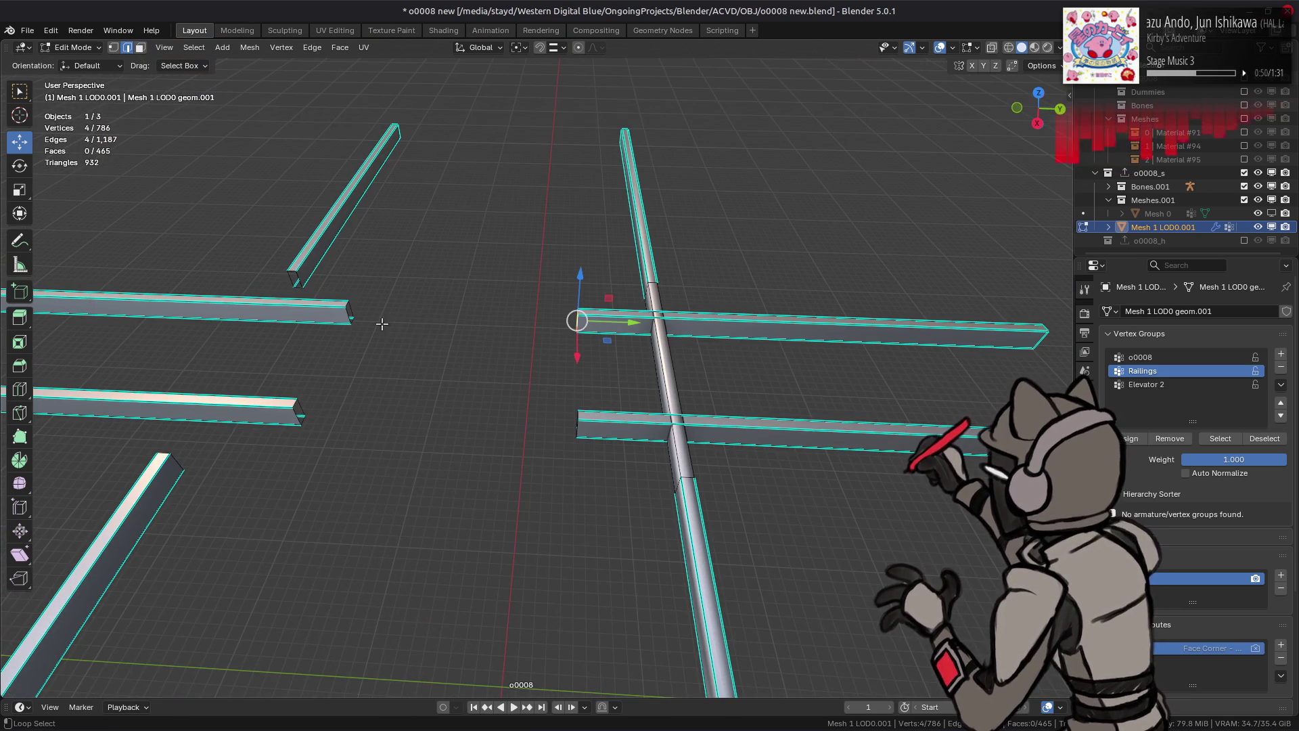
alt+shift+click(350, 313)
key(ctrl+e)
click(467, 306)
Step: Bridge the remaining beam gaps, joining the left beam to the middle beam
click(577, 423)
alt+shift+click(290, 417)
key(ctrl+e)
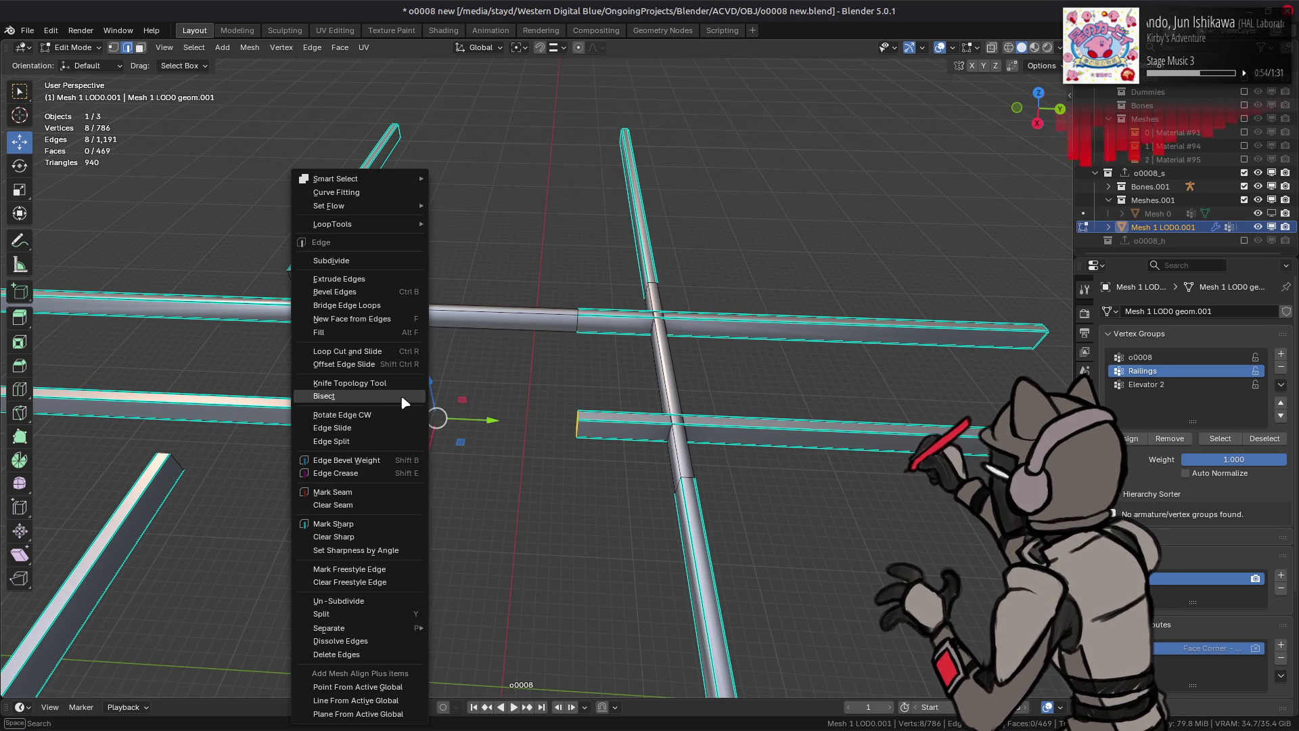
click(361, 306)
mouse_move(365, 318)
middle_down()
mouse_move(485, 319)
mouse_move(519, 250)
middle_up()
click(519, 251)
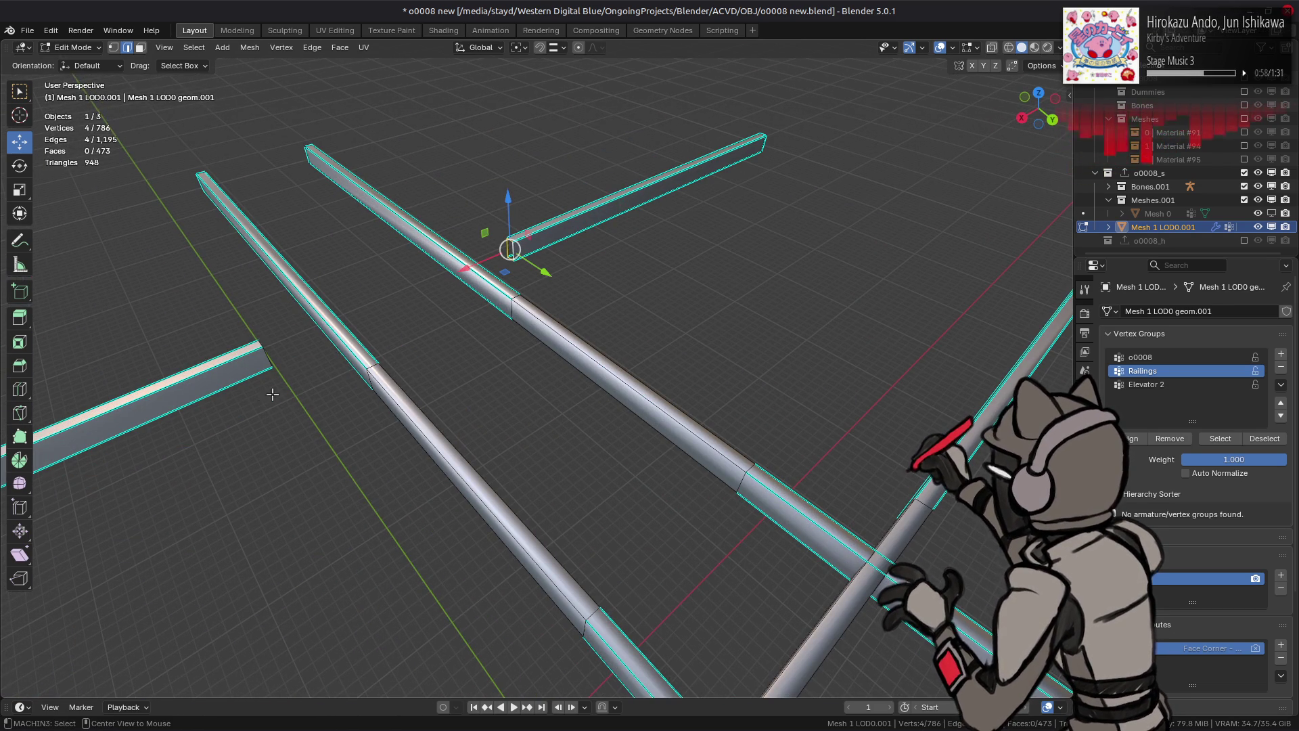
alt+shift+click(267, 358)
key(ctrl+e)
click(366, 310)
click(404, 306)
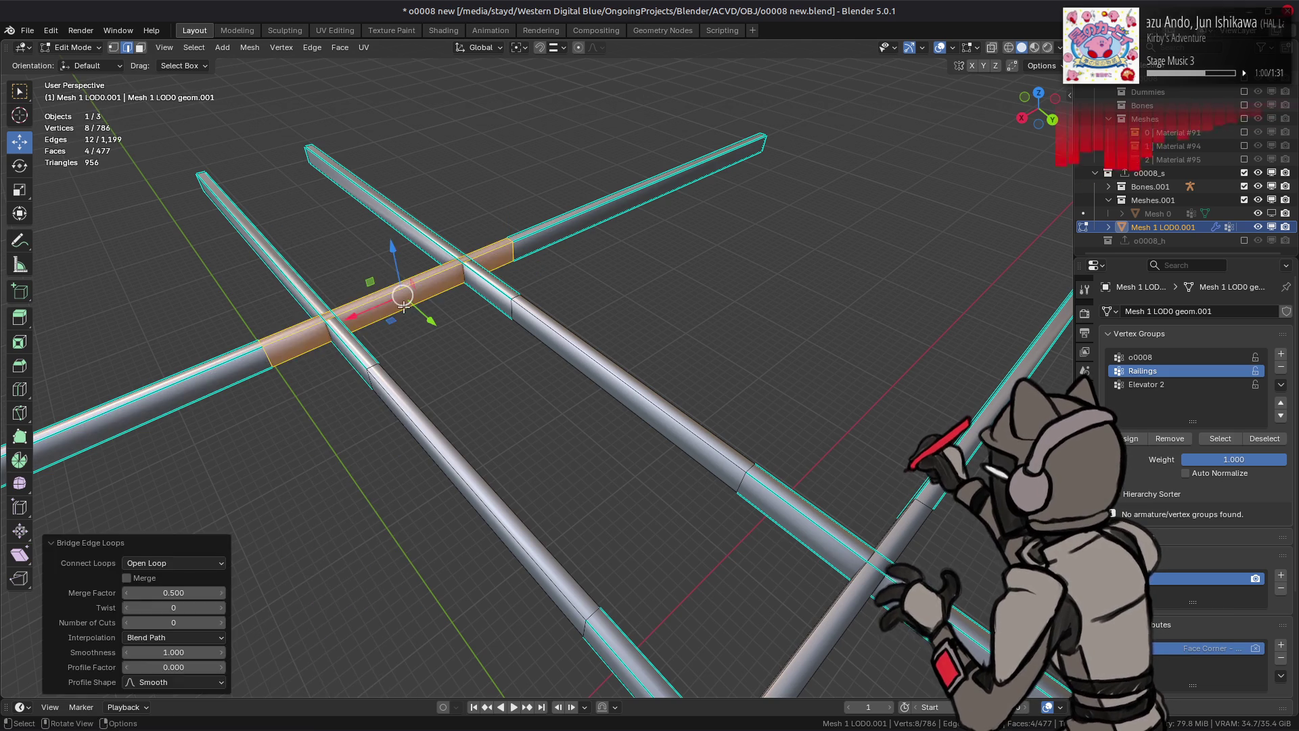
Step: Select the whole railing, make it Flat shaded and mark its edges sharp
key(3)
key(l)
click(250, 48)
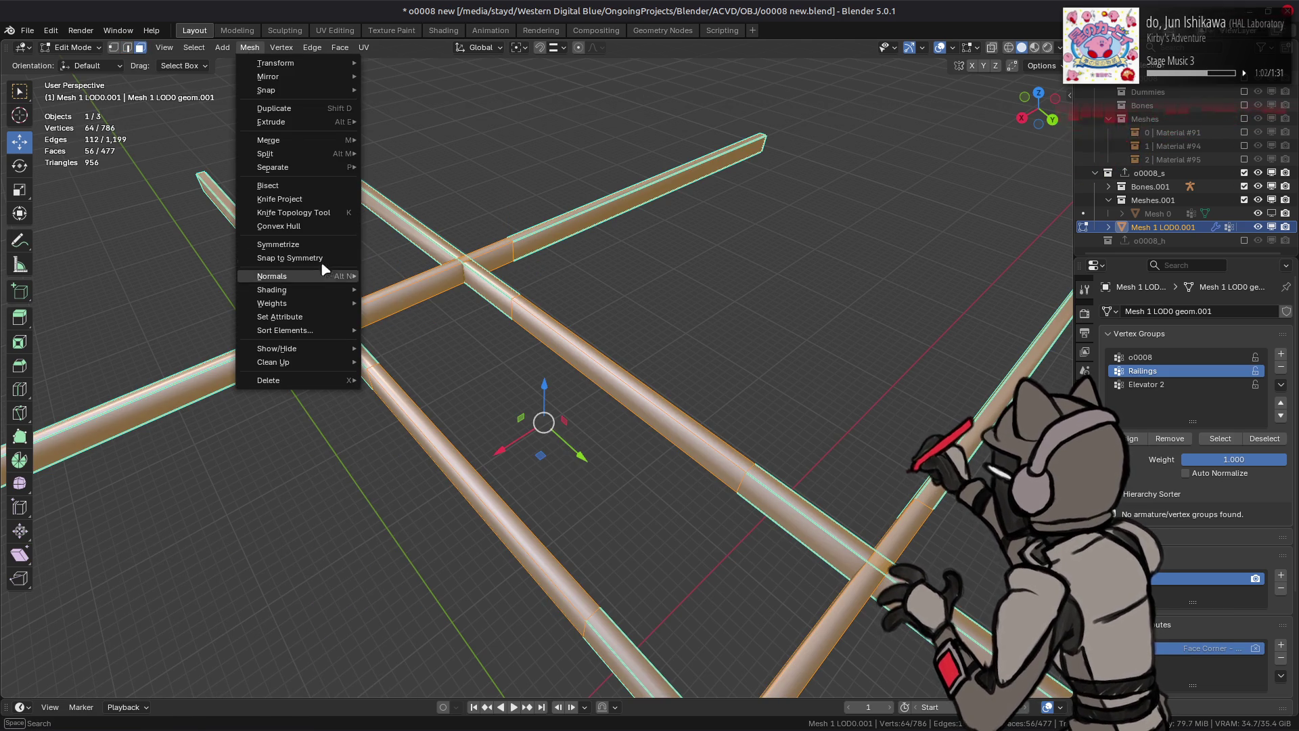
mouse_move(341, 290)
click(433, 302)
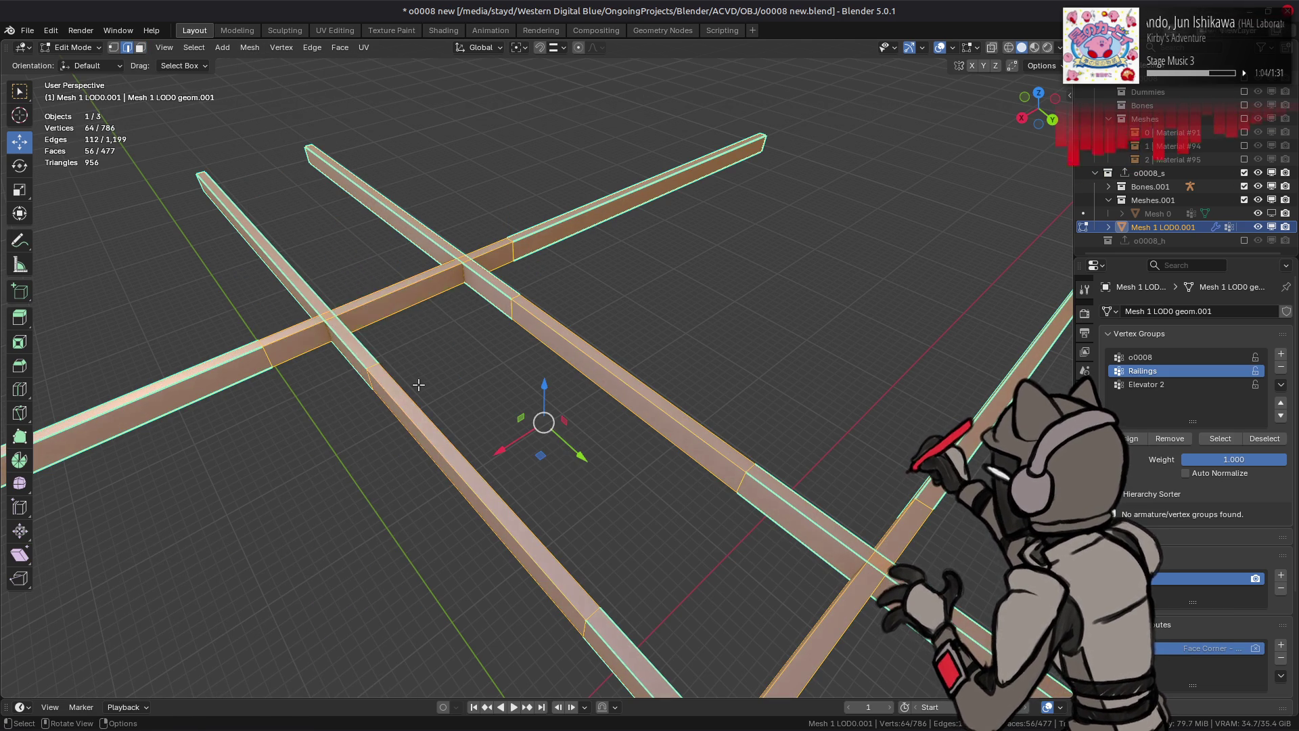
key(ctrl+e)
click(365, 492)
Step: Apply Limited Dissolve to the railing faces, then deselect and view the whole tower
key(3)
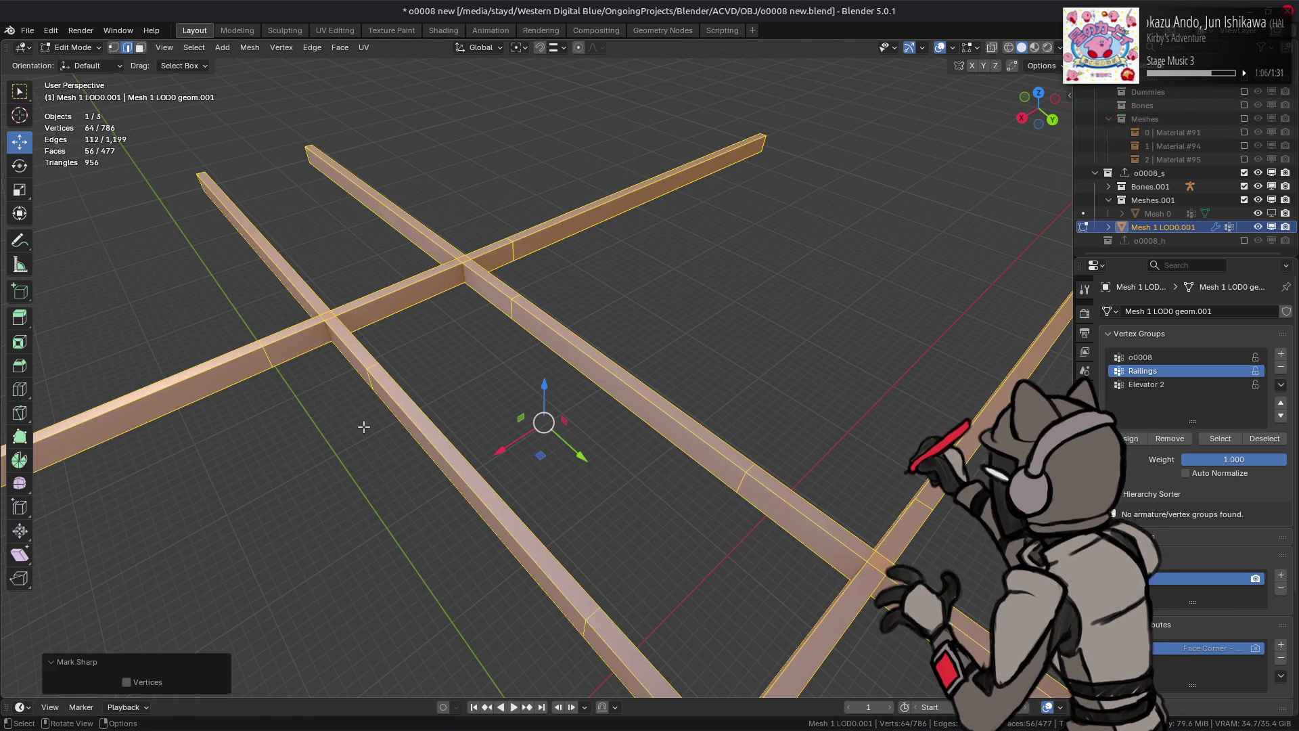
key(x)
click(301, 139)
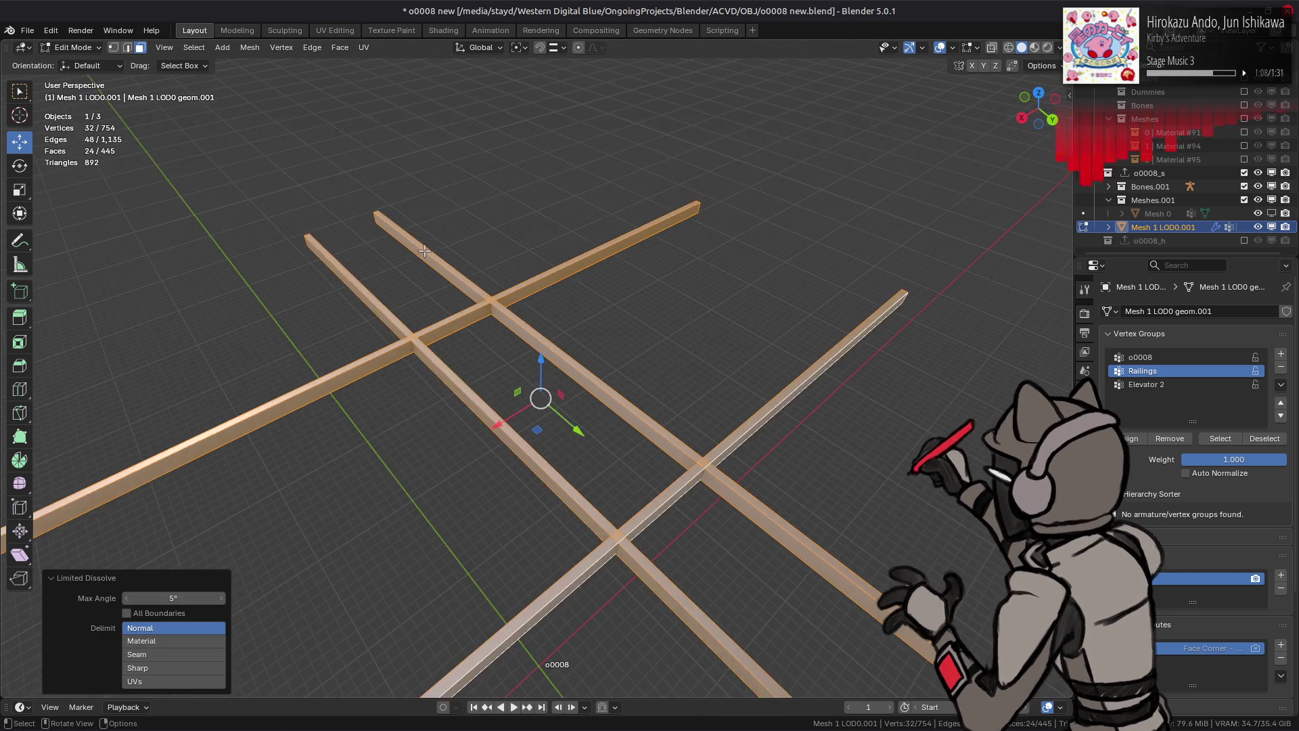
key(alt+a)
ctrl+middle_drag(424, 251, 516, 214)
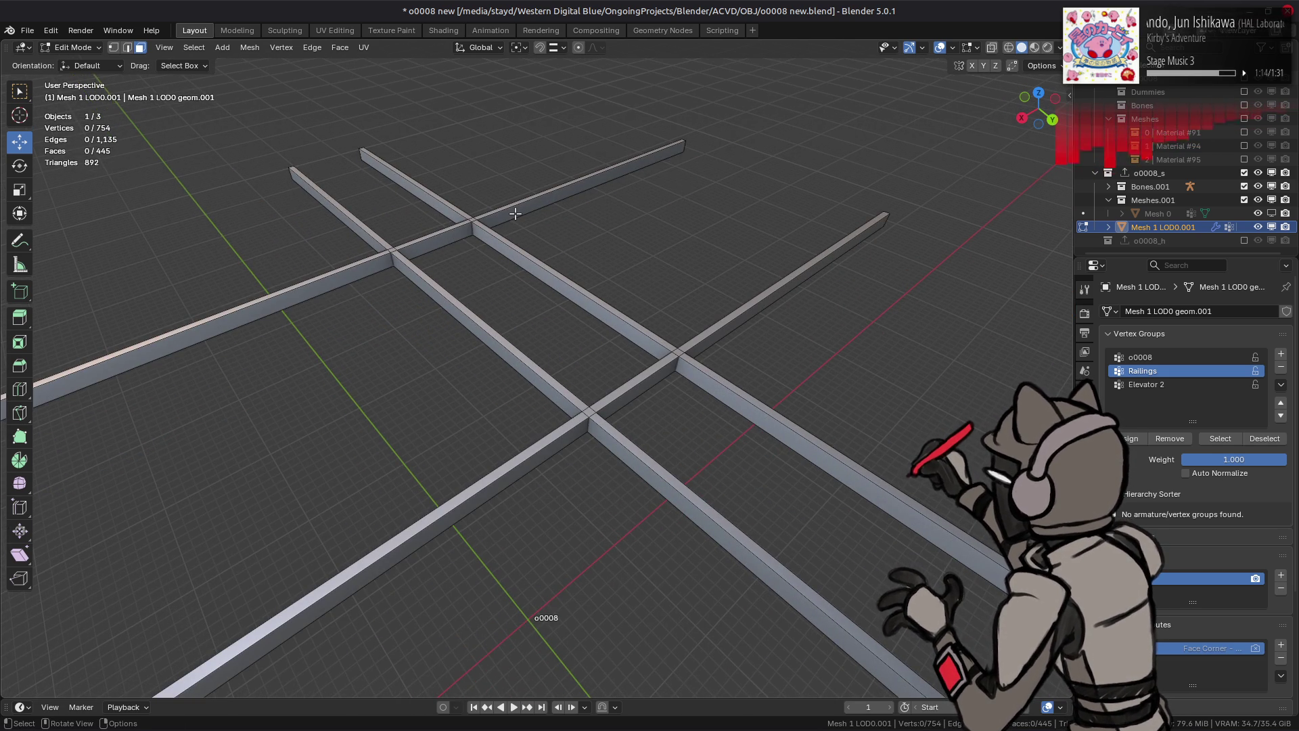
mouse_move(516, 214)
ctrl+middle_down()
mouse_move(521, 233)
mouse_move(560, 209)
mouse_move(547, 253)
mouse_move(645, 240)
ctrl+middle_up()
Step: Select the beam, post and railing faces under the lower platform plus linked pieces
scroll(547, 253, up, 3)
scroll(560, 276, up, 8)
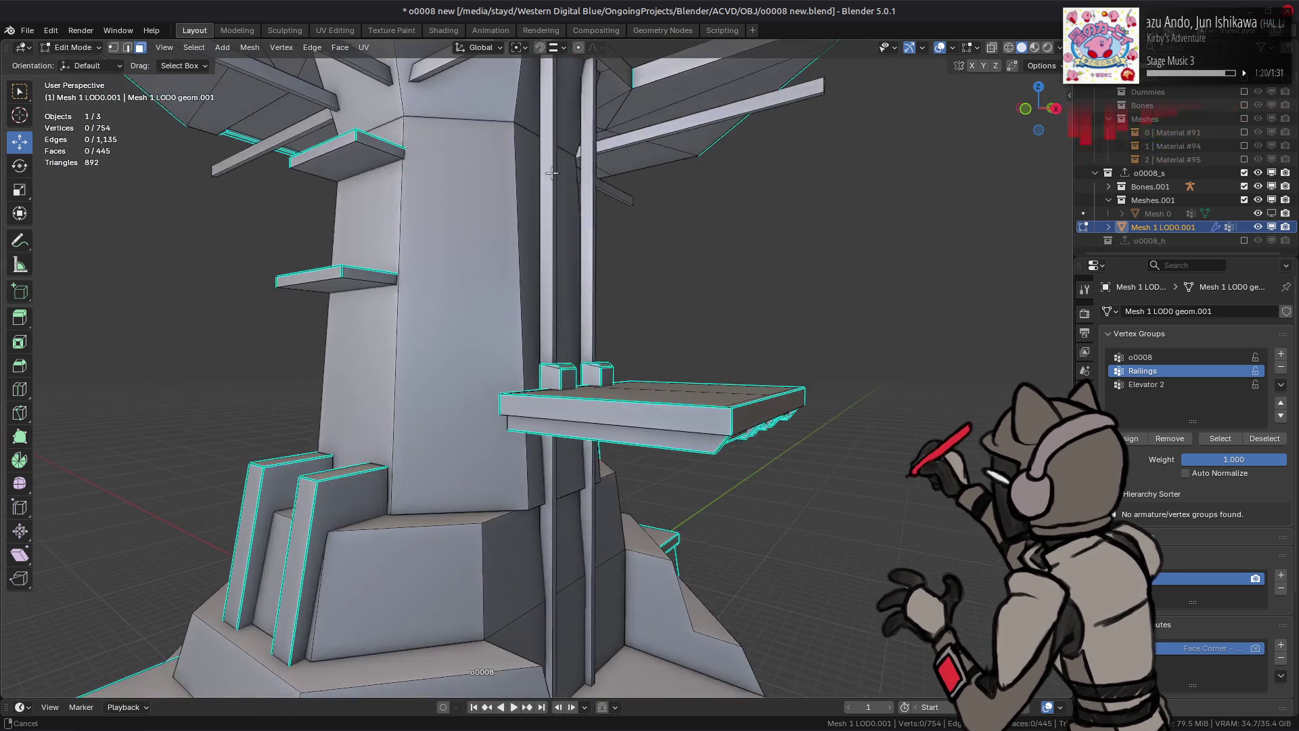
scroll(527, 238, down, 5)
scroll(493, 252, up, 3)
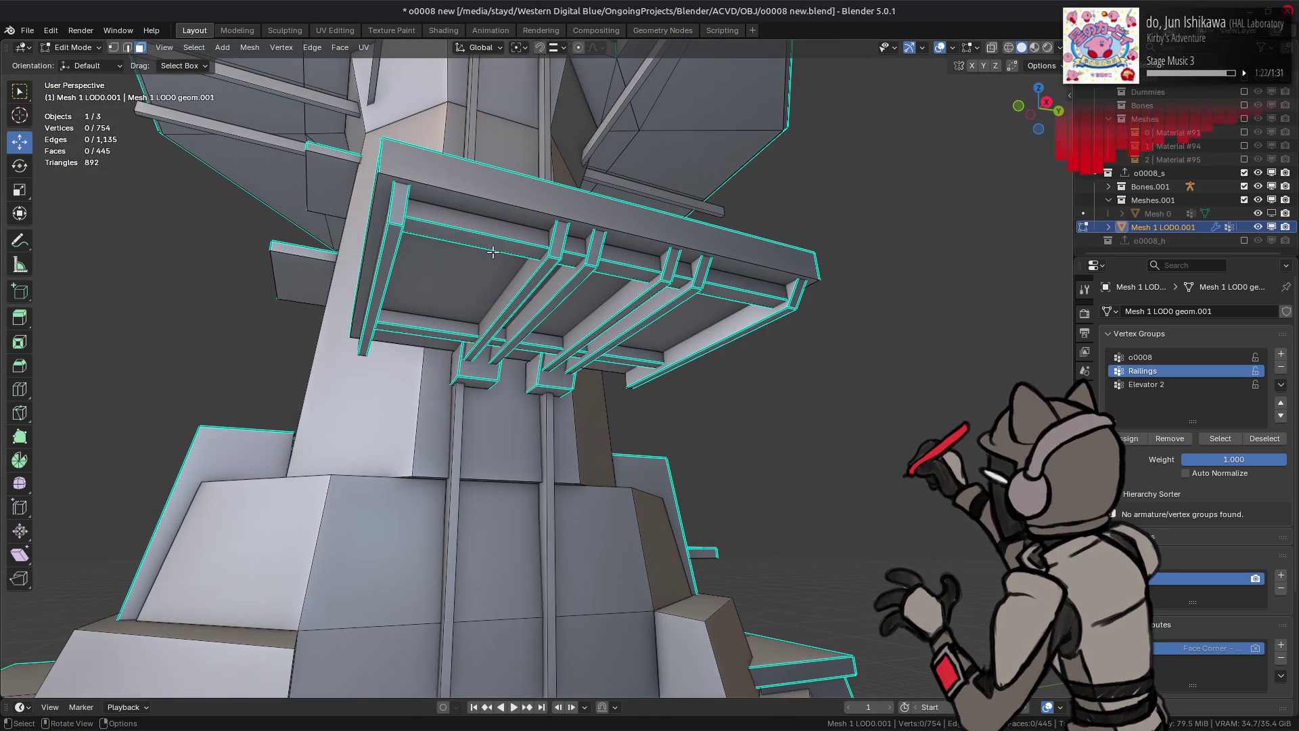
click(395, 240)
shift+click(551, 239)
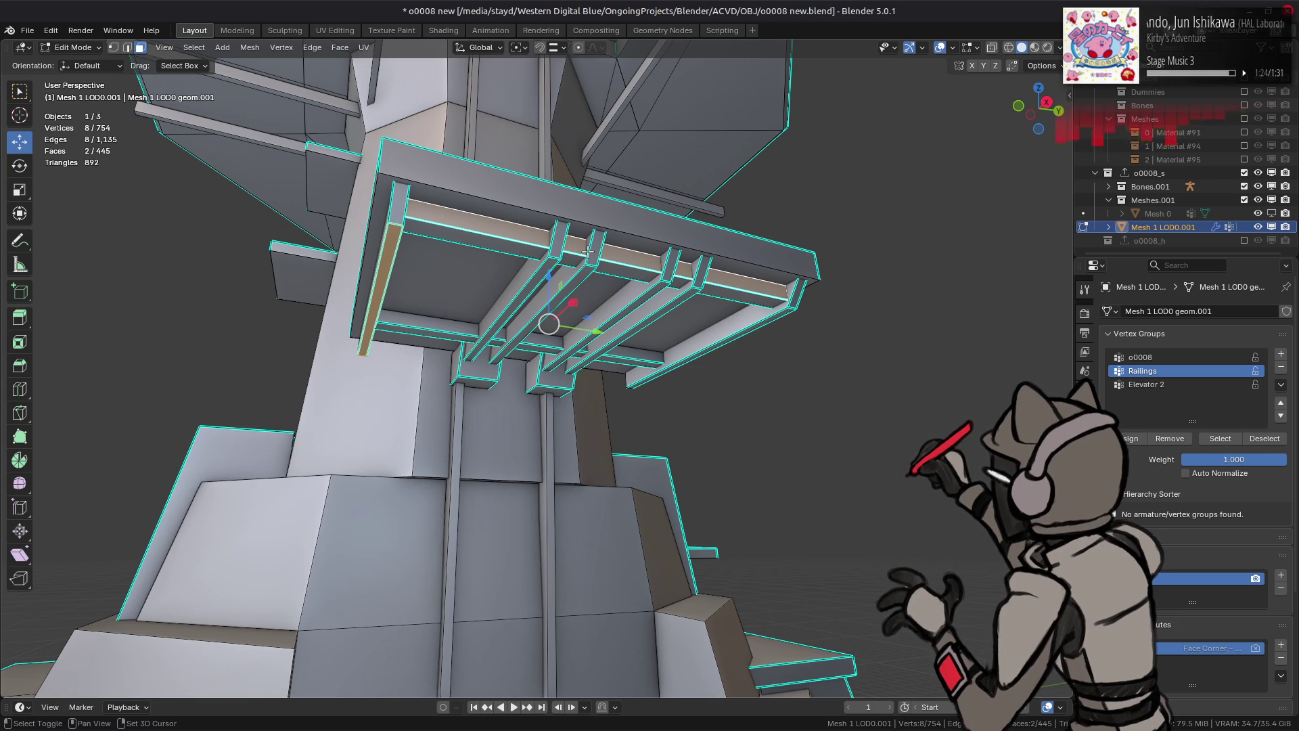
shift+click(580, 244)
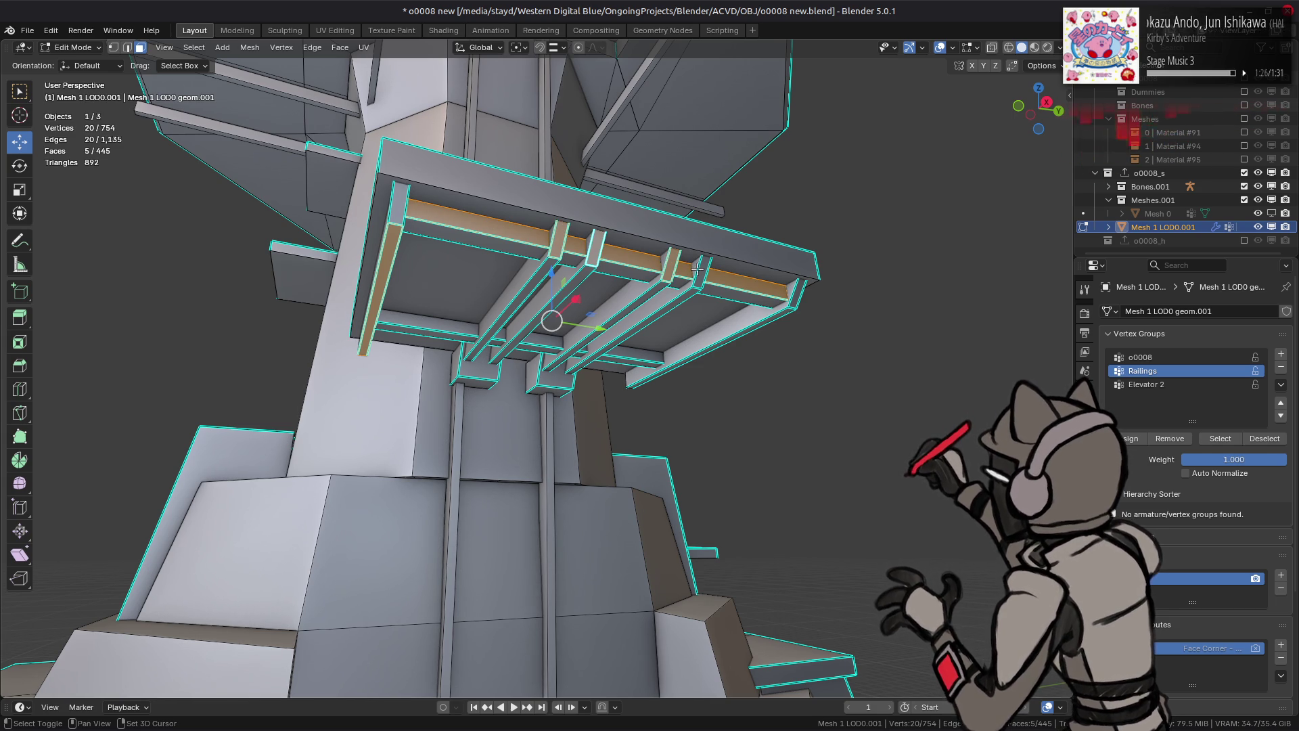
shift+click(721, 337)
shift+click(655, 355)
mouse_move(655, 355)
middle_down()
mouse_move(657, 371)
mouse_move(611, 375)
middle_up()
key(ctrl+l)
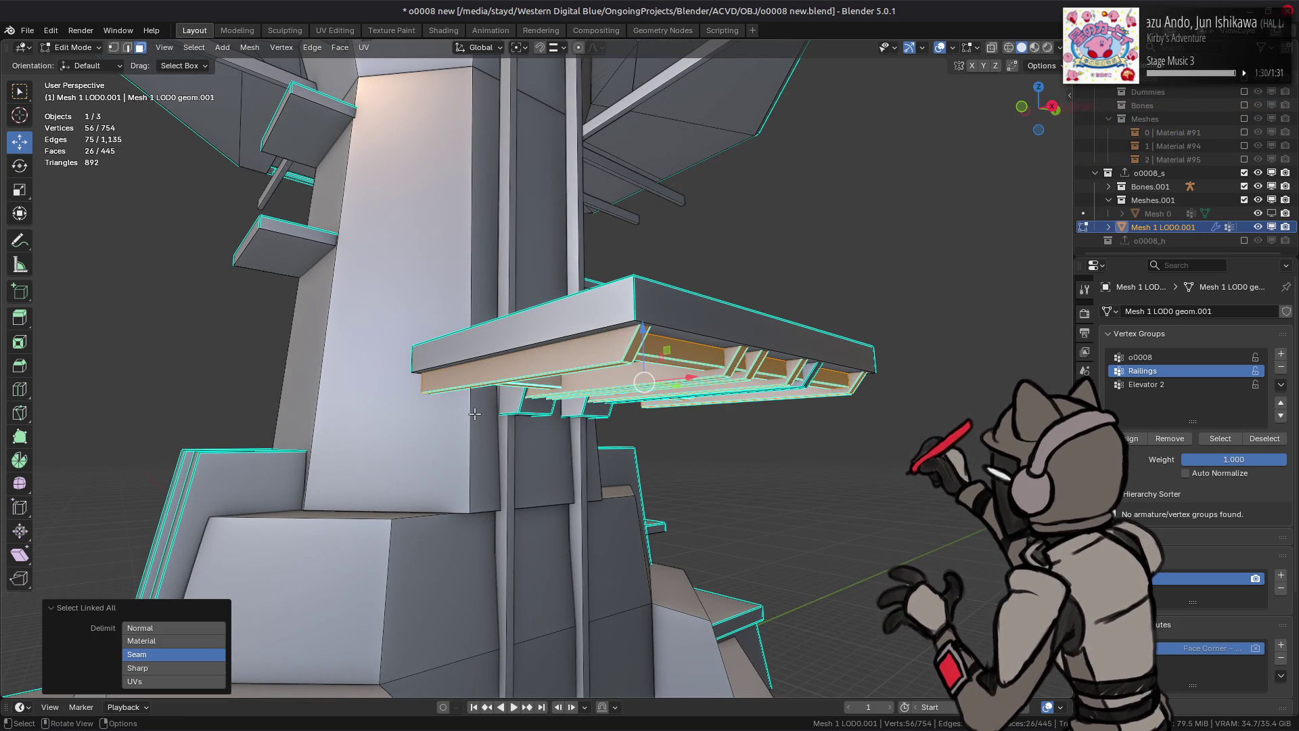
Step: Add the remaining railing faces and delete all selected faces
middle_drag(472, 414, 474, 332)
shift+click(474, 332)
shift+click(574, 382)
middle_drag(575, 382, 547, 452)
right_click(546, 452)
click(496, 646)
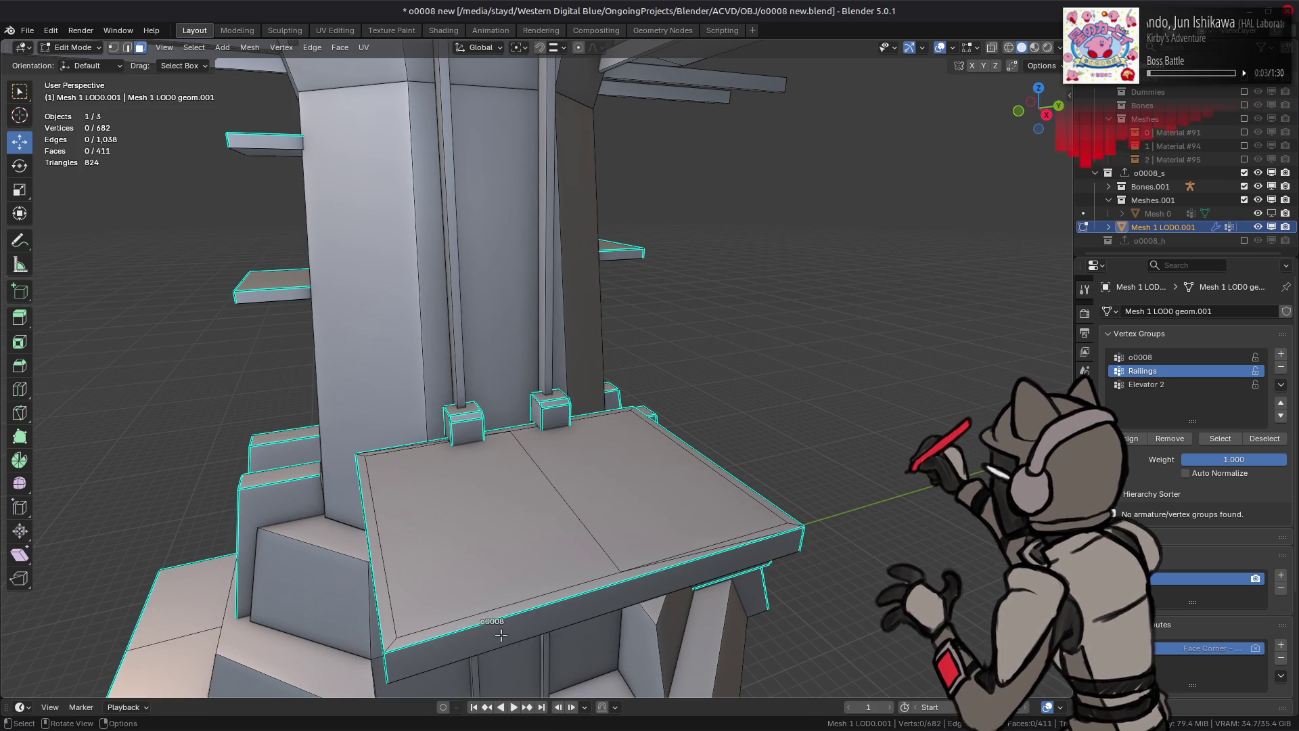
Step: Dissolve the platform's redundant edges and its thin underside edge strip
middle_drag(496, 645, 615, 431)
click(615, 432)
key(ctrl+l)
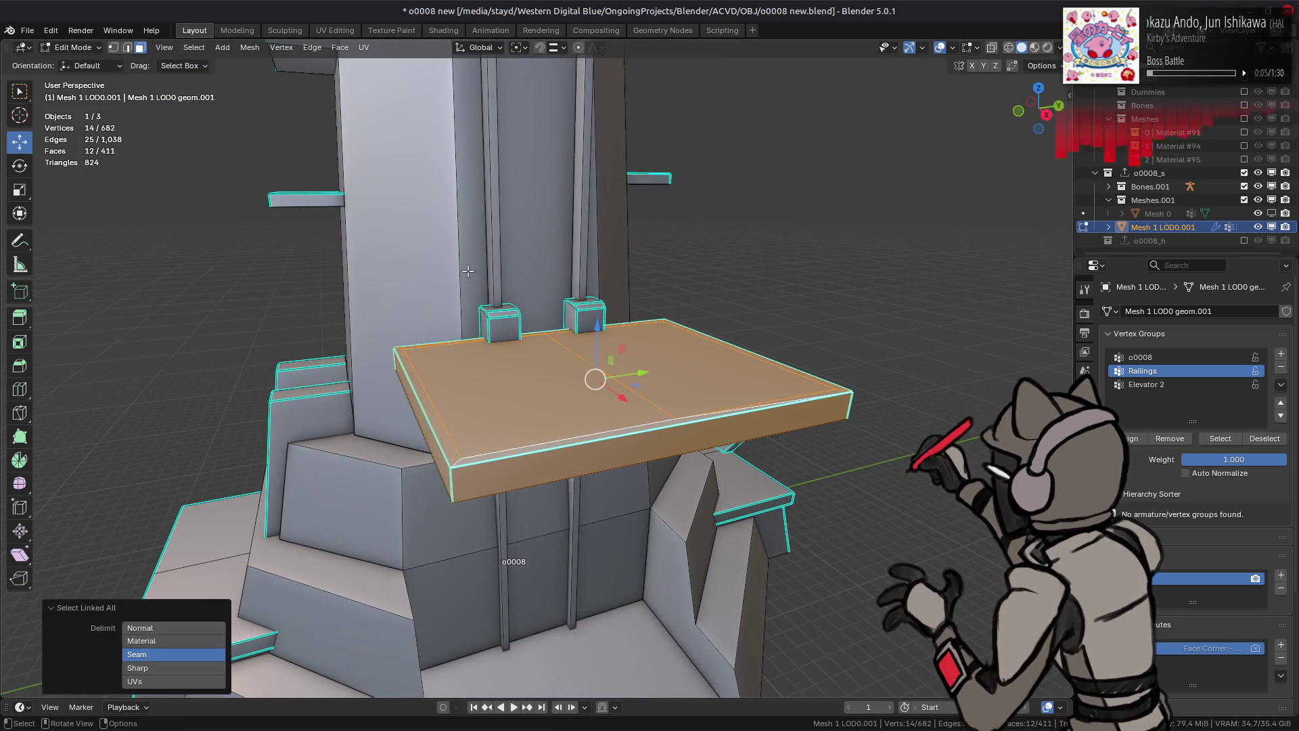
key(x)
click(554, 366)
mouse_move(540, 361)
middle_down()
mouse_move(683, 320)
mouse_move(659, 208)
middle_up()
click(660, 208)
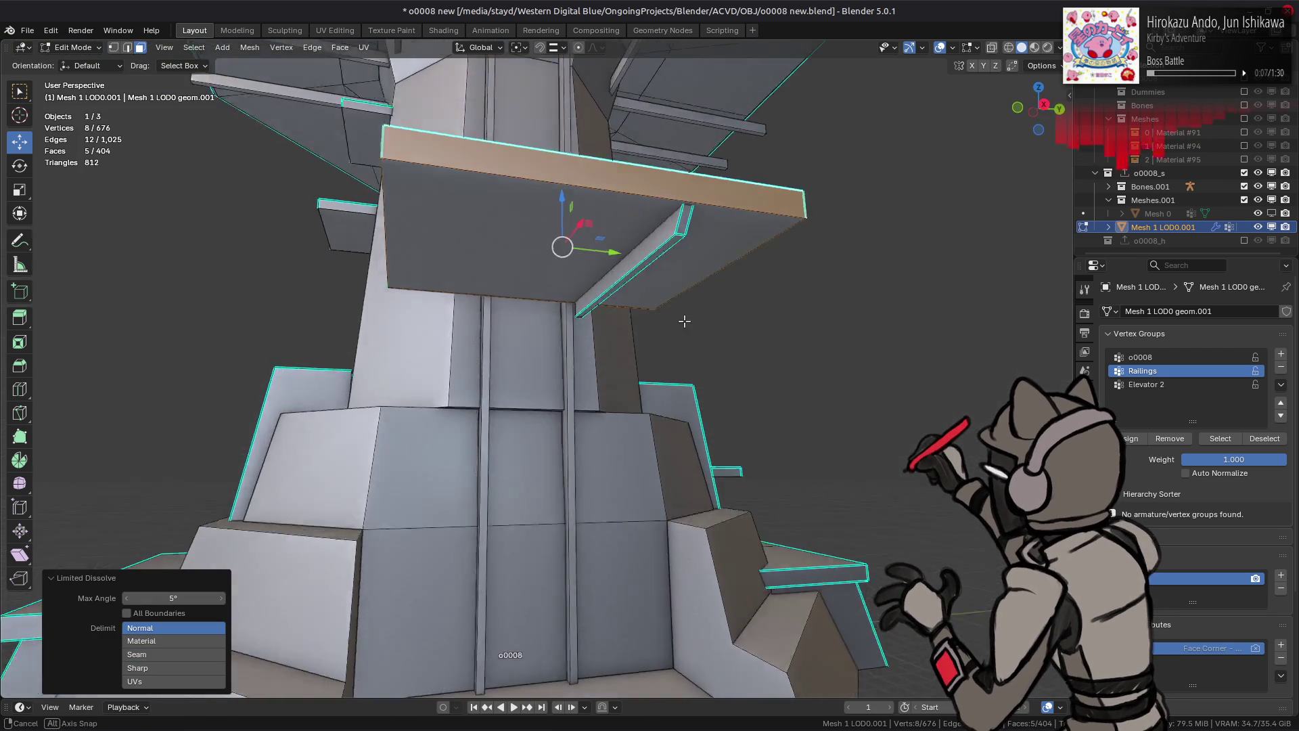
key(x)
click(630, 357)
Step: Select the whole platform and merge its vertices by distance
click(644, 162)
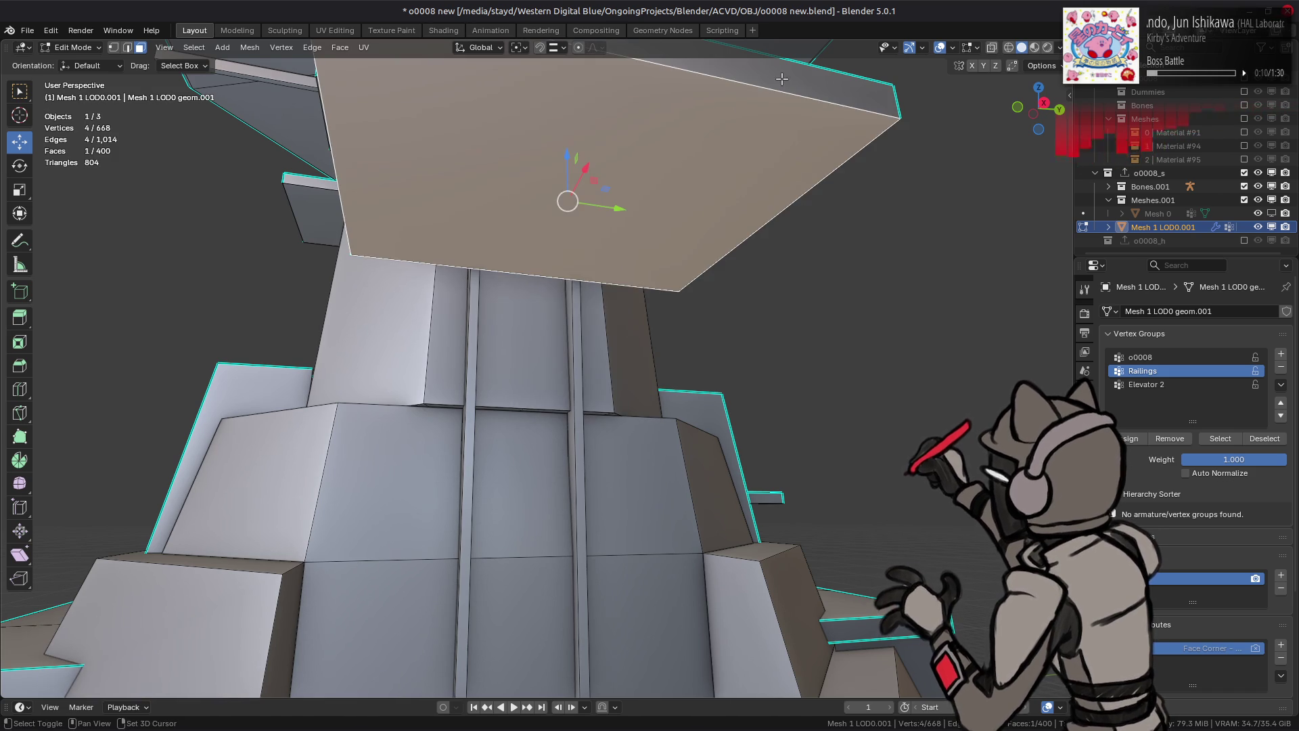
key(ctrl+l)
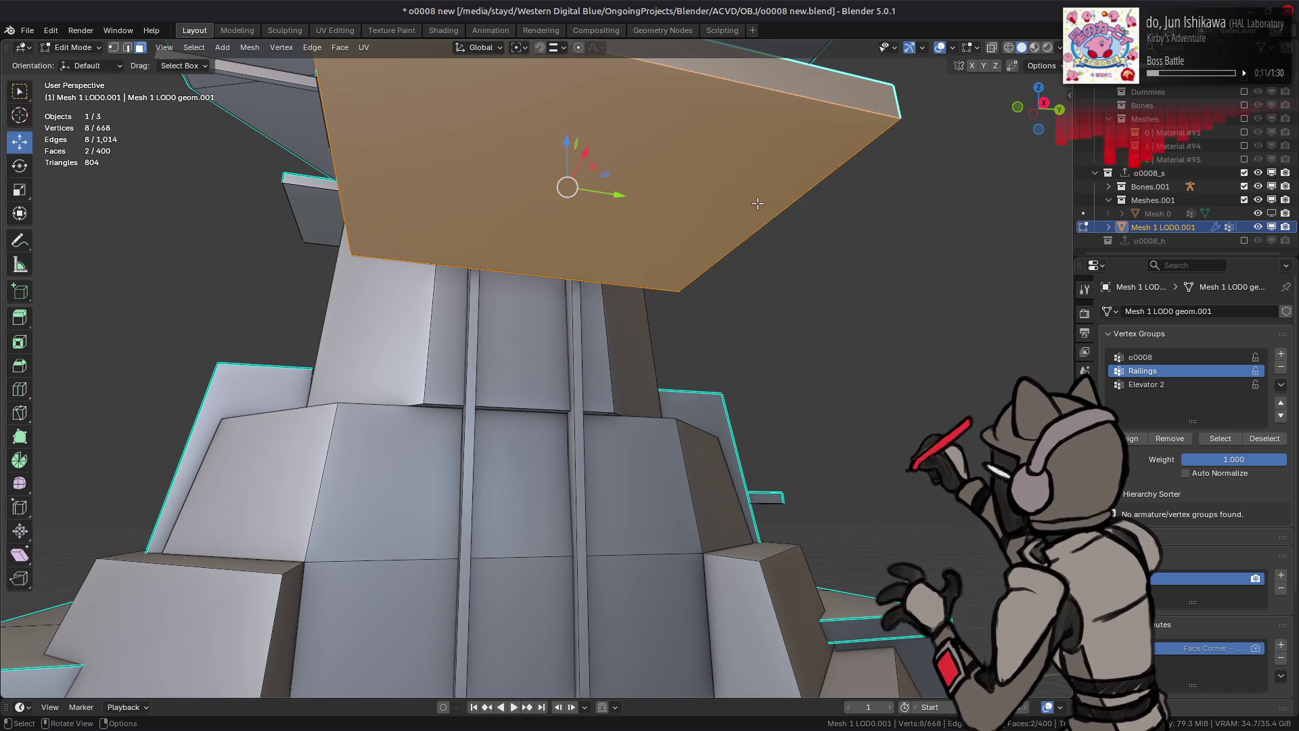
key(1)
right_click(650, 586)
mouse_move(612, 603)
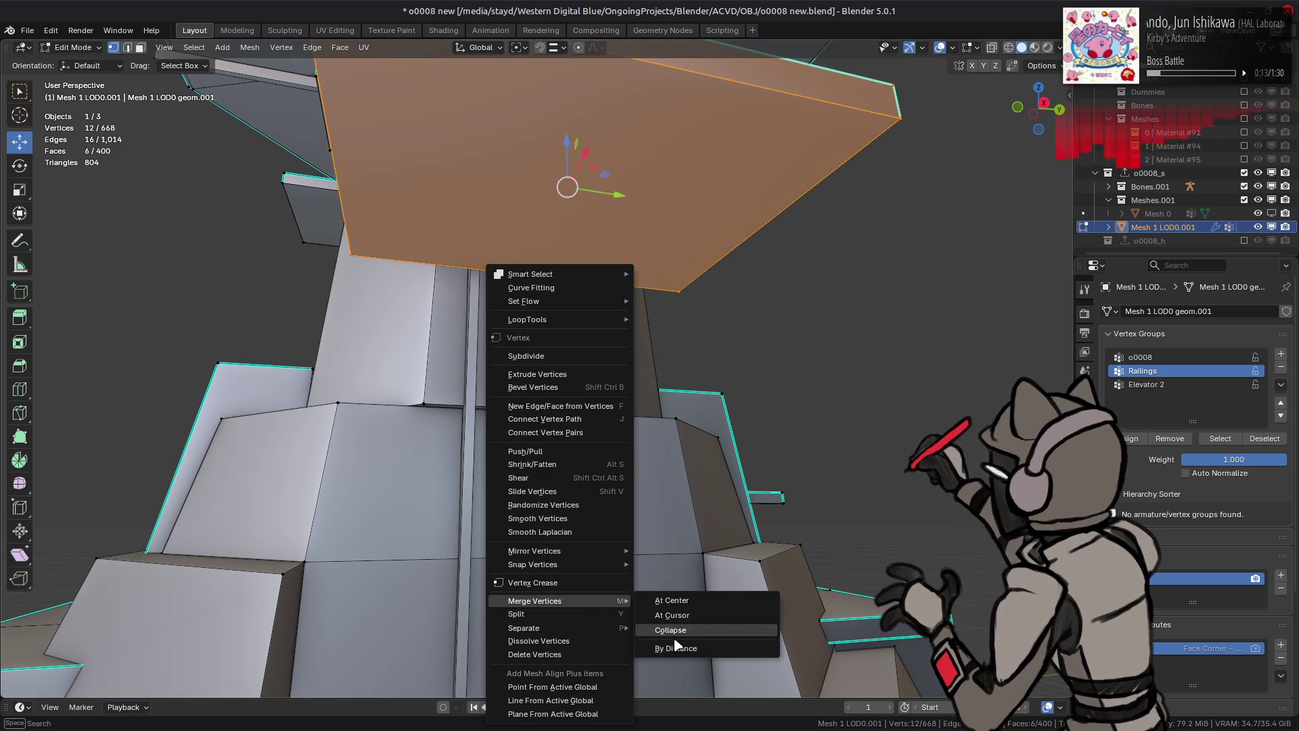
click(676, 647)
Step: Reshade the platform through Mesh > Shading and apply an edge operation to it
mouse_move(629, 312)
middle_down()
mouse_move(636, 335)
mouse_move(583, 328)
middle_up()
key(3)
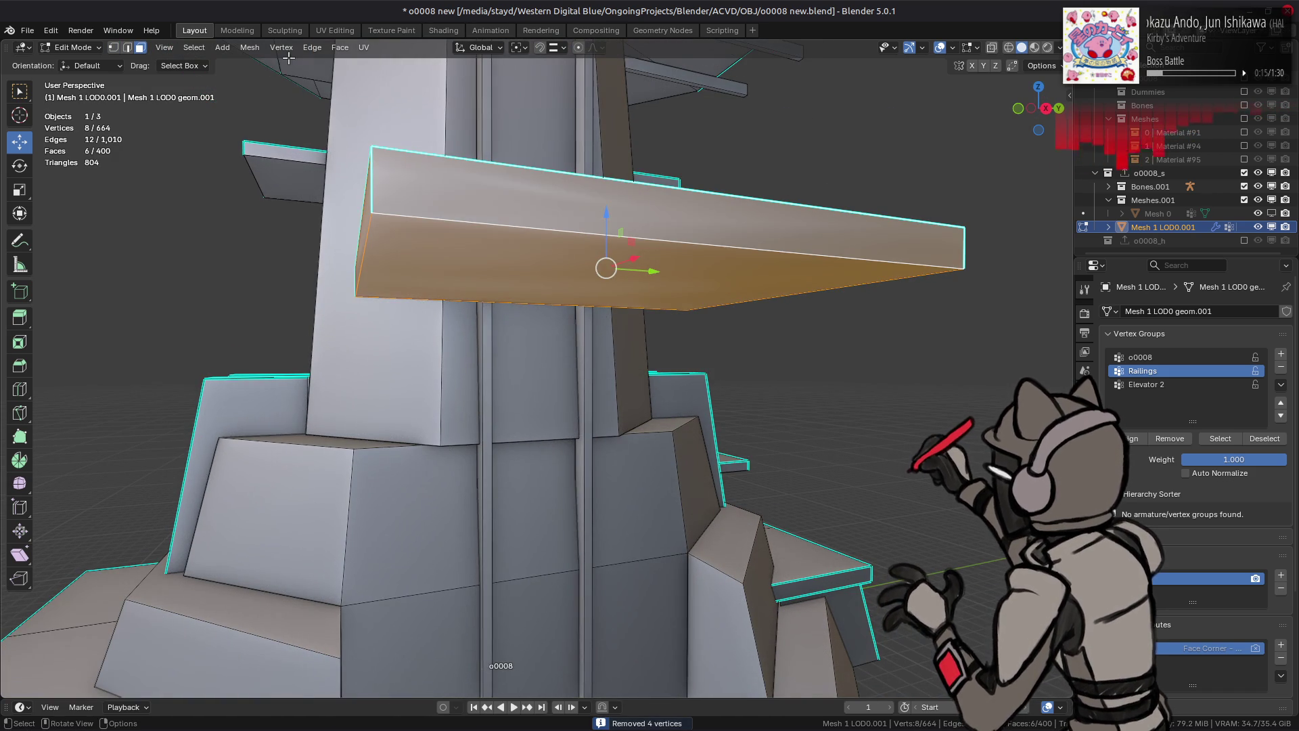
click(250, 47)
mouse_move(314, 282)
click(406, 301)
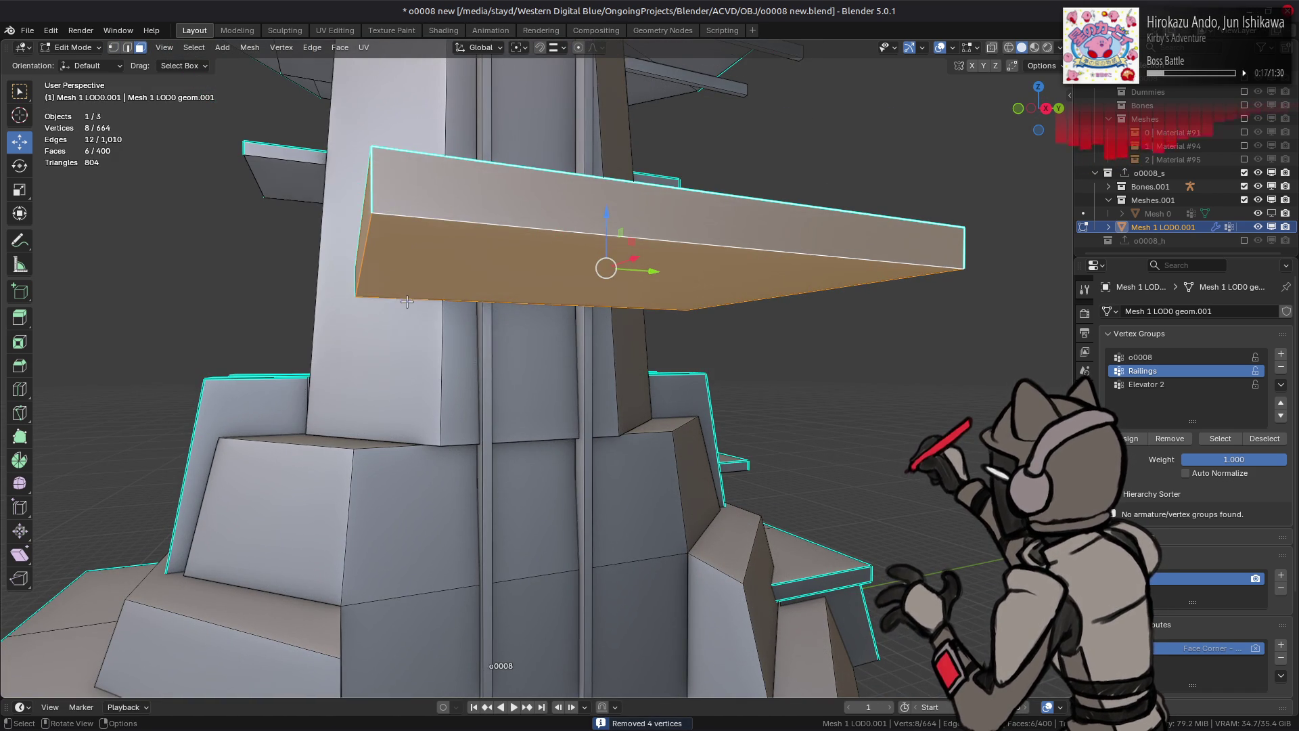
key(2)
right_click(432, 490)
click(432, 536)
key(alt+a)
Step: Select the two small railing boxes beside the tower base and delete their faces
mouse_move(508, 338)
middle_down()
mouse_move(517, 353)
mouse_move(626, 327)
middle_up()
key(3)
click(626, 327)
shift+click(816, 239)
key(KP_Decimal)
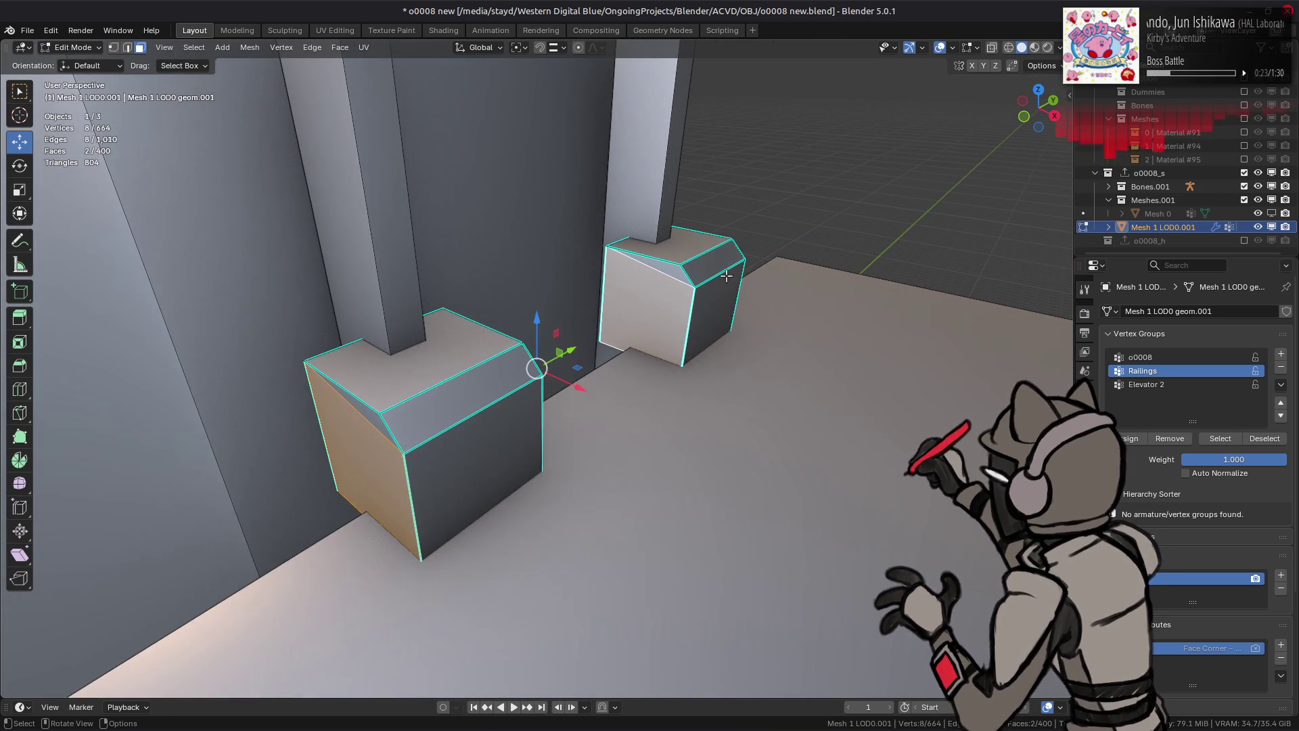
middle_drag(549, 319, 523, 377)
right_click(502, 425)
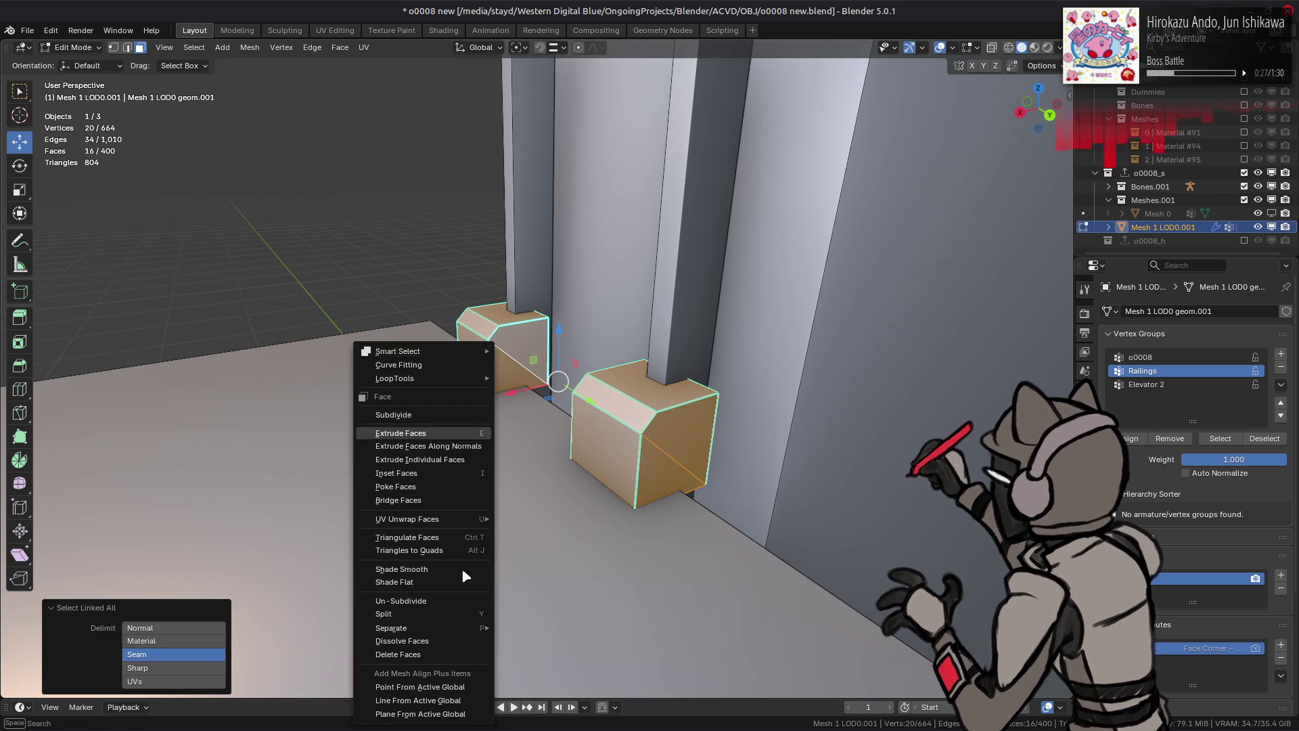
click(462, 488)
mouse_move(467, 473)
middle_down()
mouse_move(498, 375)
mouse_move(534, 350)
middle_up()
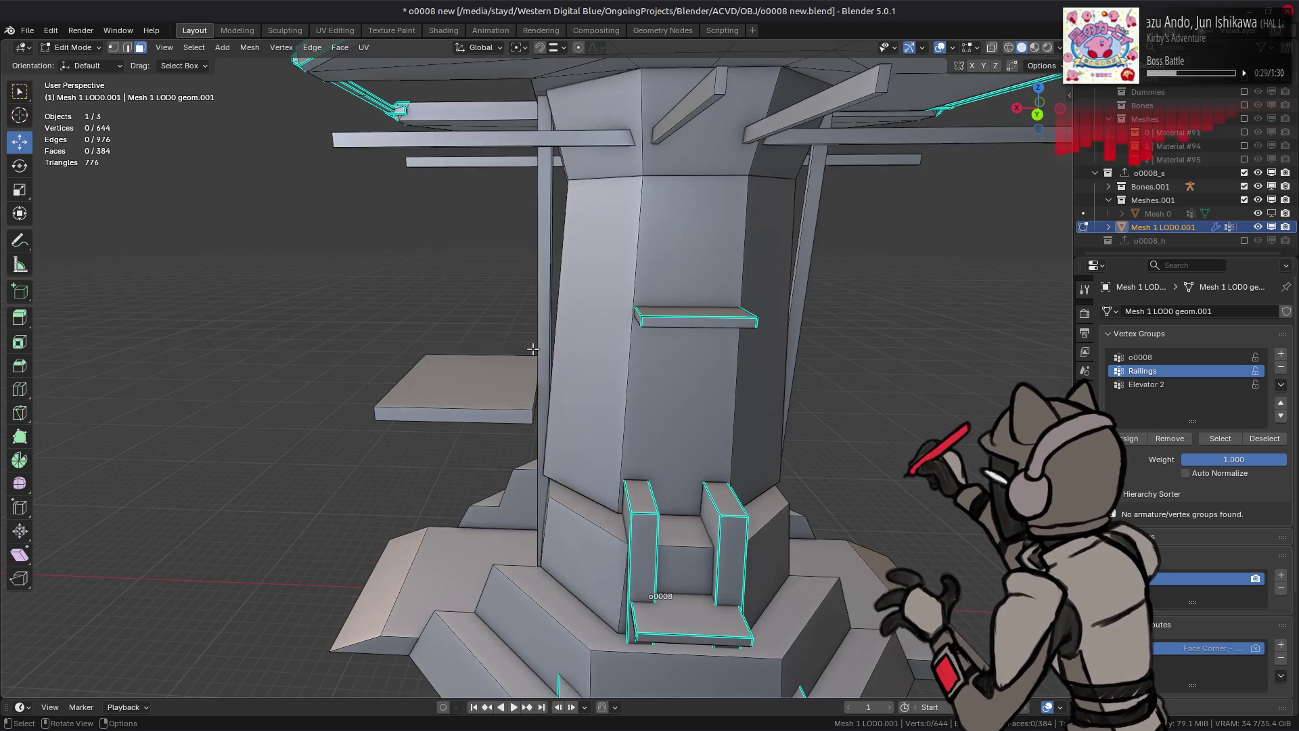
Step: Select the faces of the small shelves on both sides of the tower
scroll(494, 406, up, 5)
scroll(489, 433, up, 3)
middle_drag(489, 433, 559, 394)
key(alt+a)
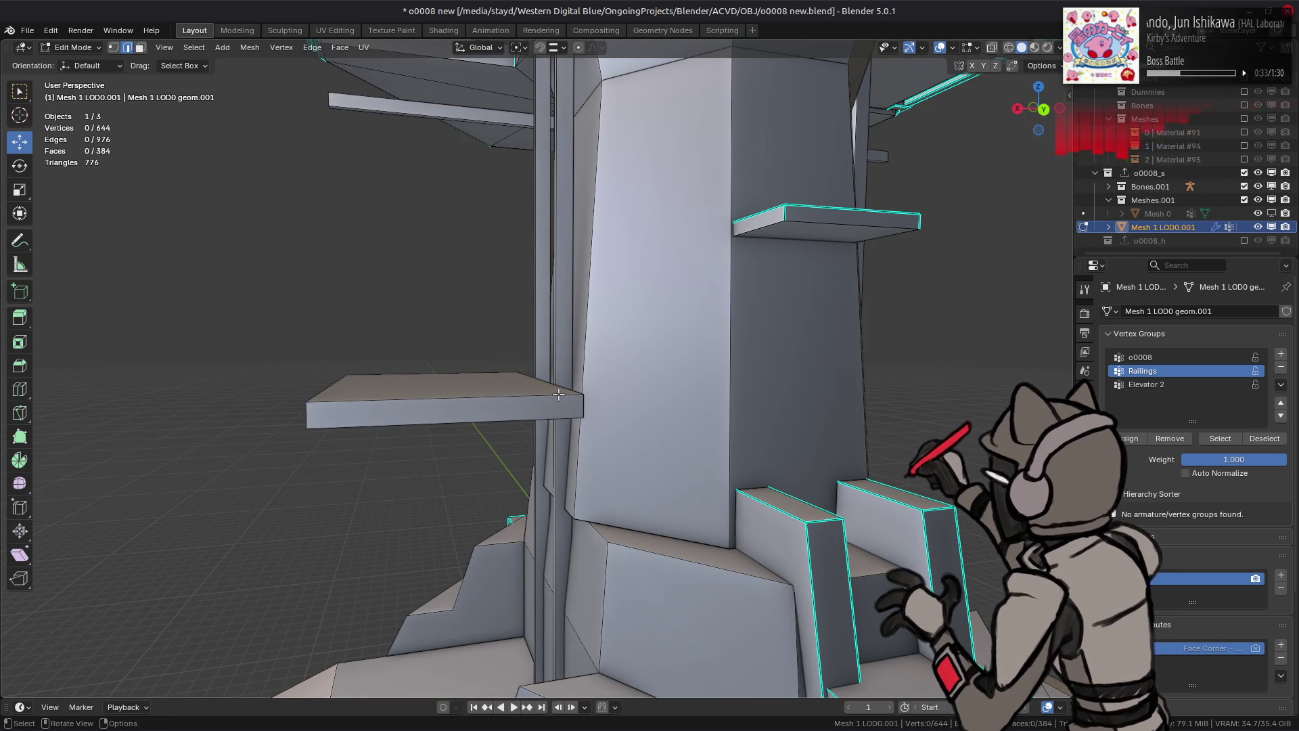
key(3)
click(822, 223)
shift+click(822, 230)
scroll(491, 277, down, 3)
mouse_move(490, 278)
middle_down()
mouse_move(742, 270)
mouse_move(386, 190)
middle_up()
shift+click(381, 184)
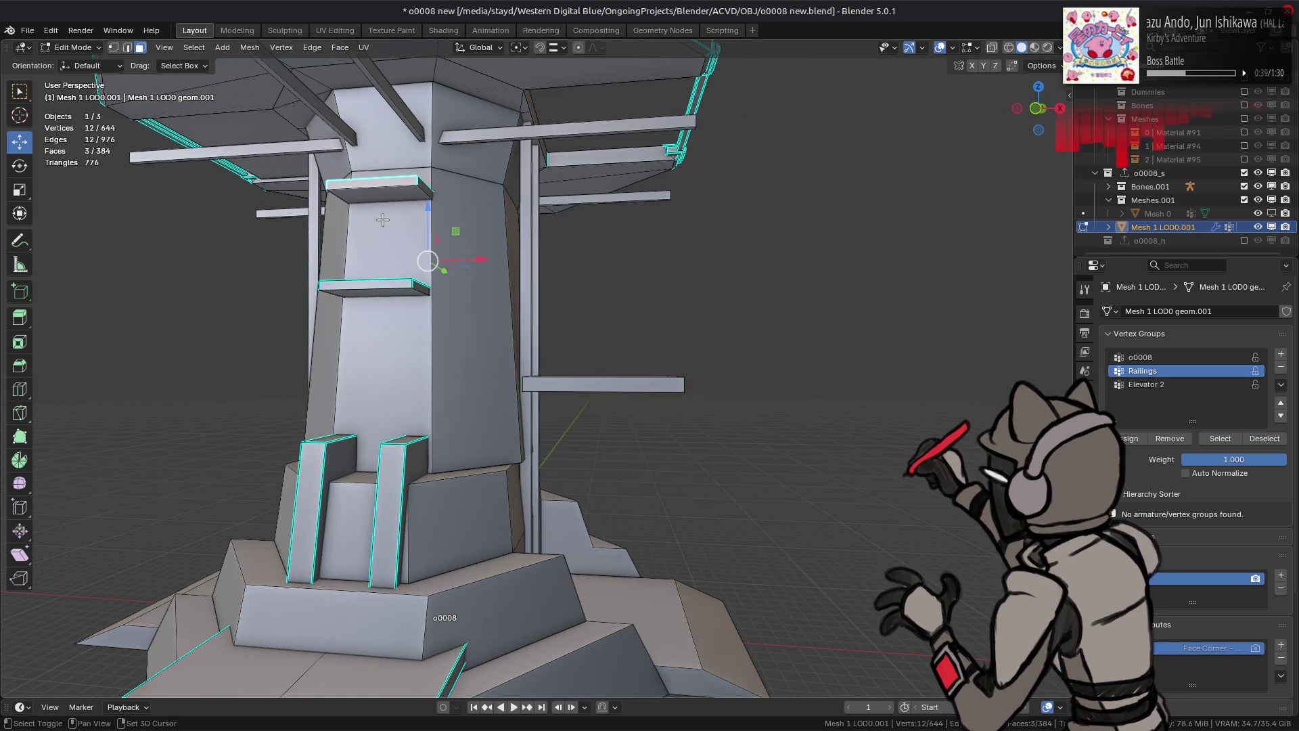
middle_drag(275, 313, 616, 350)
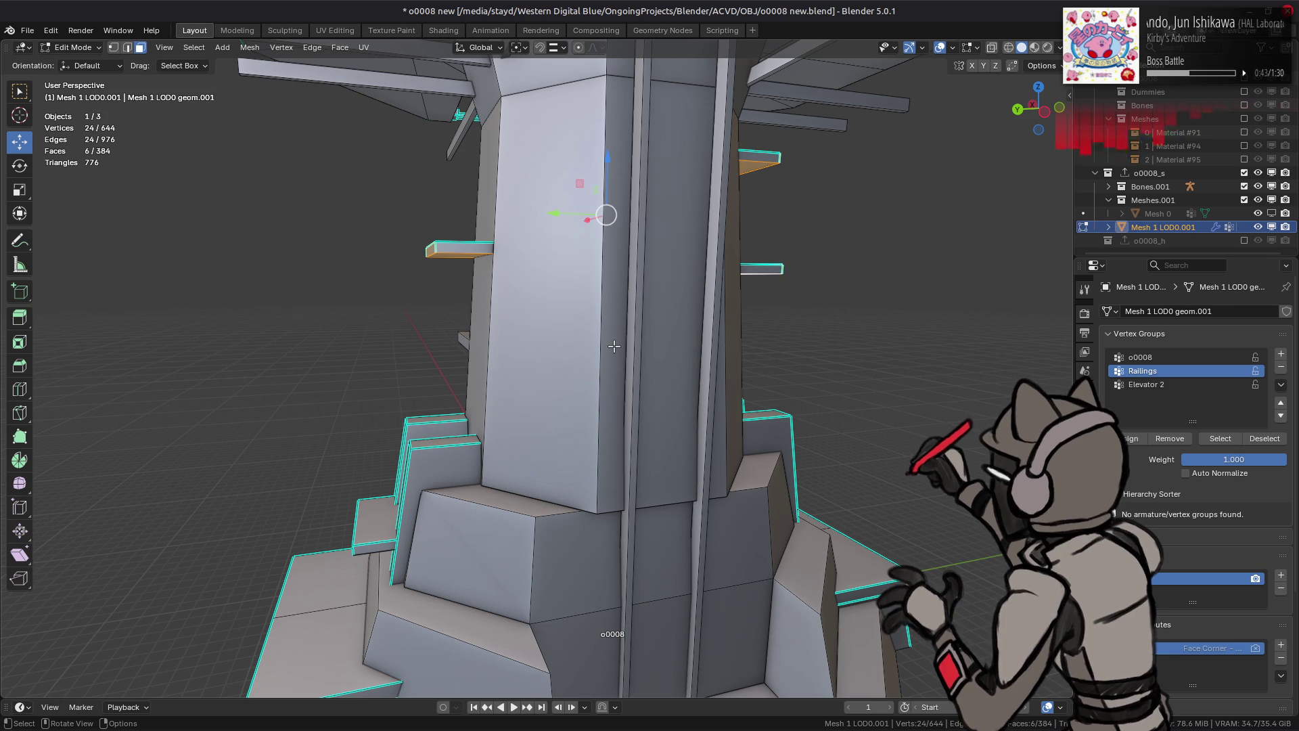
Step: Merge the shelves' vertices by distance, removing 12 vertices, and reshade them
key(1)
right_click(626, 605)
mouse_move(626, 611)
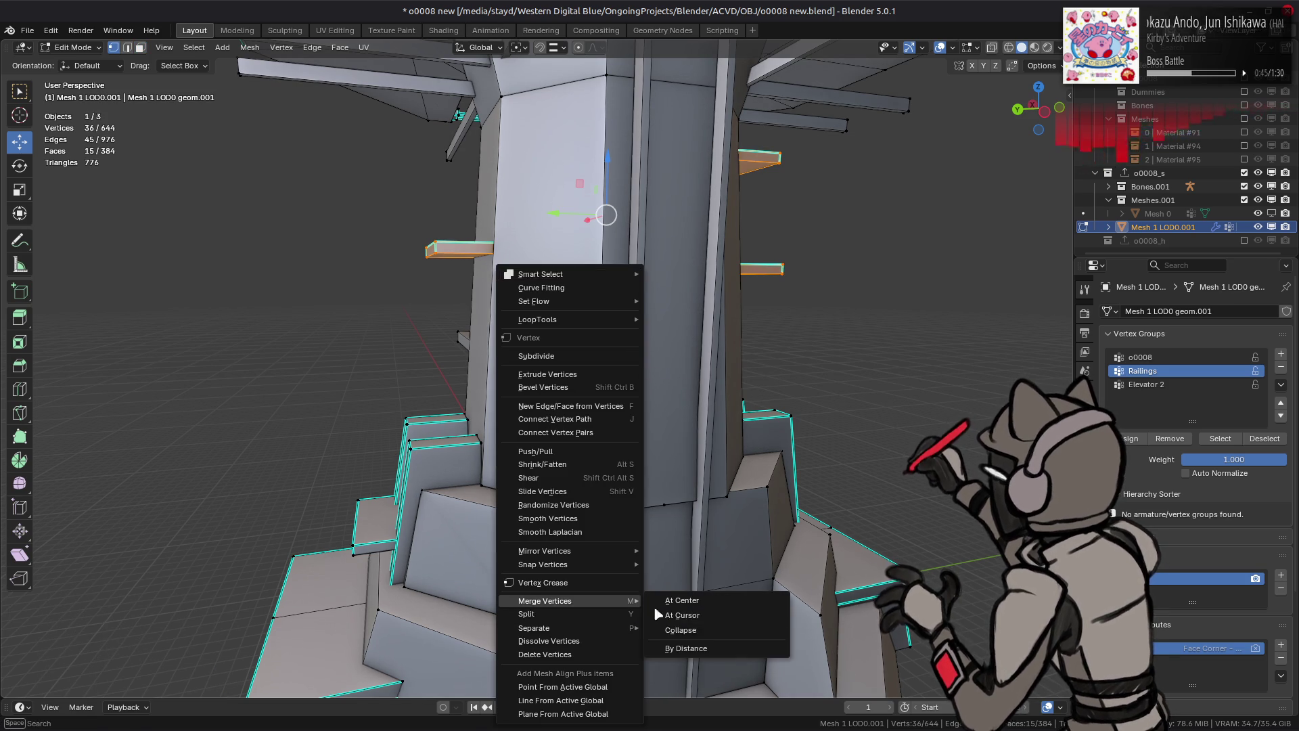
click(686, 648)
middle_drag(436, 304, 445, 282)
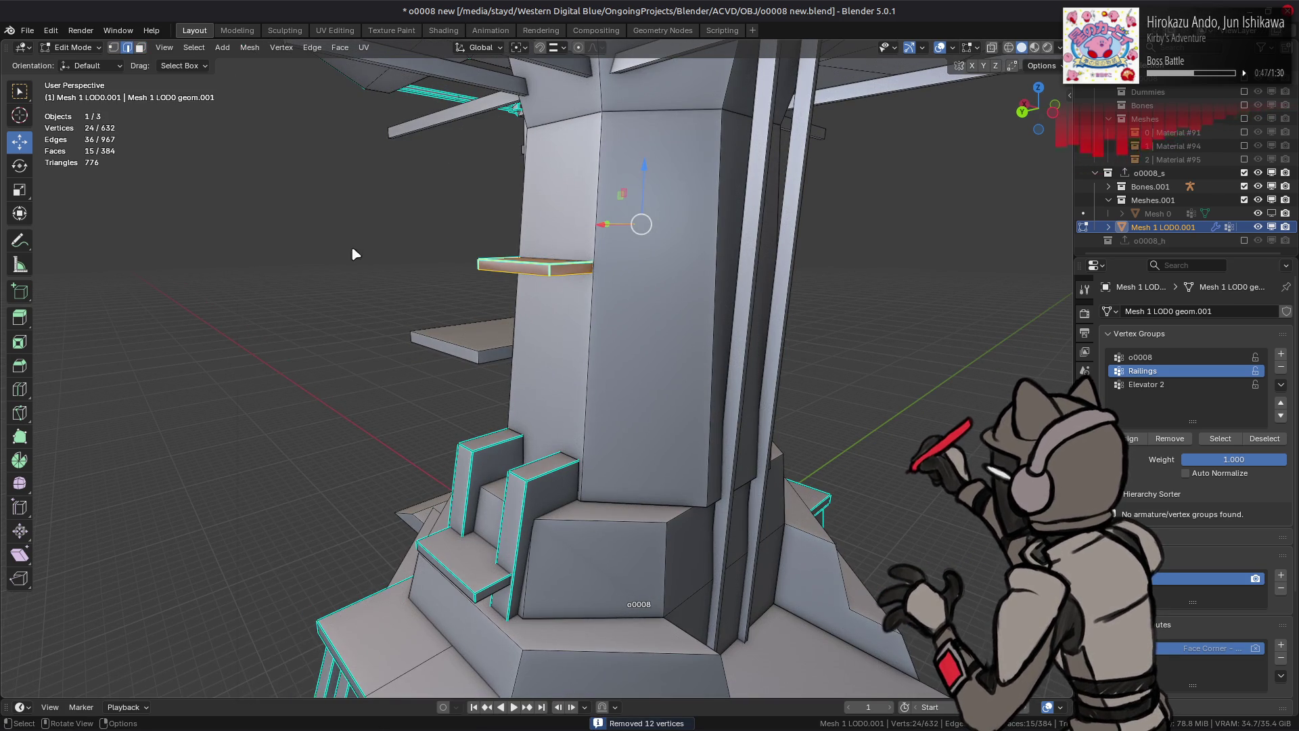
right_click(320, 509)
key(3)
click(250, 47)
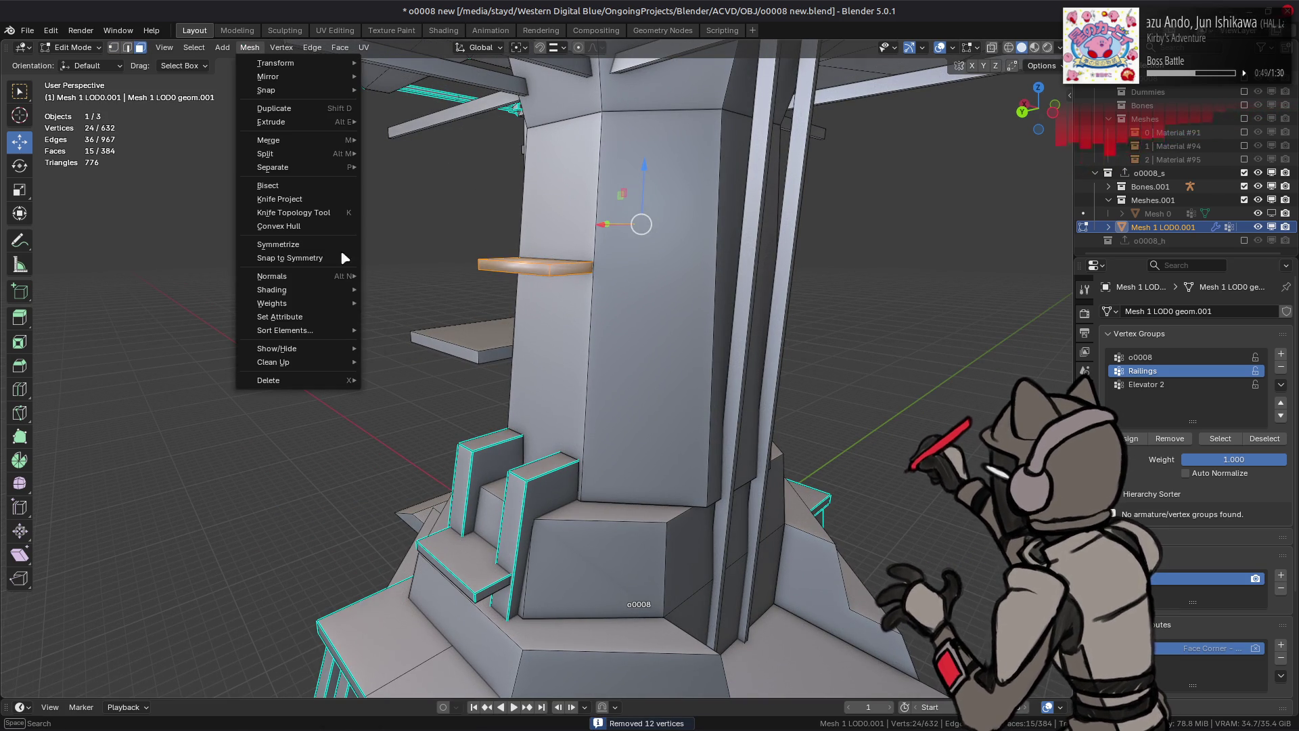
click(406, 305)
key(alt+a)
Step: Frame the whole model and select a face on the front platform
key(Home)
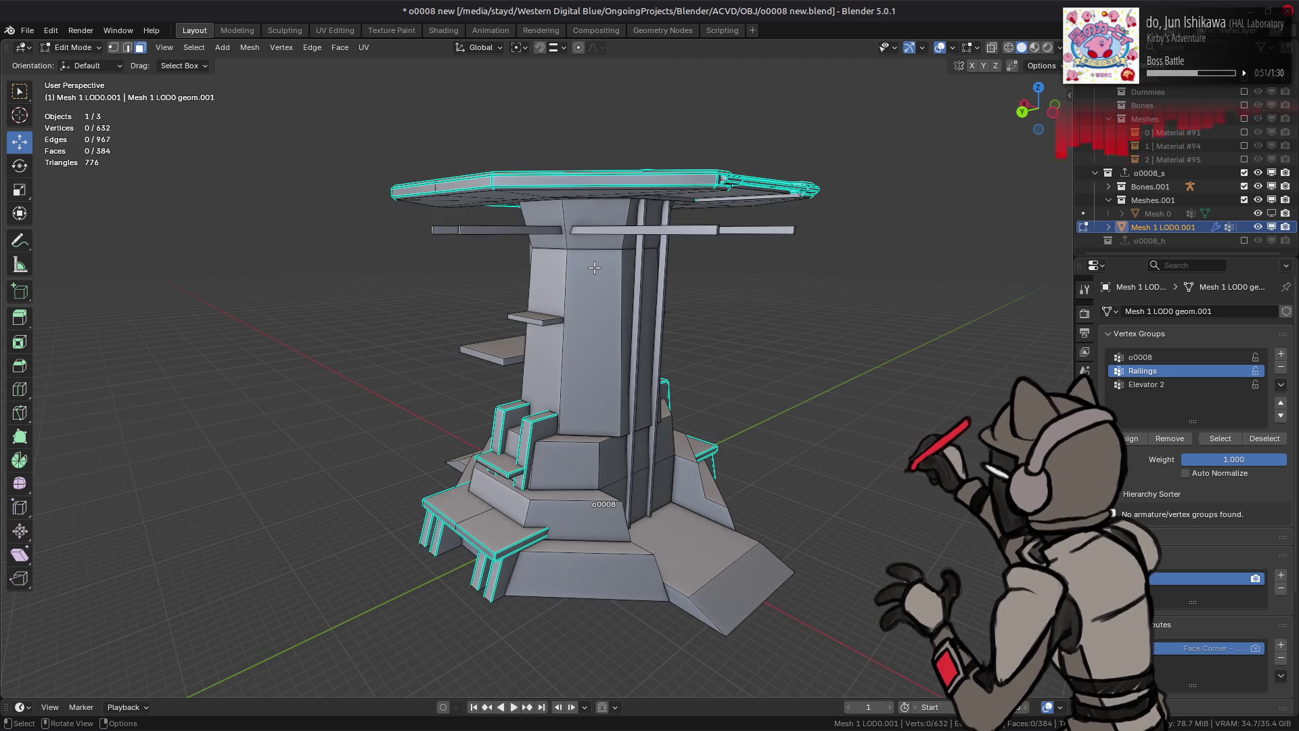
middle_drag(595, 268, 577, 365)
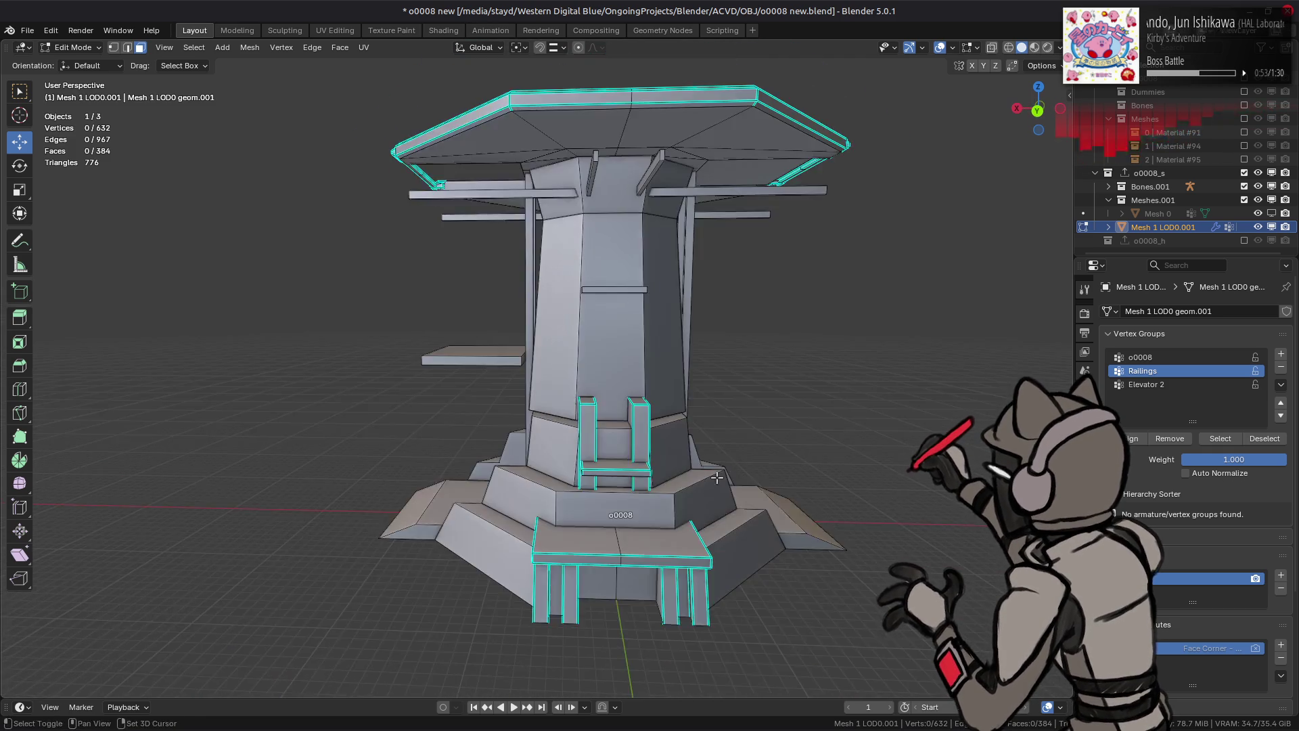
scroll(577, 370, up, 4)
scroll(577, 369, up, 3)
click(527, 505)
middle_drag(526, 504, 528, 442)
mouse_move(543, 328)
middle_down()
mouse_move(473, 406)
mouse_move(740, 478)
middle_up()
Step: Select the whole pillared front platform and hide the rest of the model
shift+click(514, 420)
shift+click(740, 478)
shift+click(822, 494)
shift+click(900, 501)
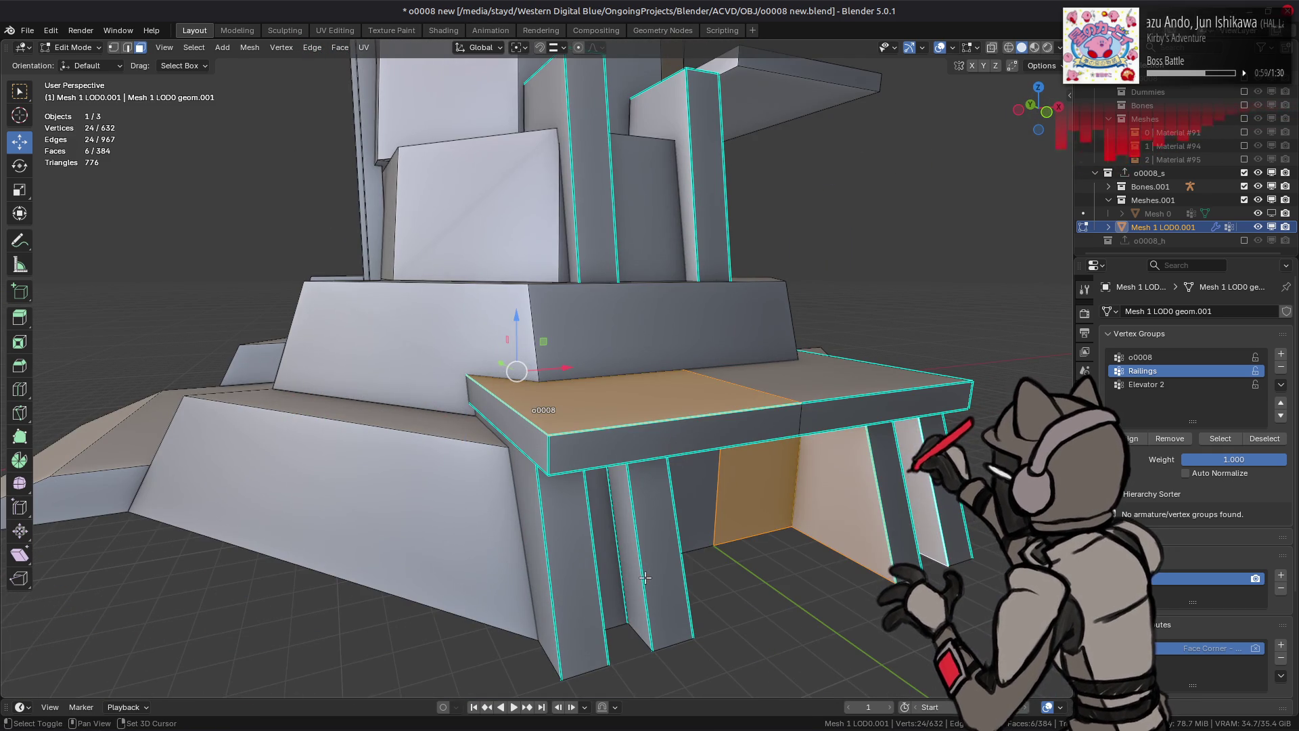
shift+click(660, 555)
shift+click(572, 576)
mouse_move(572, 575)
middle_down()
mouse_move(660, 474)
mouse_move(610, 523)
middle_up()
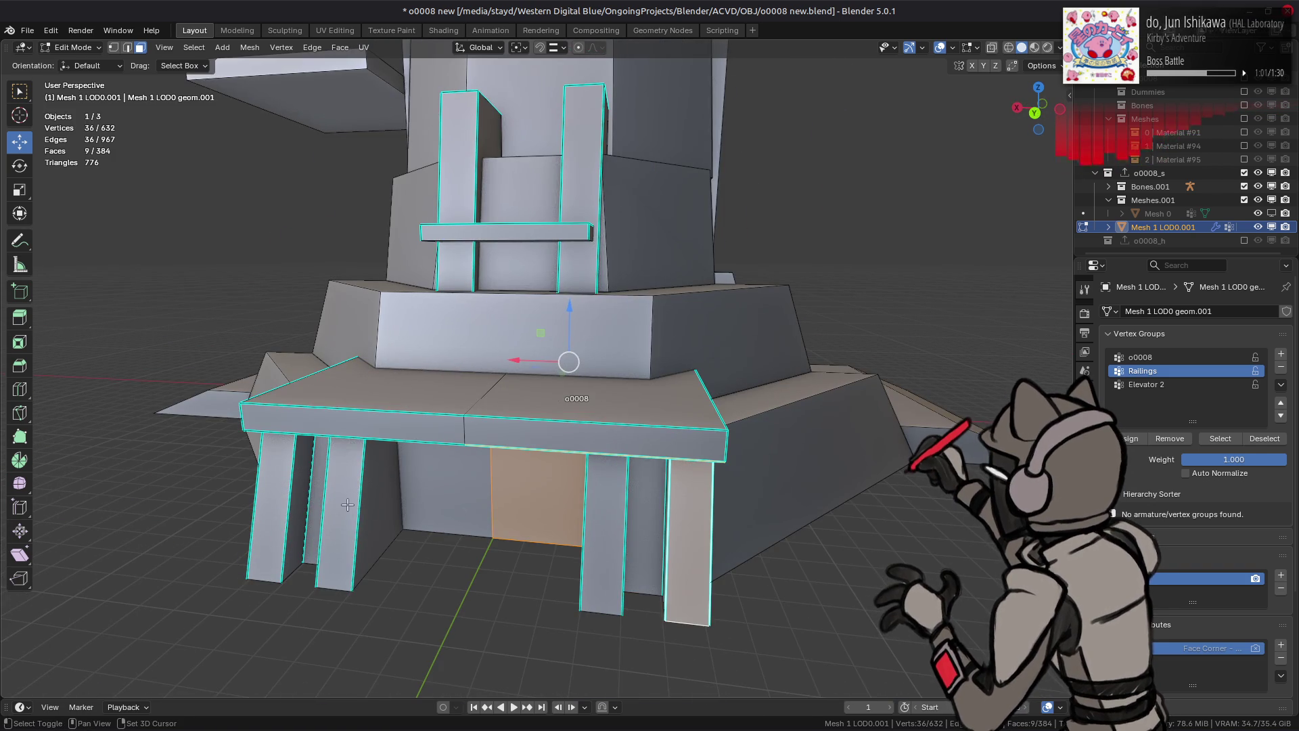
key(ctrl+l)
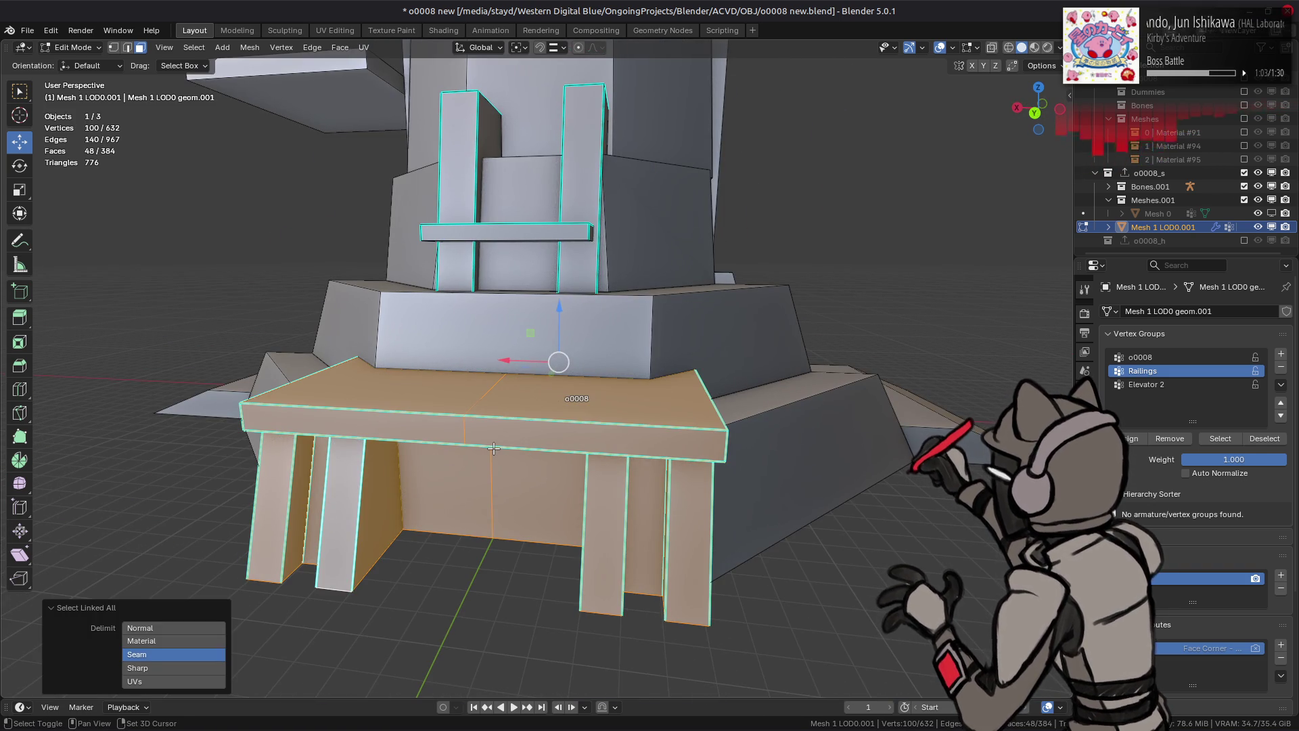
key(shift+h)
Step: Apply Limited Dissolve to the platform and mark its edges sharp
key(q)
click(494, 371)
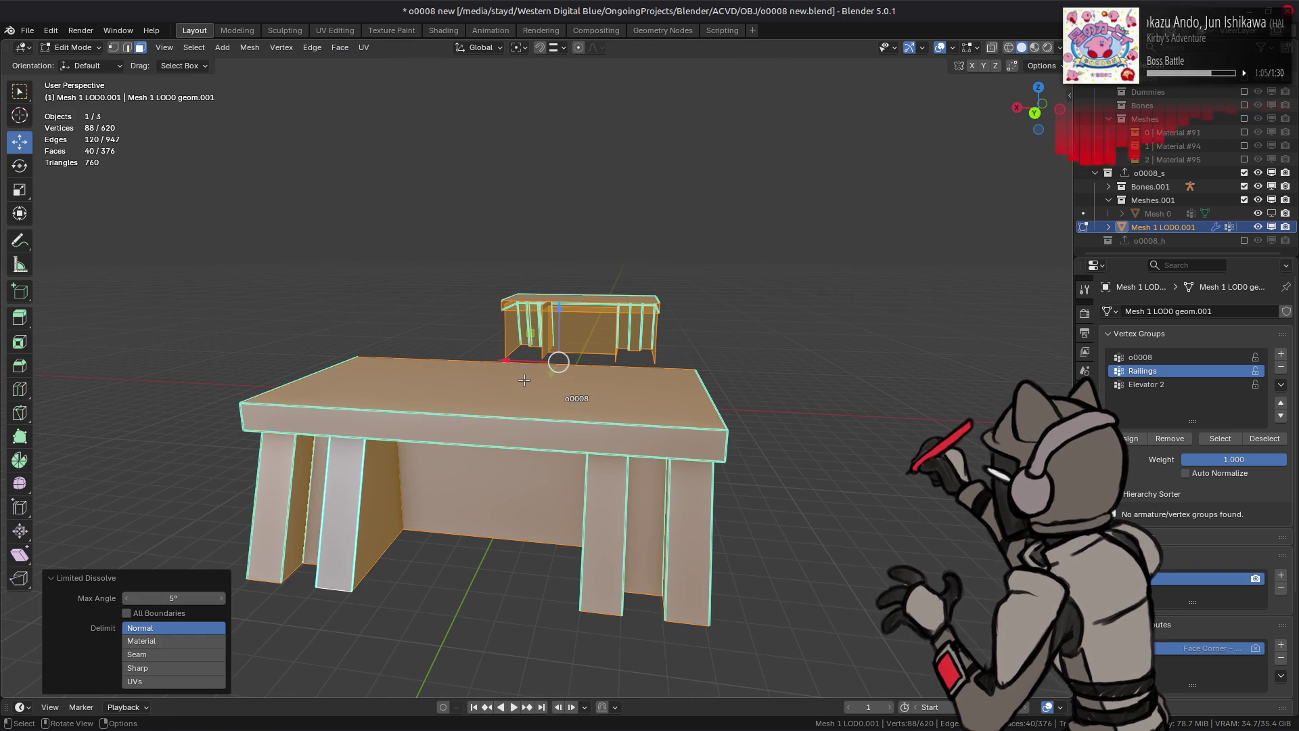
key(2)
right_click(398, 350)
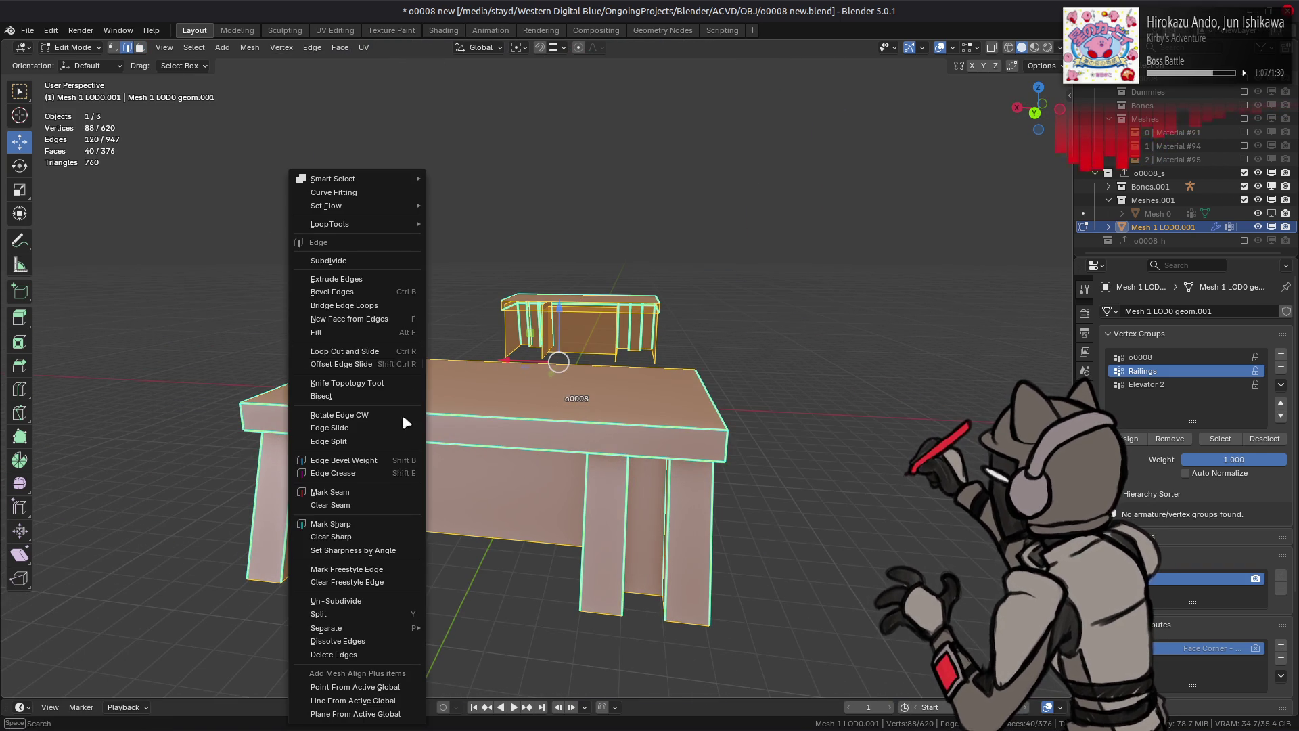
click(396, 535)
Step: Change the platform's shading under Mesh > Shading, then unhide everything and clear the selection
click(249, 49)
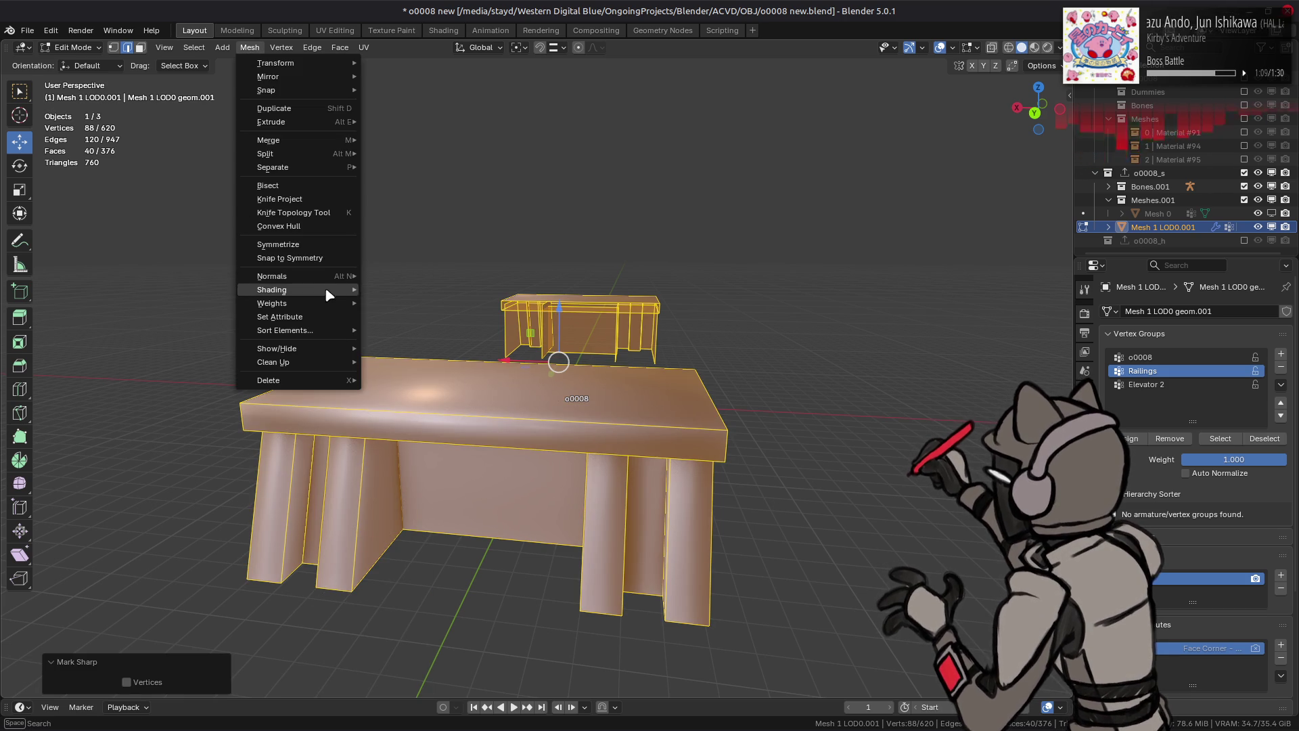
mouse_move(305, 290)
click(387, 304)
mouse_move(469, 328)
middle_down()
mouse_move(499, 242)
mouse_move(467, 122)
mouse_move(521, 255)
mouse_move(632, 197)
mouse_move(593, 228)
mouse_move(590, 308)
mouse_move(535, 358)
mouse_move(625, 222)
mouse_move(609, 155)
middle_up()
key(alt+h)
key(alt+a)
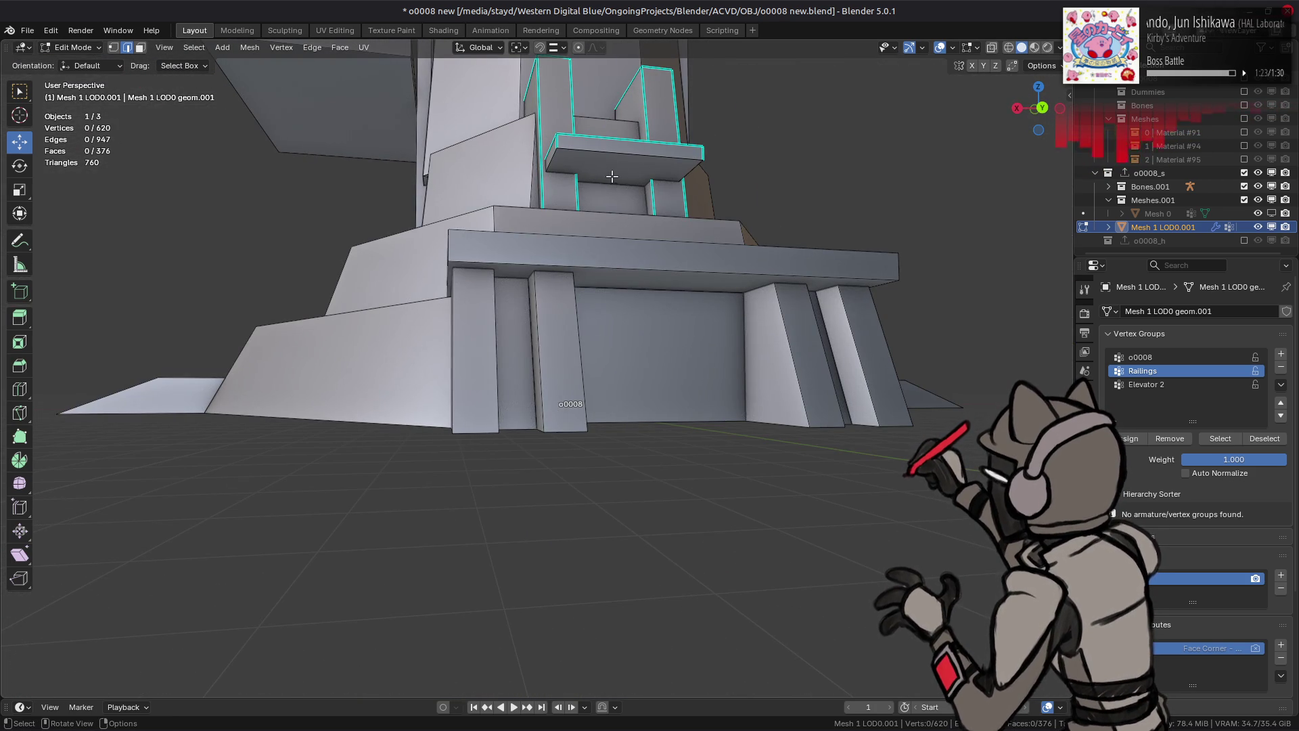
Step: Merge the ladder crossbar's overlapping vertices by distance and change its shading
shift+click(618, 163)
key(1)
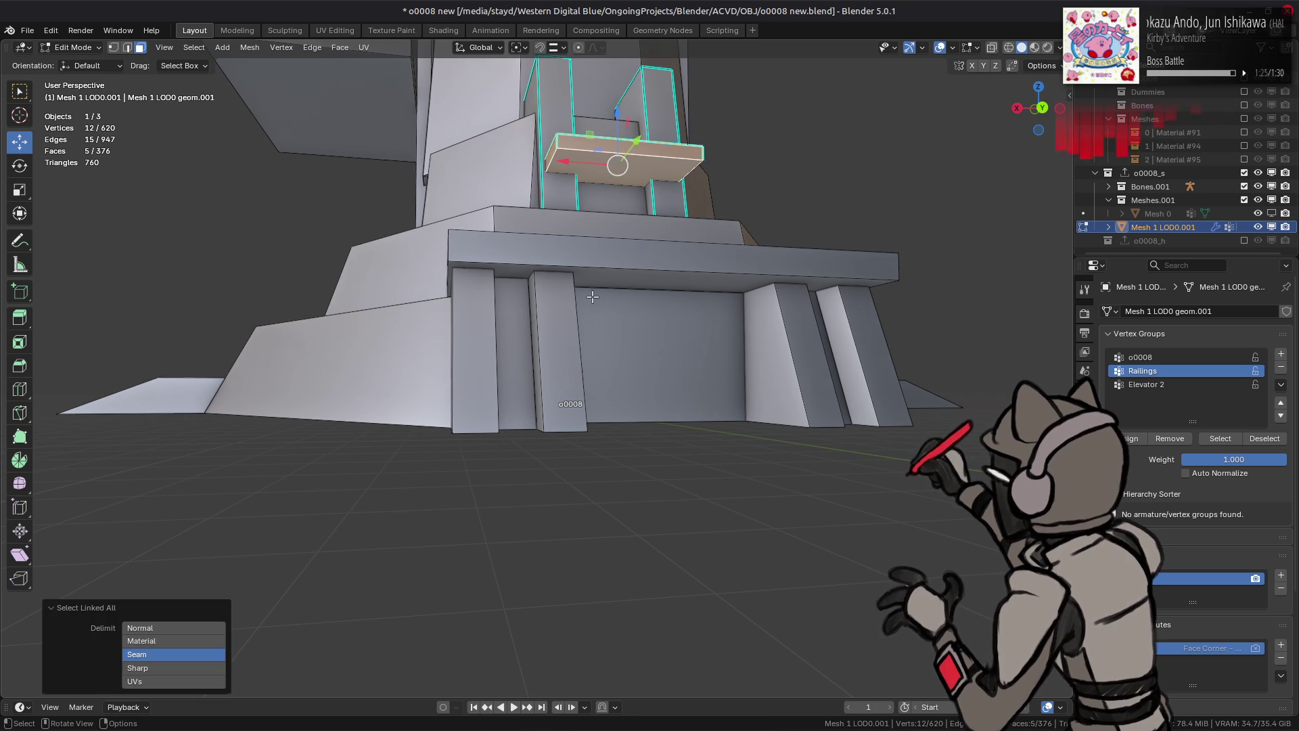
right_click(595, 299)
mouse_move(601, 604)
click(651, 648)
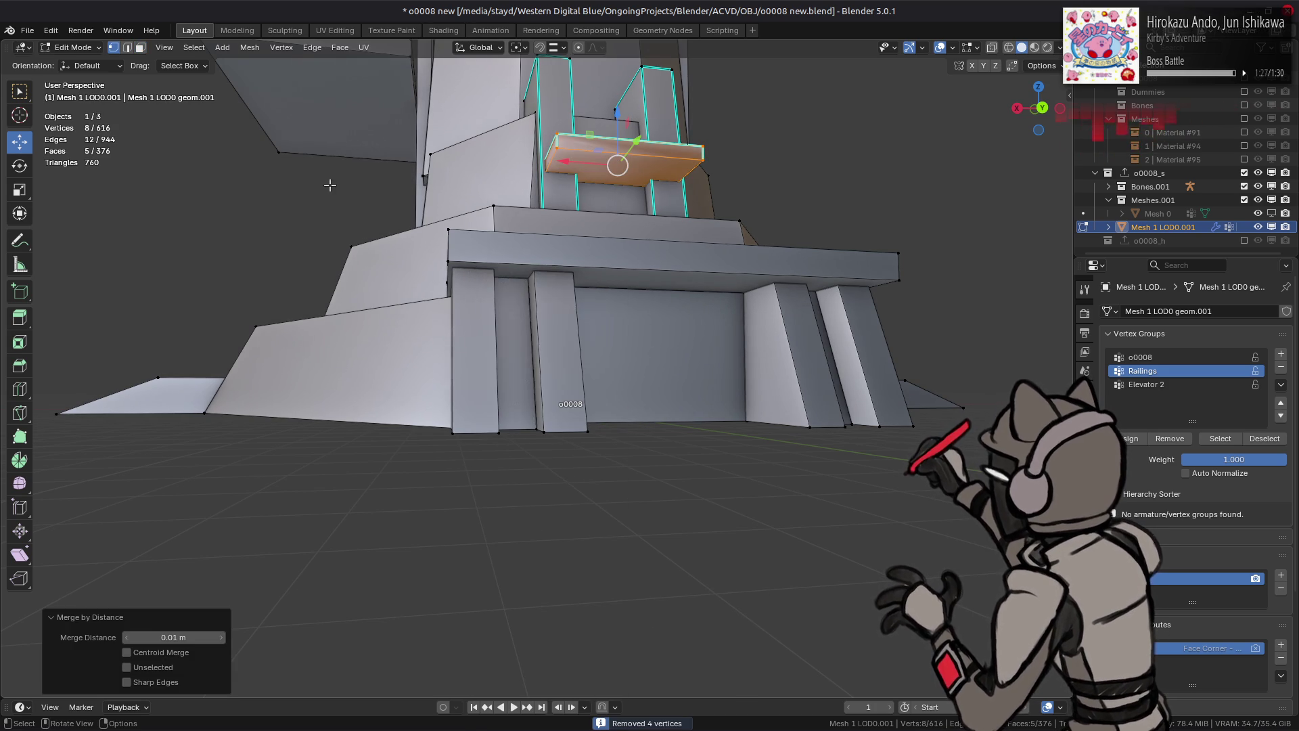
click(241, 50)
mouse_move(318, 290)
click(447, 284)
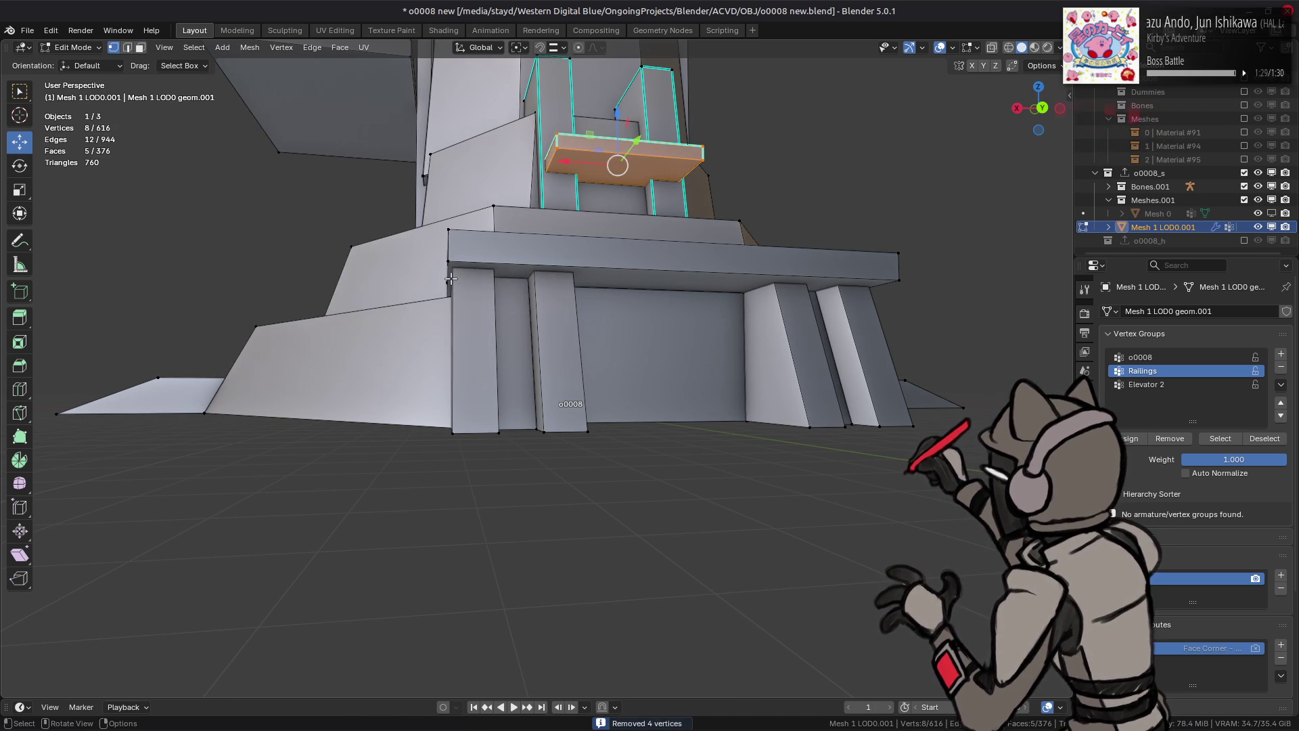
Step: Merge any remaining overlapping vertices on the crossbar
right_click(440, 278)
click(427, 526)
key(1)
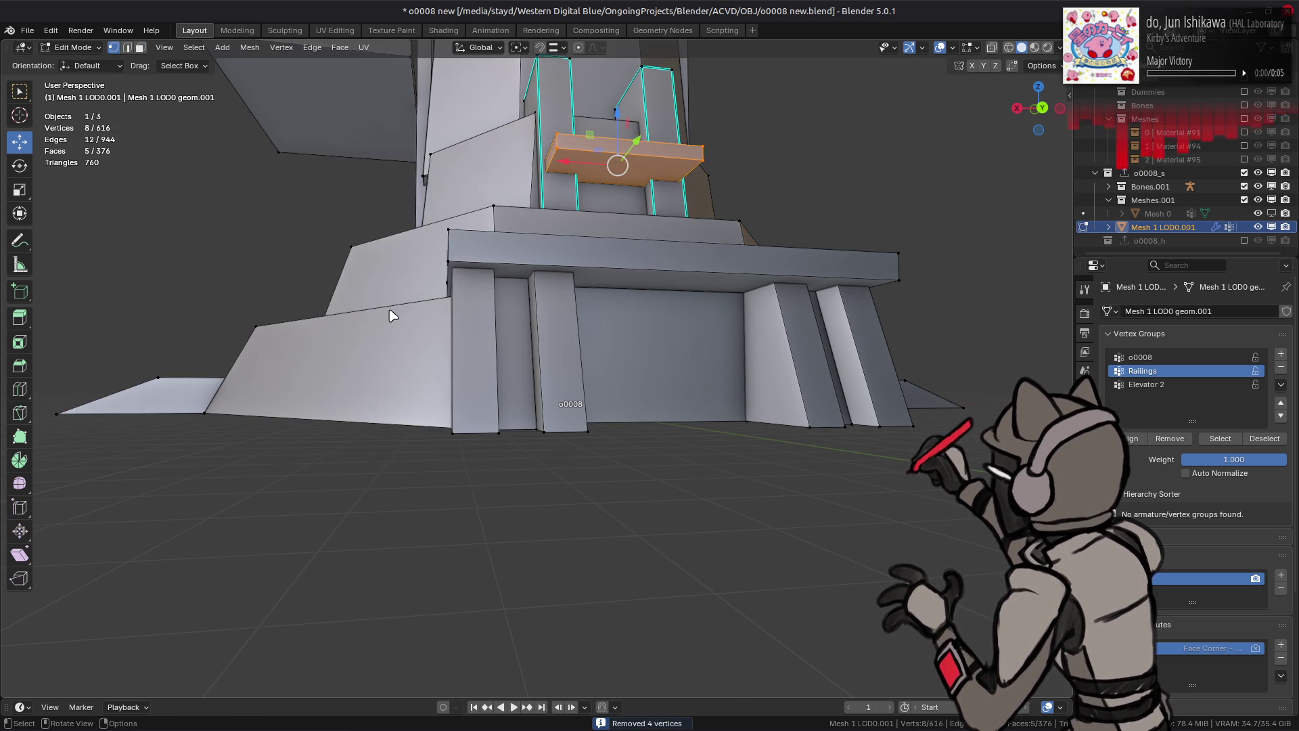
right_click(408, 539)
mouse_move(379, 612)
click(474, 652)
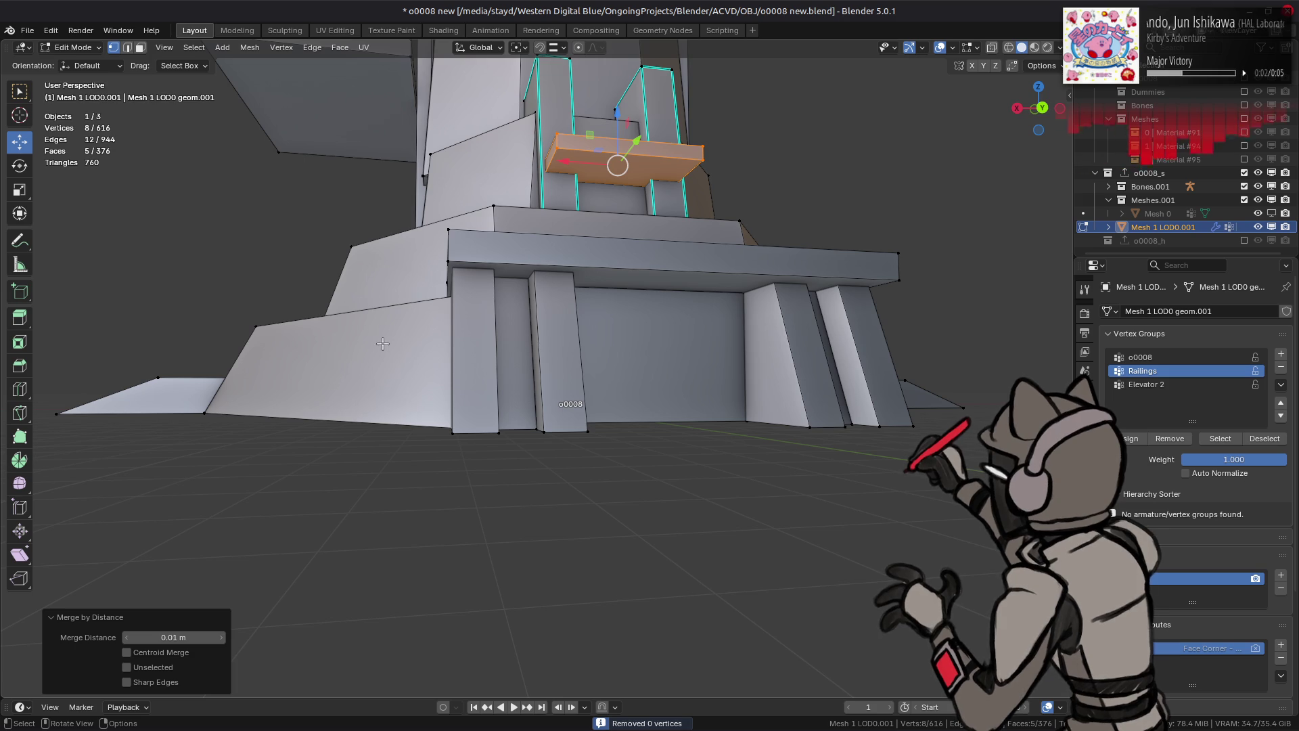
Step: Move the crossbar's underside face slightly to the left
key(3)
scroll(611, 179, up, 6)
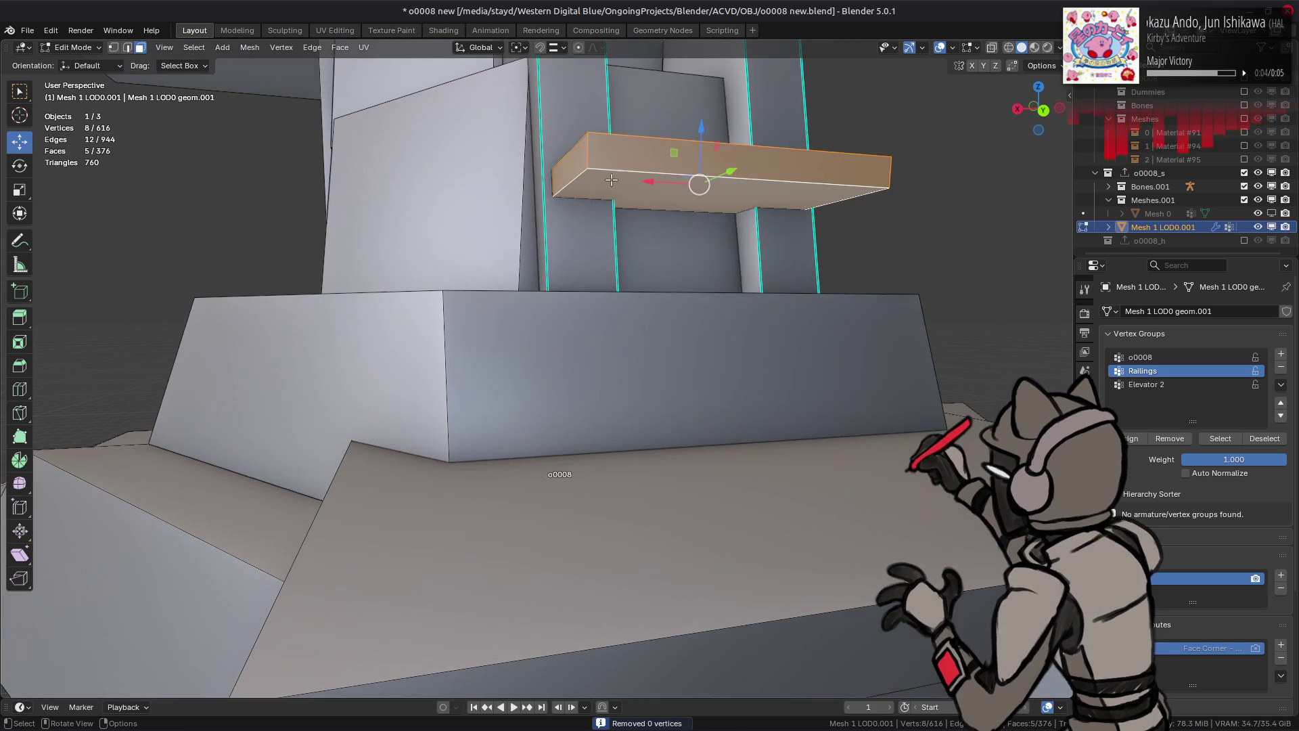
click(611, 179)
key(g)
click(599, 201)
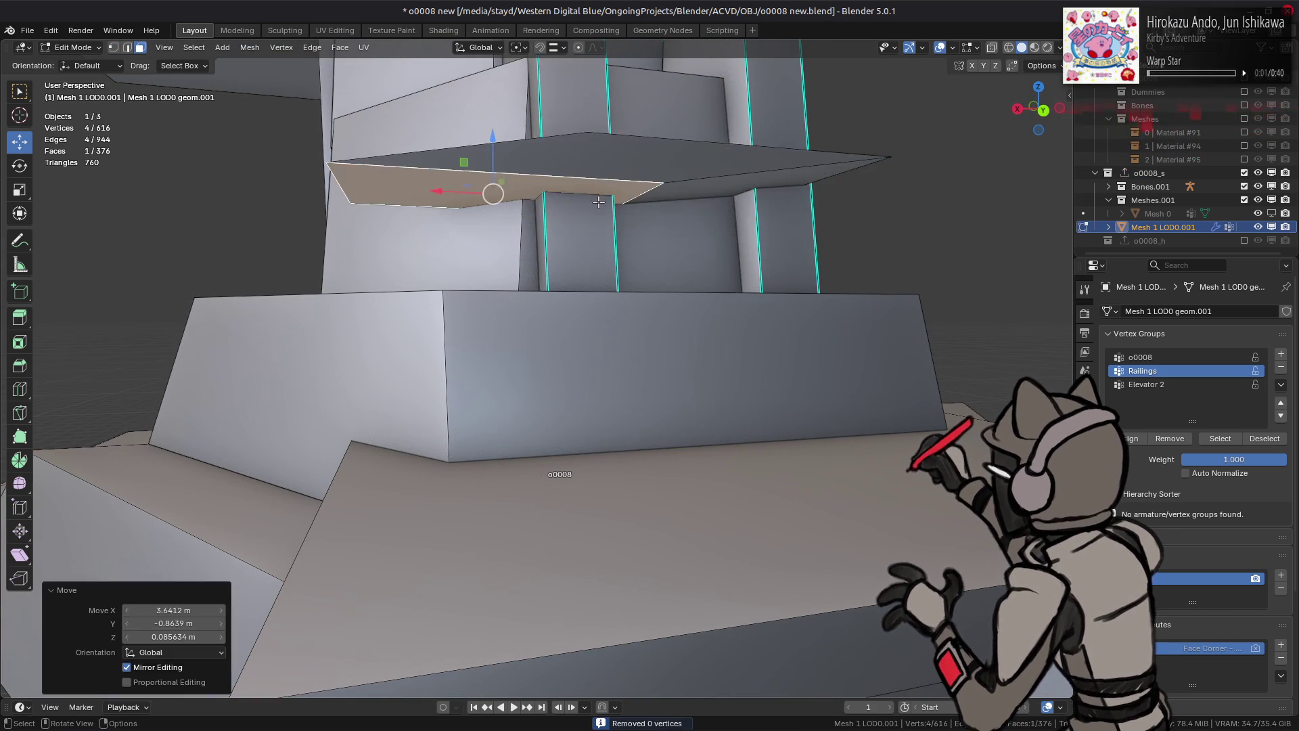
scroll(598, 202, down, 5)
Step: Clear sharp edges from both ladder rails and give them Flat Faces shading
mouse_move(609, 196)
middle_down()
mouse_move(664, 237)
mouse_move(430, 266)
middle_up()
shift+click(663, 236)
shift+click(430, 266)
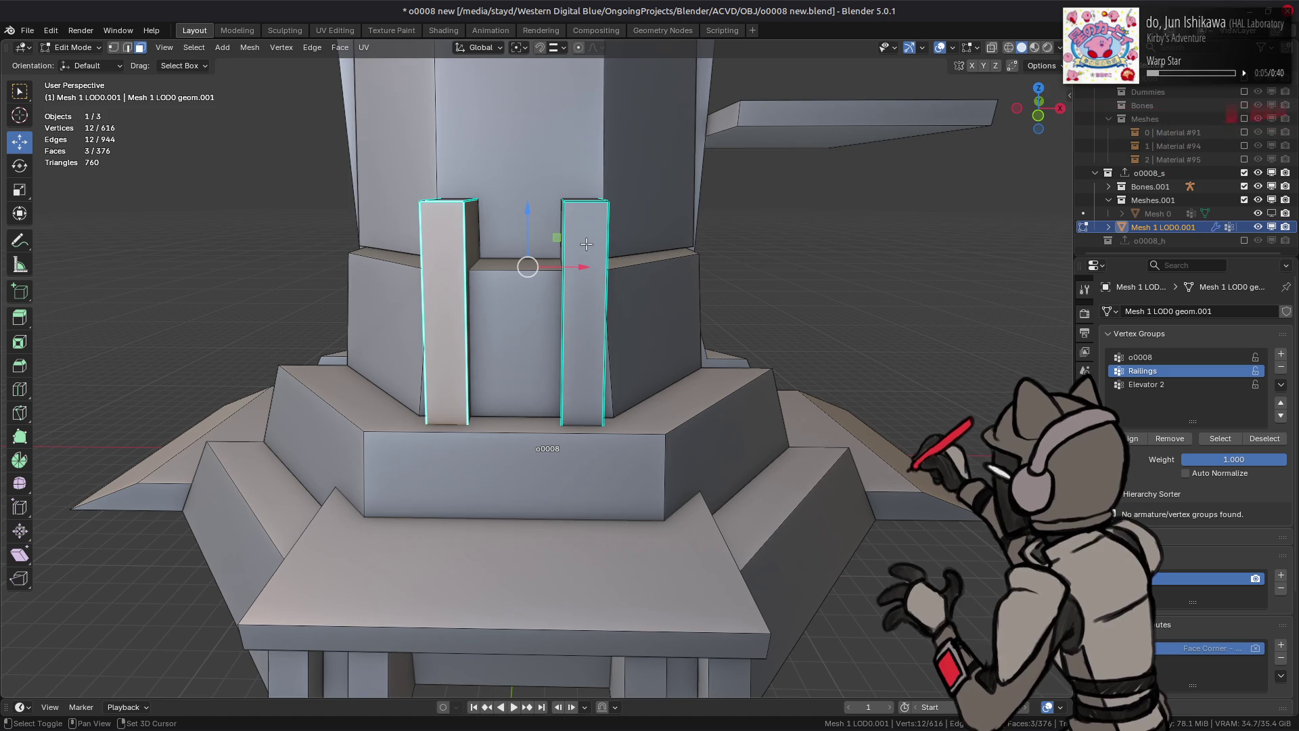
key(ctrl+l)
key(2)
right_click(367, 533)
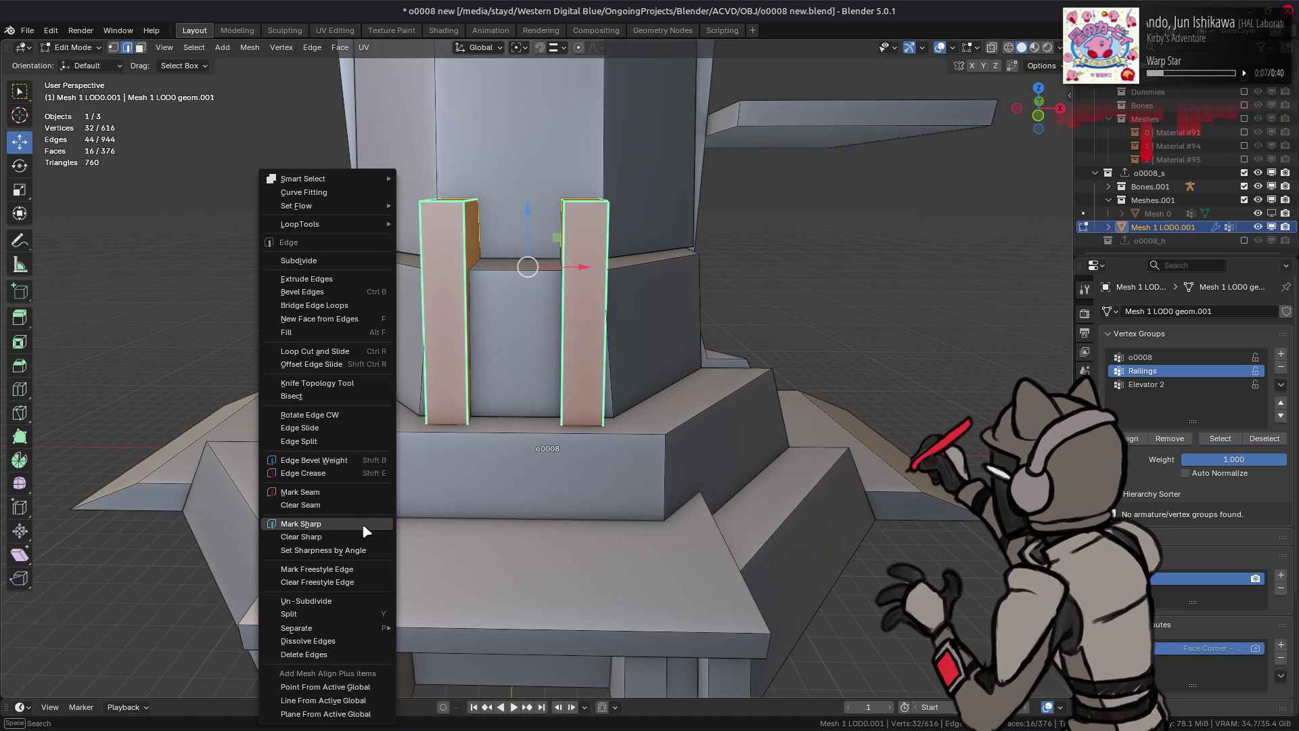
click(348, 536)
key(3)
click(250, 47)
mouse_move(298, 303)
click(406, 307)
key(alt+a)
Step: Save o0008 new.blend
scroll(446, 304, down, 6)
mouse_move(446, 303)
middle_down()
mouse_move(488, 400)
mouse_move(513, 248)
middle_up()
scroll(477, 379, up, 3)
key(ctrl+s)
Step: Select the whole railing crossbeam and isolate it in local view
scroll(513, 248, up, 5)
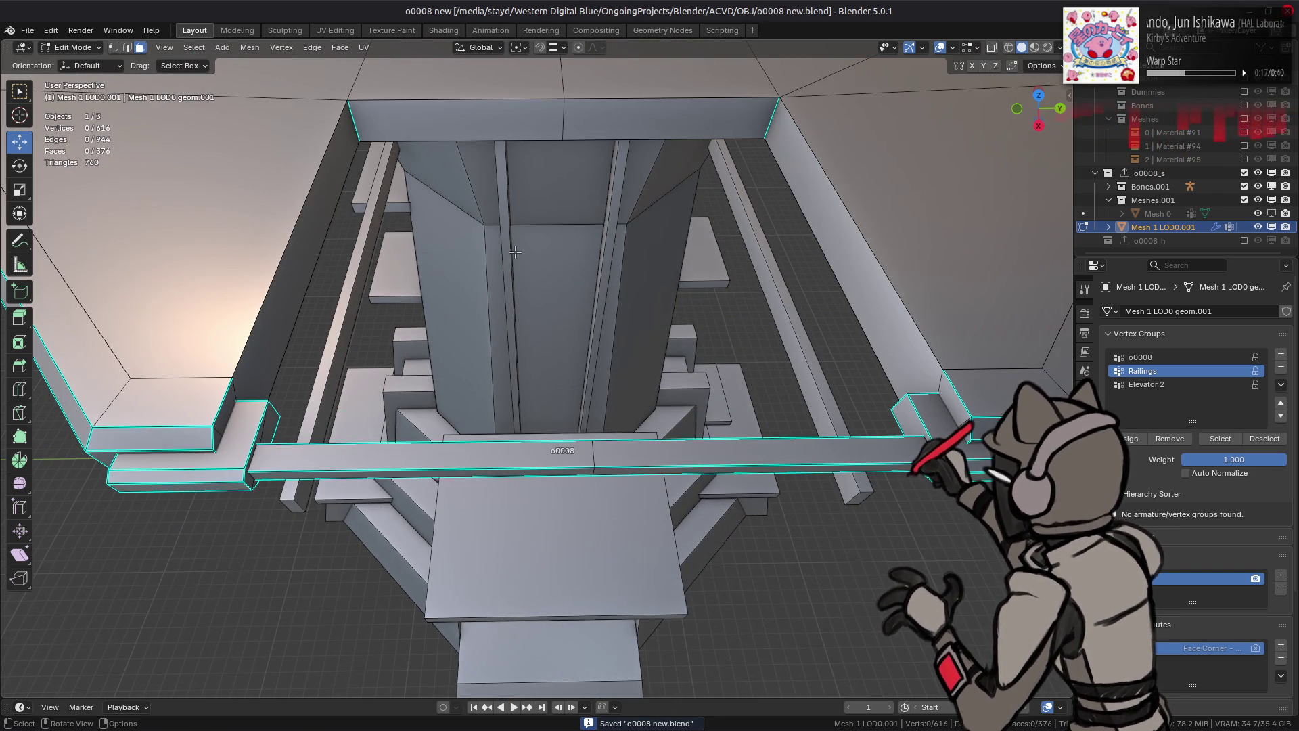
click(915, 431)
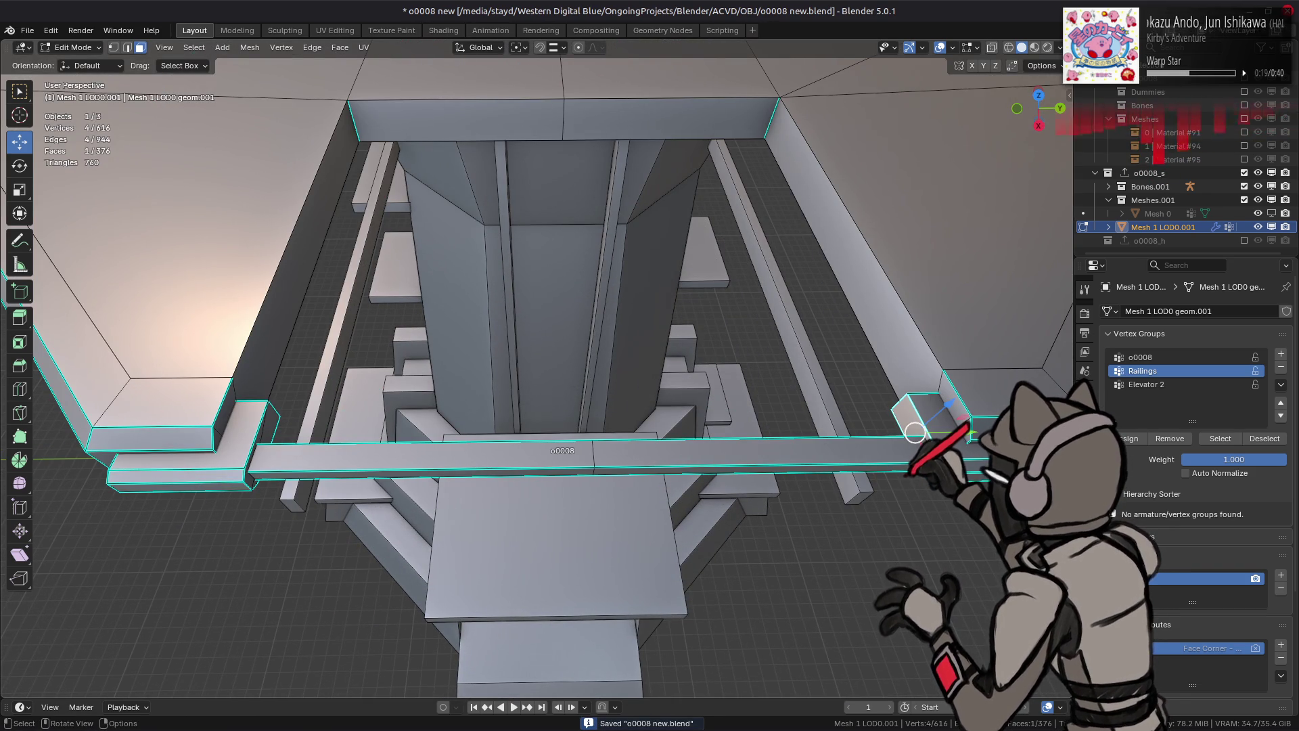
mouse_move(862, 414)
middle_down()
mouse_move(817, 392)
mouse_move(823, 405)
middle_up()
middle_drag(651, 391, 666, 400)
scroll(679, 404, down, 4)
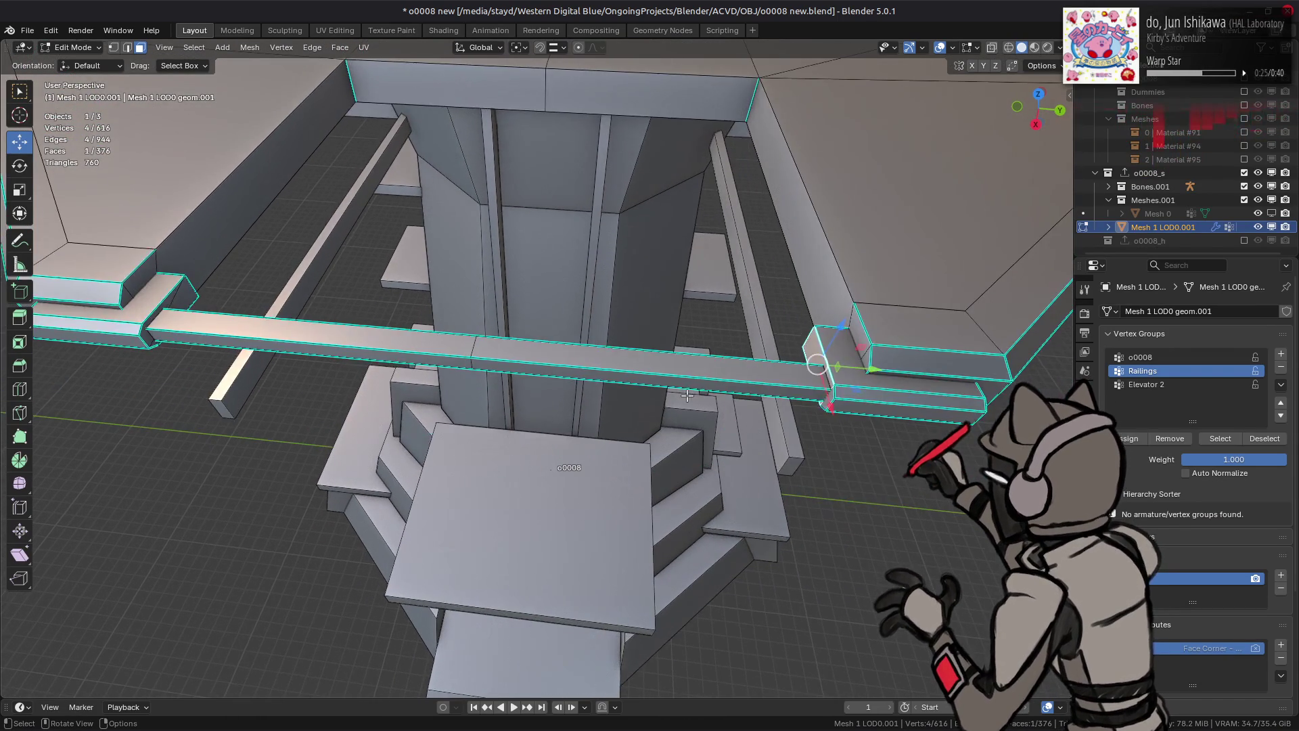
scroll(666, 376, up, 2)
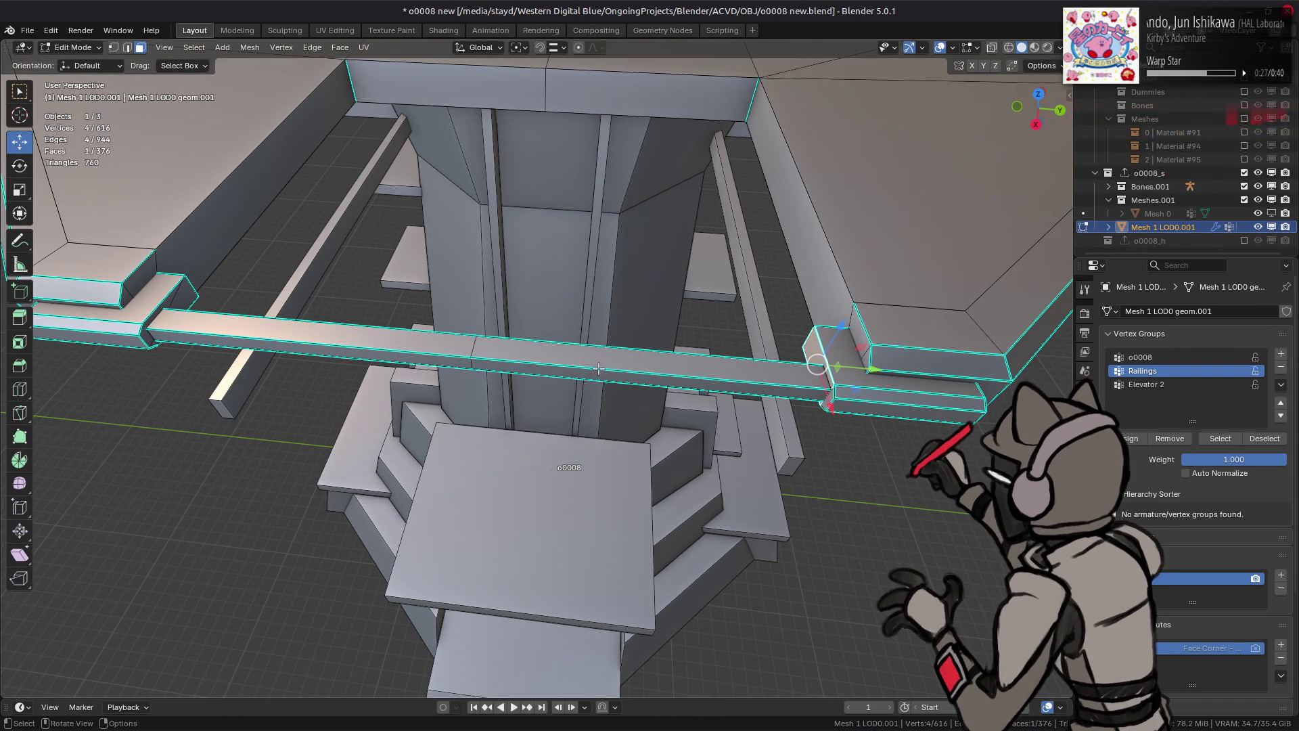
key(ctrl+l)
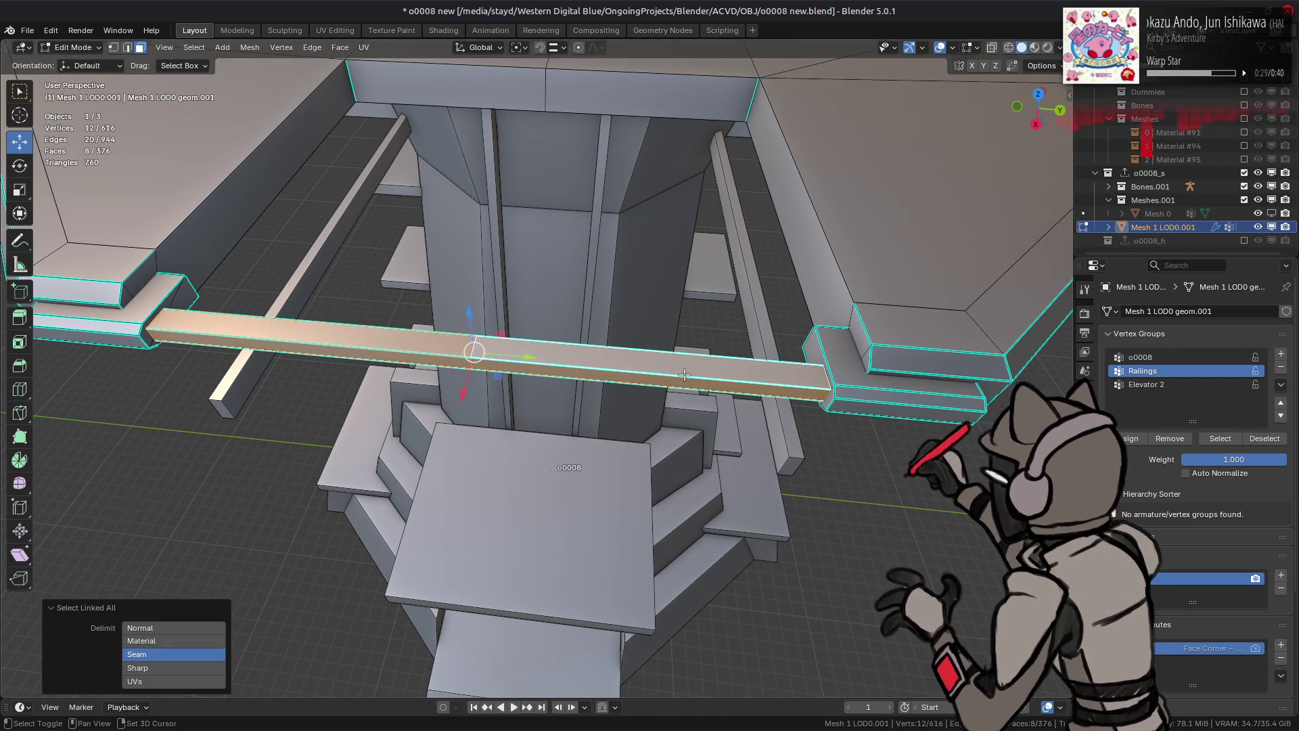
key(KP_Divide)
key(KP_Divide)
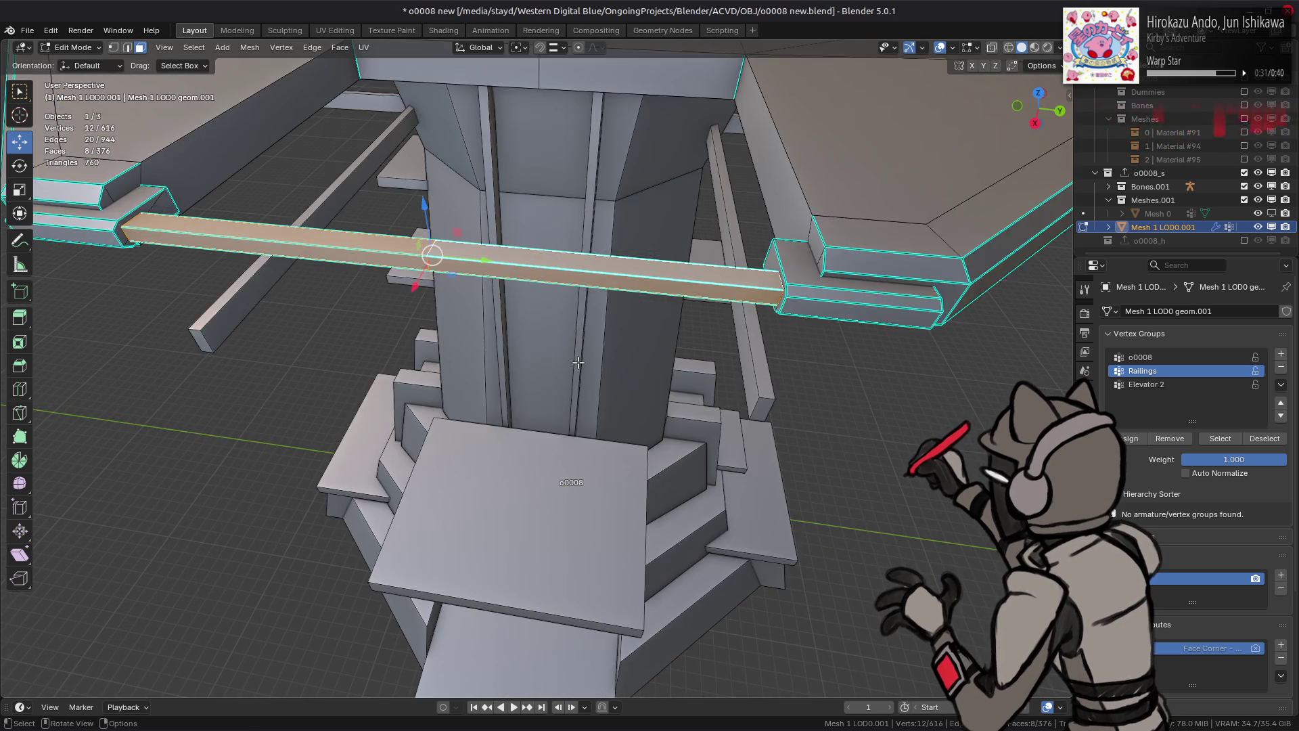
Step: Extend the beam's end edge loop 2.02 m along Y
key(2)
key(alt+z)
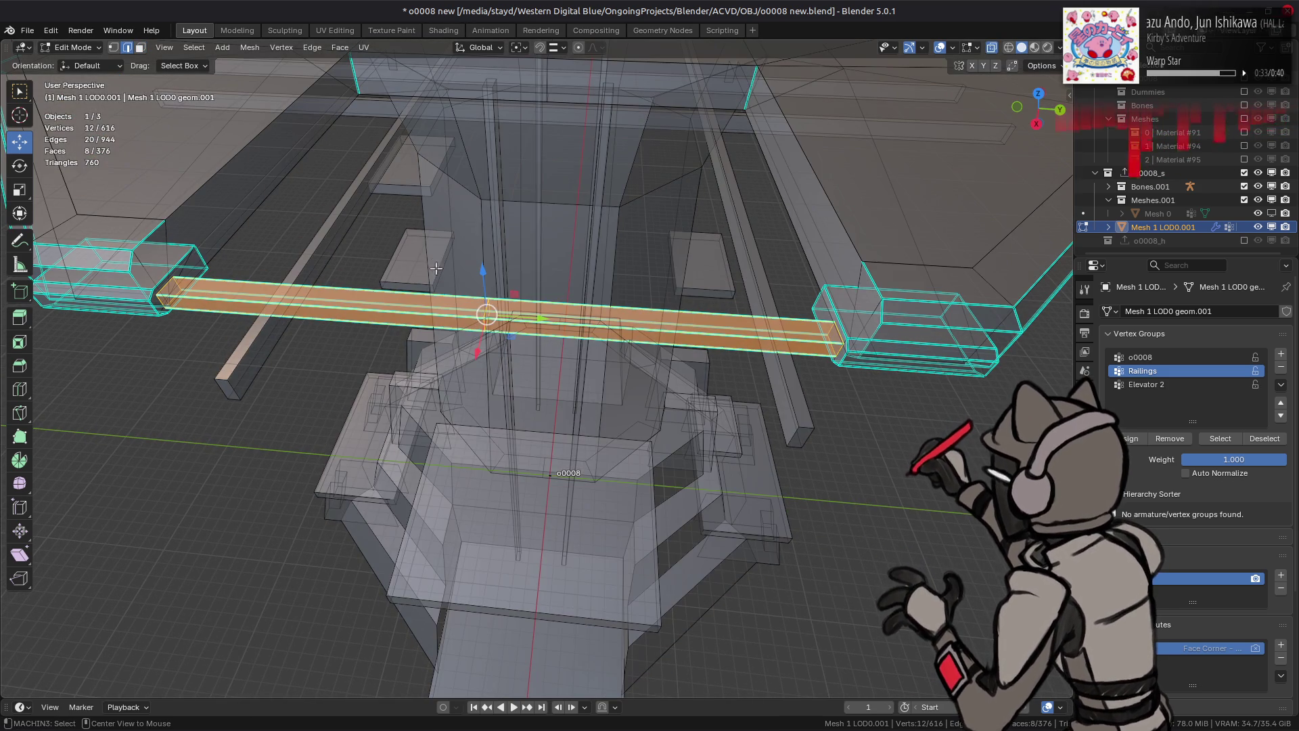
alt+click(578, 435)
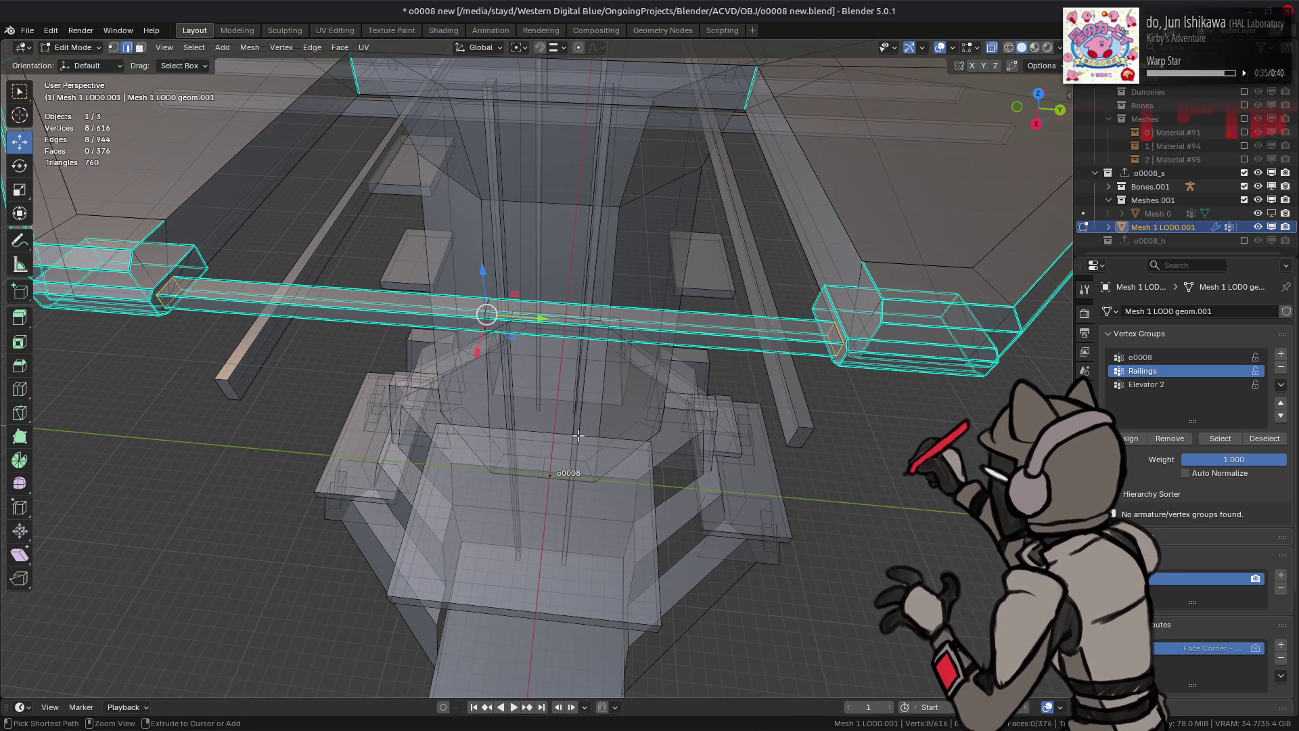
alt+click(838, 340)
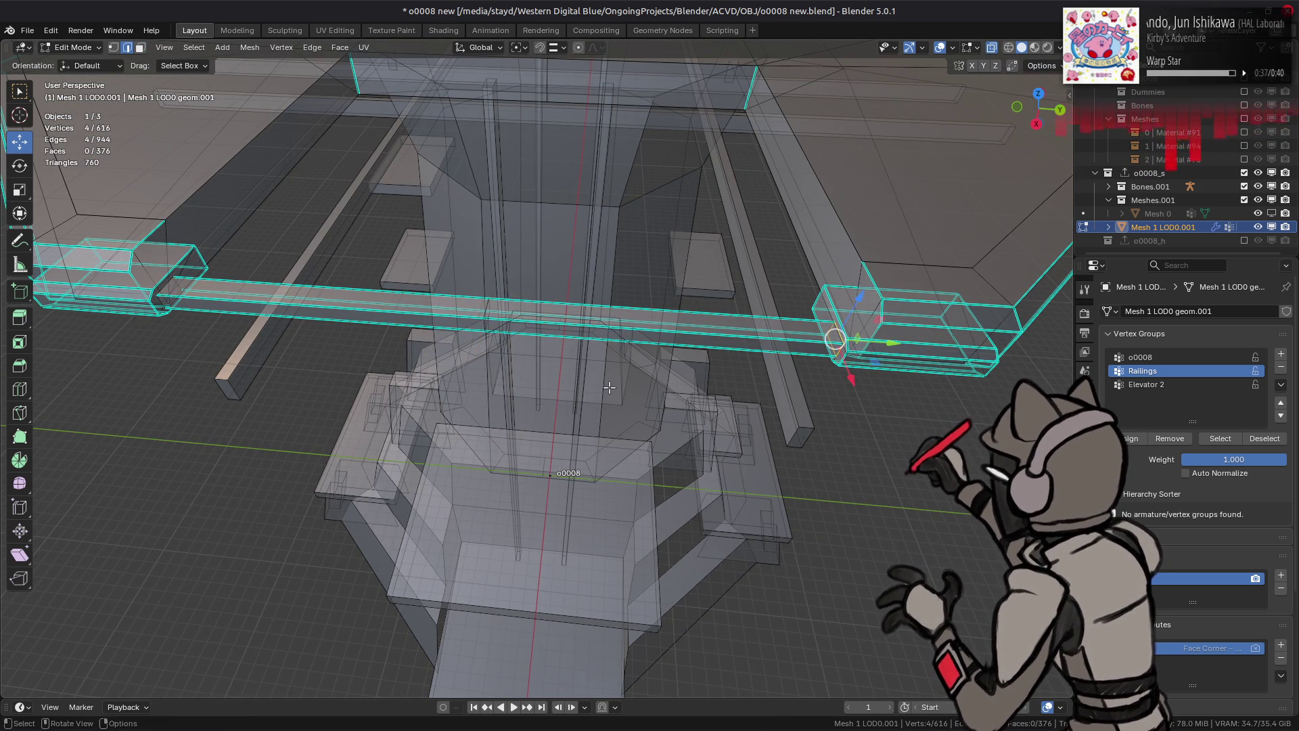
key(alt+z)
middle_drag(609, 389, 523, 354)
drag(387, 279, 445, 306)
middle_drag(445, 306, 527, 291)
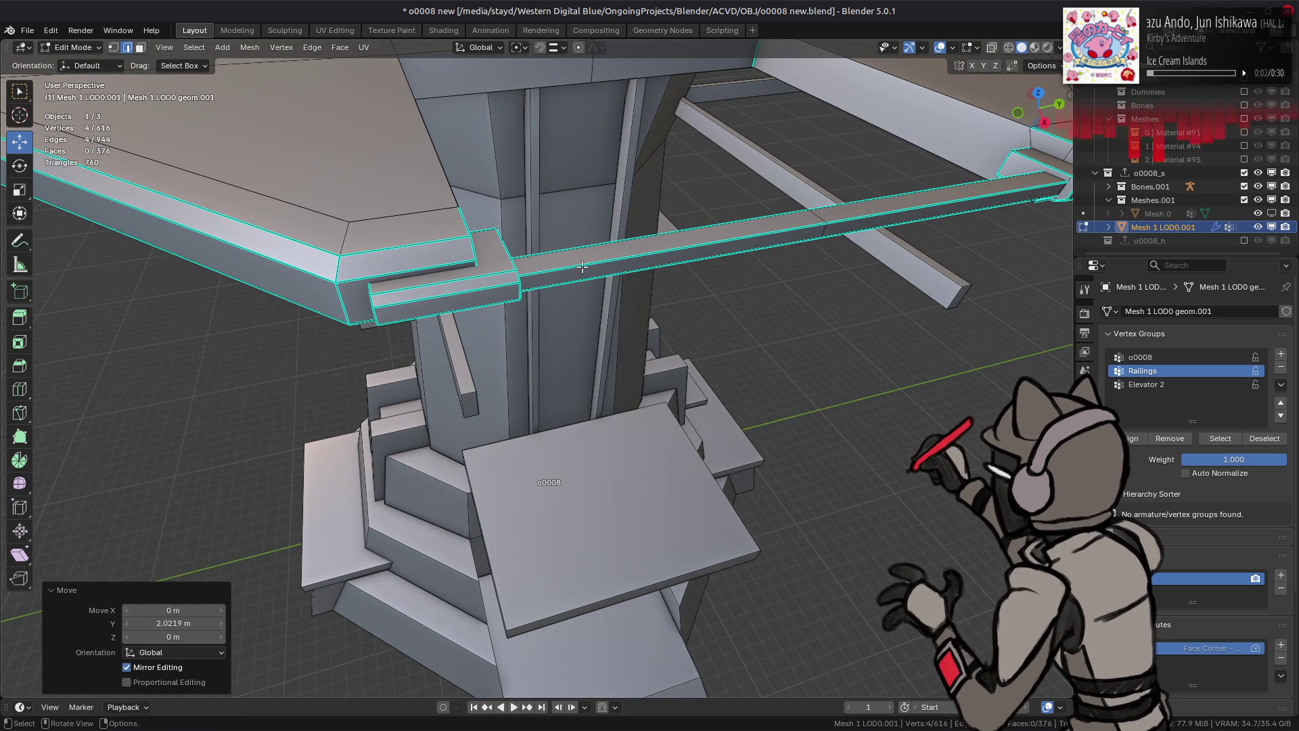
Step: Reselect the entire crossbeam and hide everything else
key(1)
key(l)
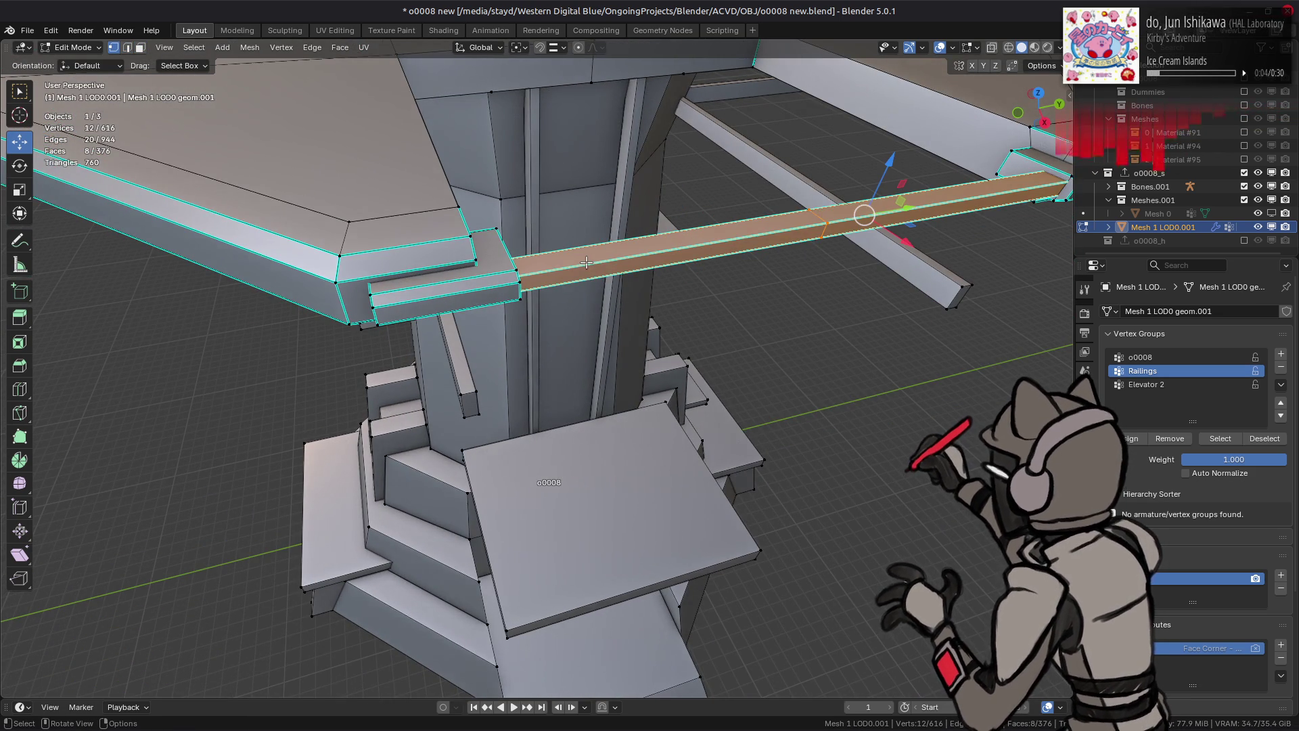
key(alt+z)
key(3)
scroll(585, 261, down, 3)
drag(865, 366, 612, 208)
key(alt+z)
scroll(814, 293, up, 4)
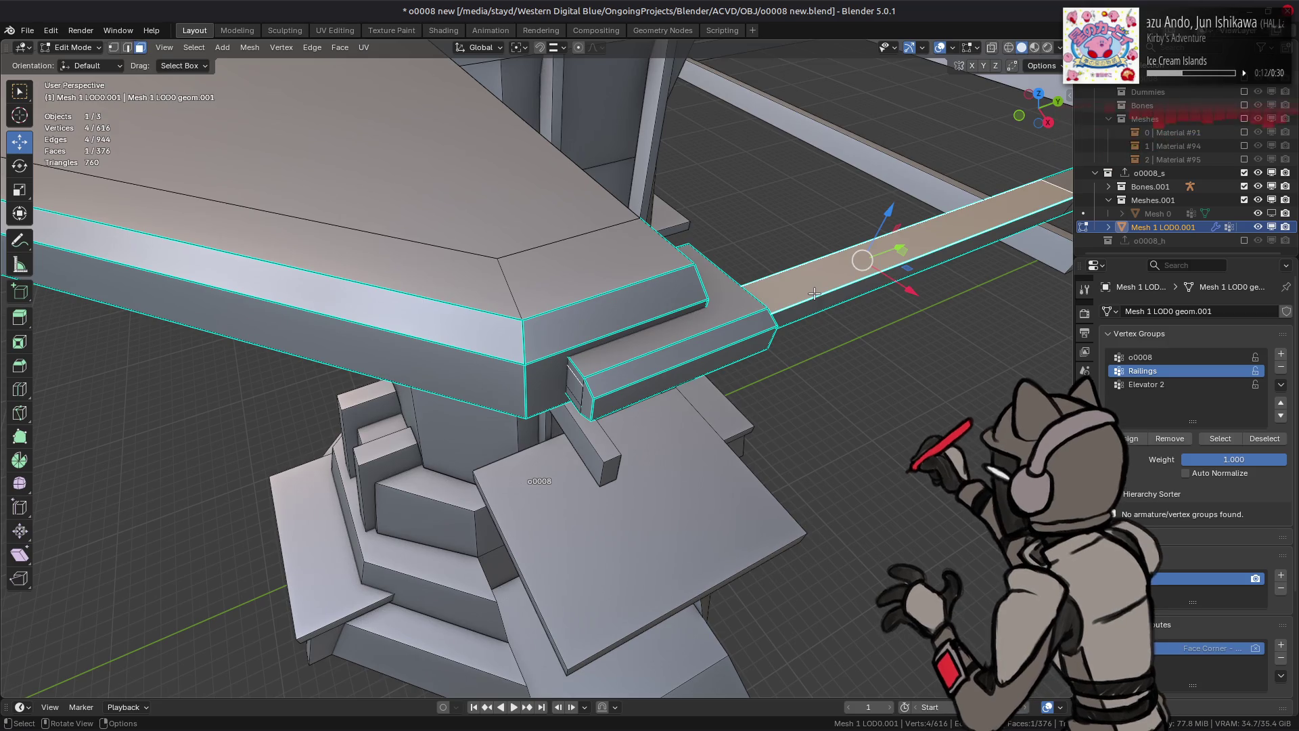
key(l)
key(shift+h)
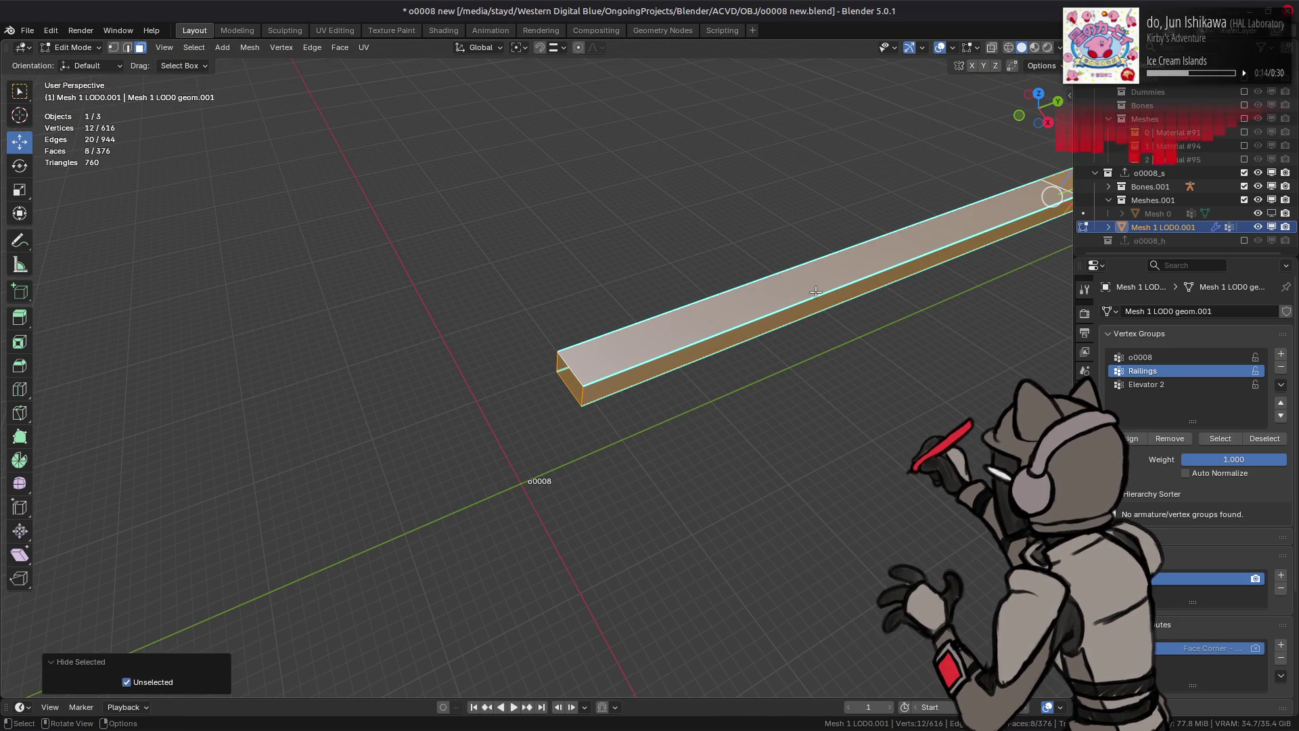
Step: Clear the beam's sharp marks, give it Flat Faces shading, and apply Limited Dissolve
key(ctrl+e)
click(786, 545)
right_click(466, 256)
click(249, 47)
mouse_move(335, 289)
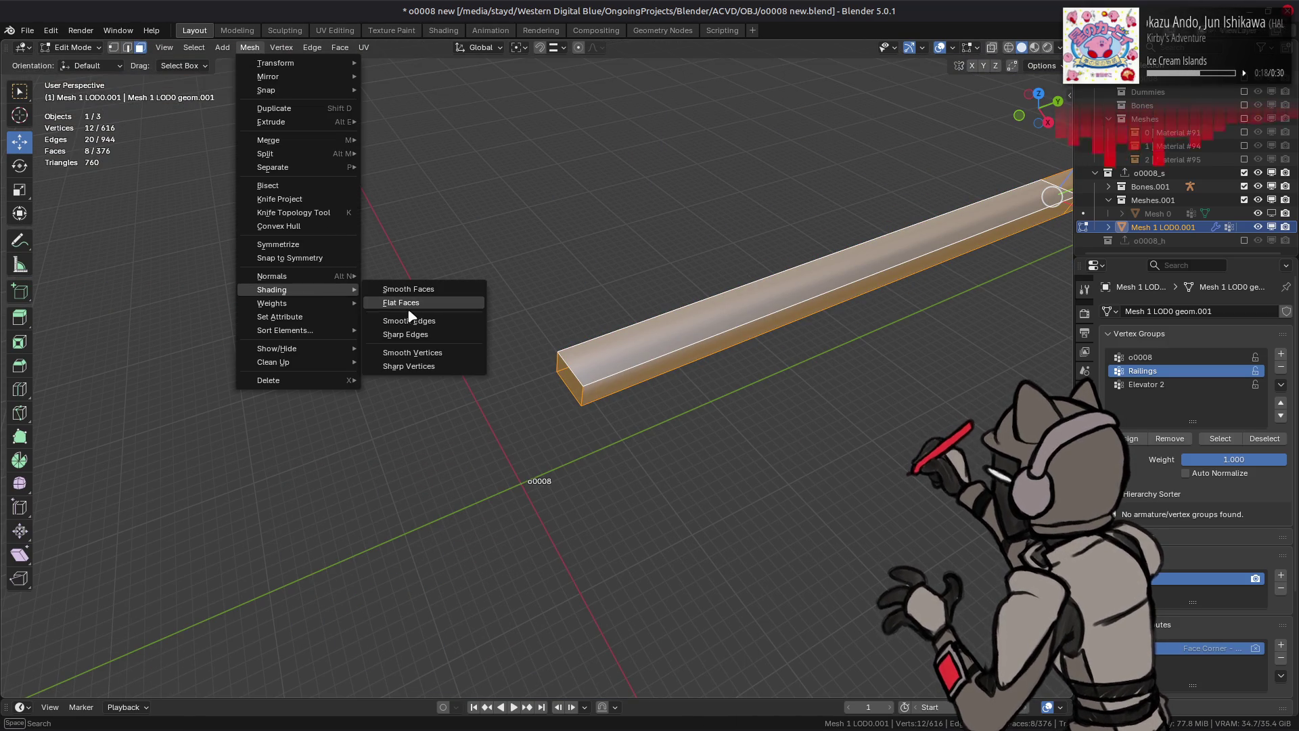
click(410, 306)
key(x)
click(359, 411)
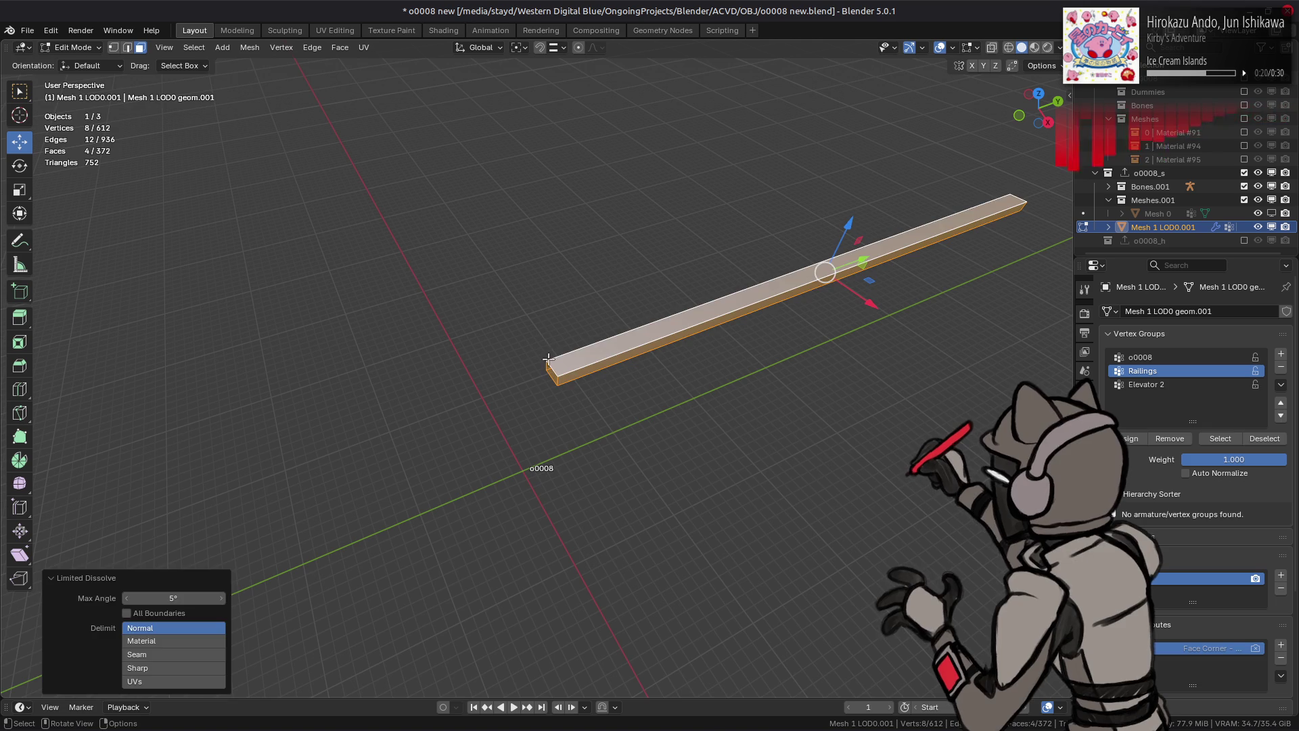
Step: Inspect the beam's end loop, deselect all and leave local view to show the tower
key(2)
mouse_move(545, 355)
middle_down()
mouse_move(140, 169)
mouse_move(452, 214)
middle_up()
alt+click(449, 216)
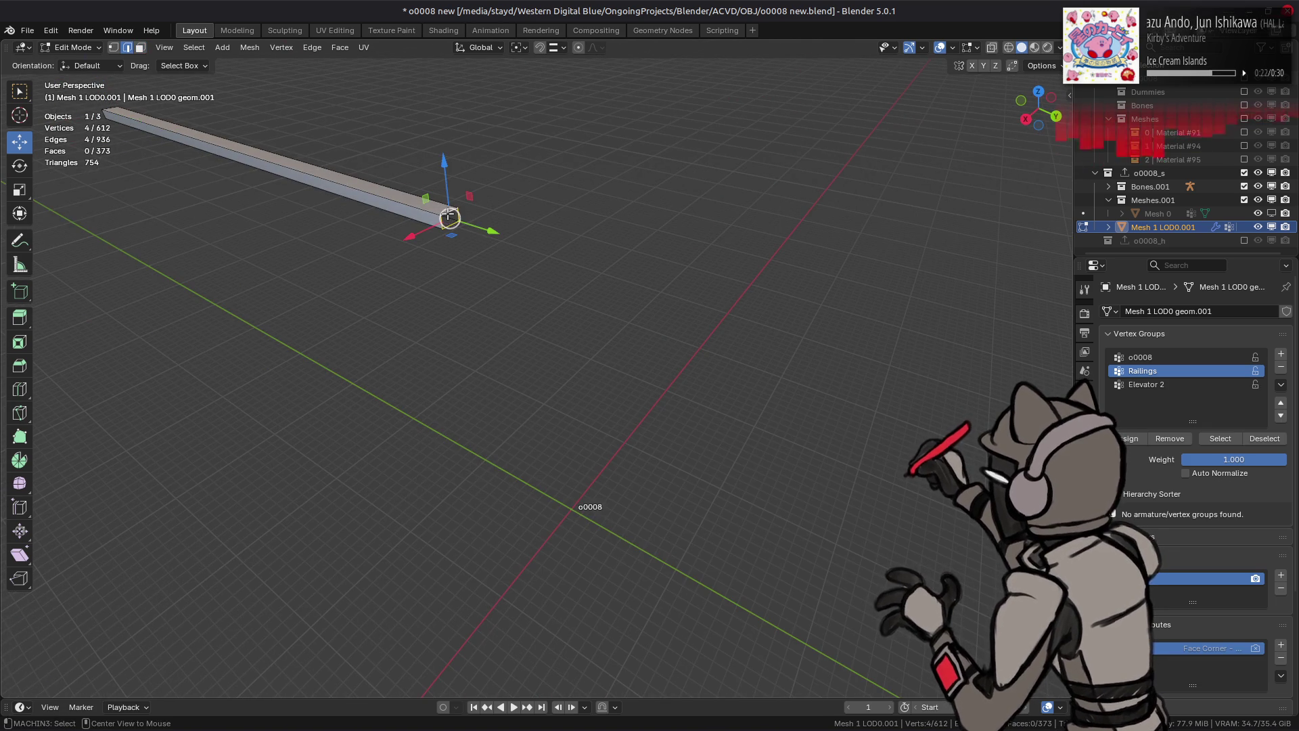
key(alt+a)
key(KP_Divide)
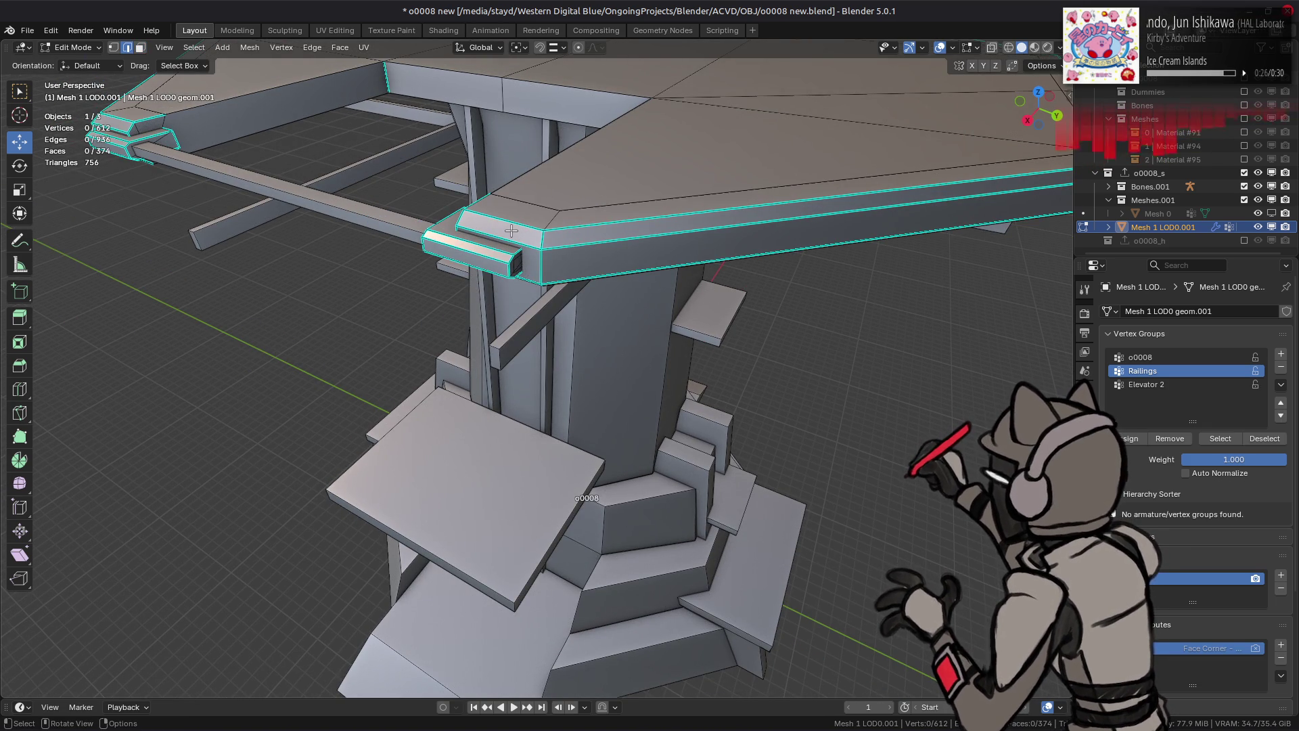
Step: Delete the faces of both connector blocks at the crossbeam's ends
middle_drag(511, 231, 440, 217)
key(3)
click(122, 206)
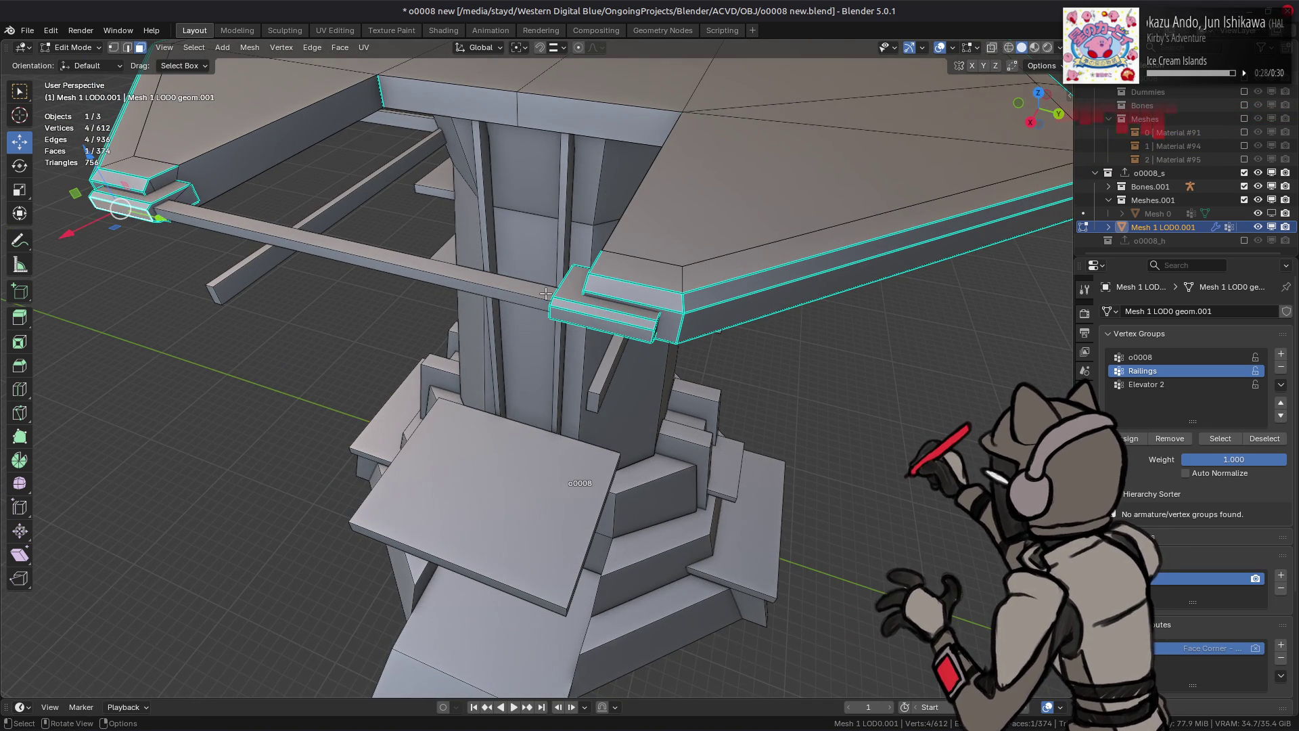
shift+click(594, 311)
key(ctrl+l)
right_click(504, 393)
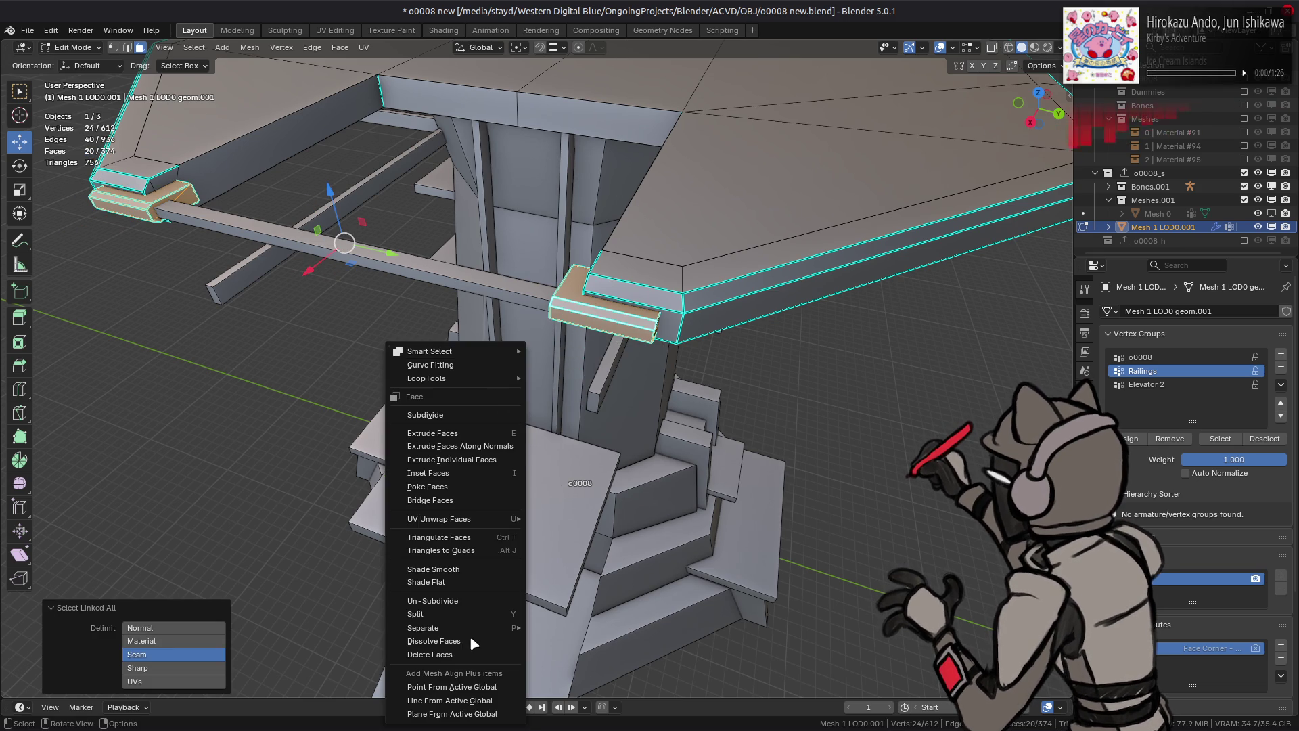
click(467, 654)
Step: Undo and redo the deletion twice to compare, keeping the blocks removed
mouse_move(446, 384)
middle_down()
mouse_move(506, 401)
mouse_move(526, 382)
mouse_move(506, 379)
mouse_move(509, 303)
mouse_move(447, 326)
middle_up()
key(ctrl+z)
key(ctrl+shift+z)
key(ctrl+z)
key(ctrl+shift+z)
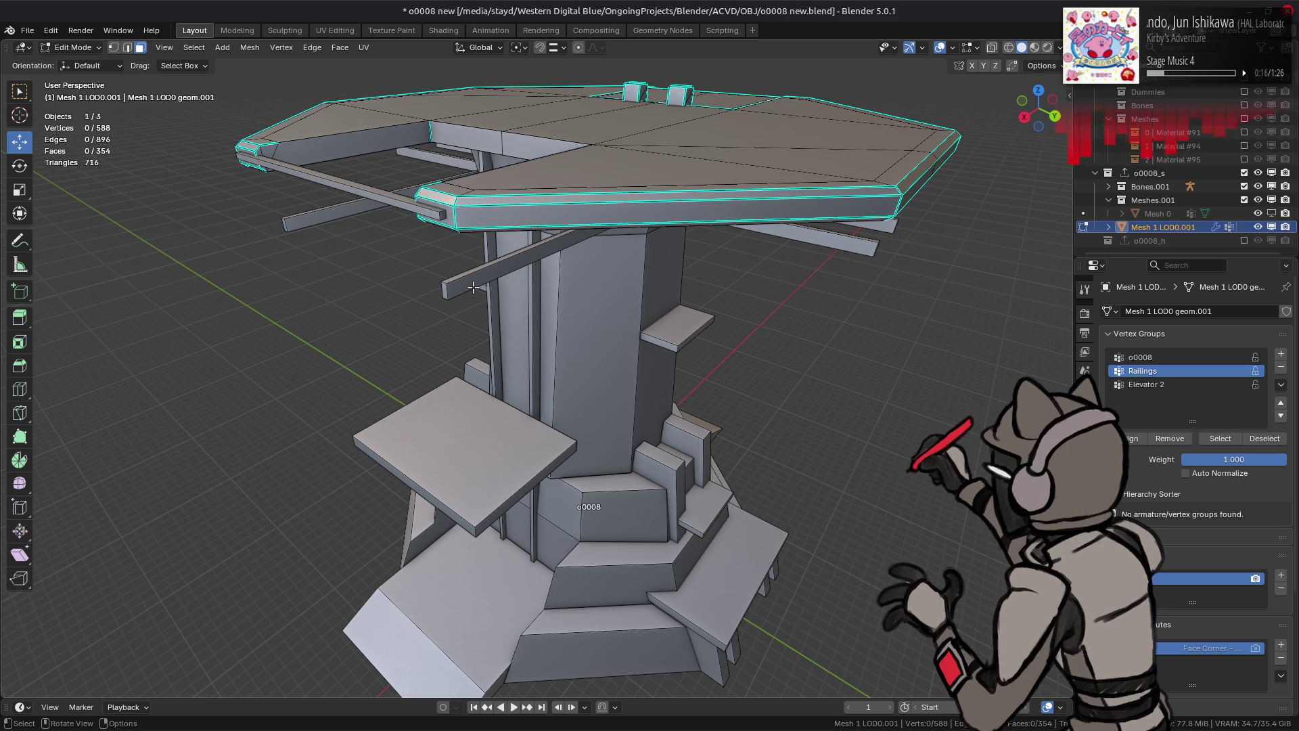
Step: Select the full connected canopy, including its top and underside faces
mouse_move(473, 285)
middle_down()
mouse_move(501, 325)
mouse_move(553, 240)
mouse_move(615, 266)
mouse_move(619, 125)
mouse_move(443, 177)
mouse_move(521, 232)
mouse_move(534, 283)
middle_up()
scroll(501, 325, up, 3)
click(615, 266)
shift+click(633, 262)
shift+click(619, 125)
shift+click(614, 123)
key(ctrl+l)
shift+click(469, 181)
shift+click(395, 175)
key(ctrl+l)
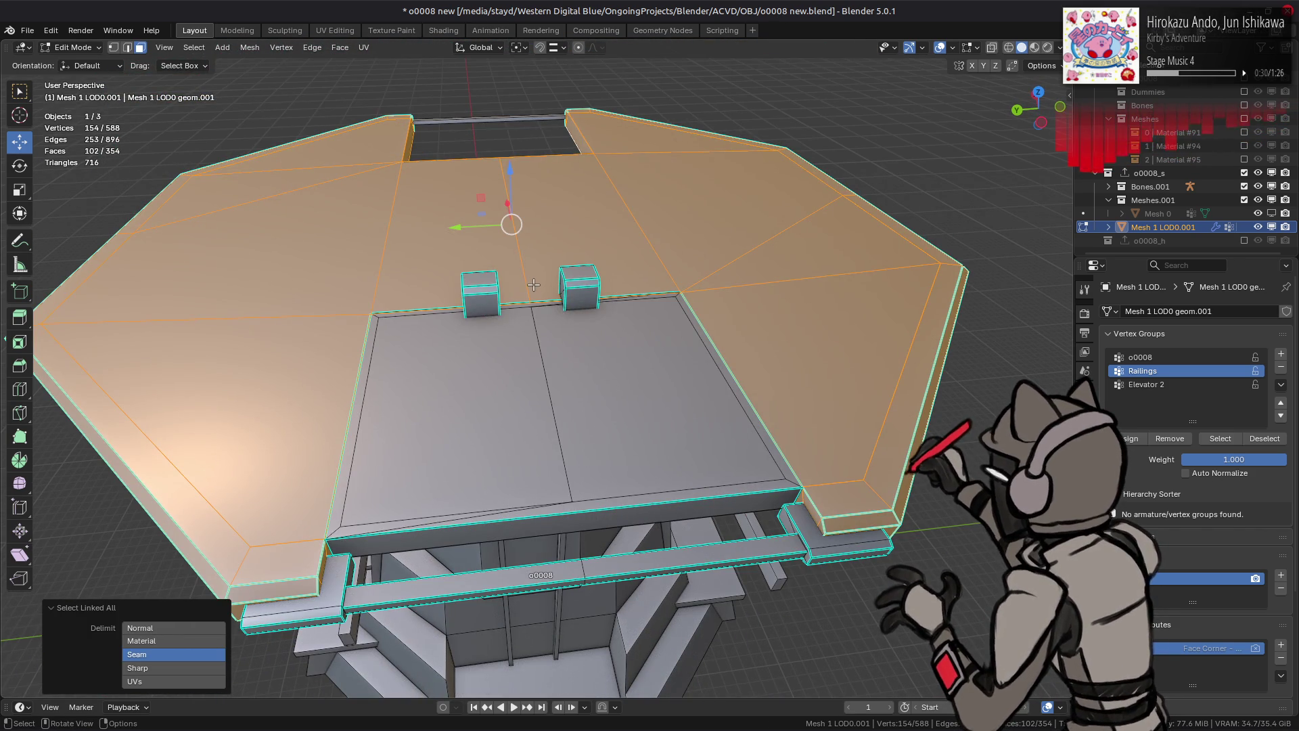
Step: Isolate the canopy and merge its overlapping vertices by distance
key(shift+h)
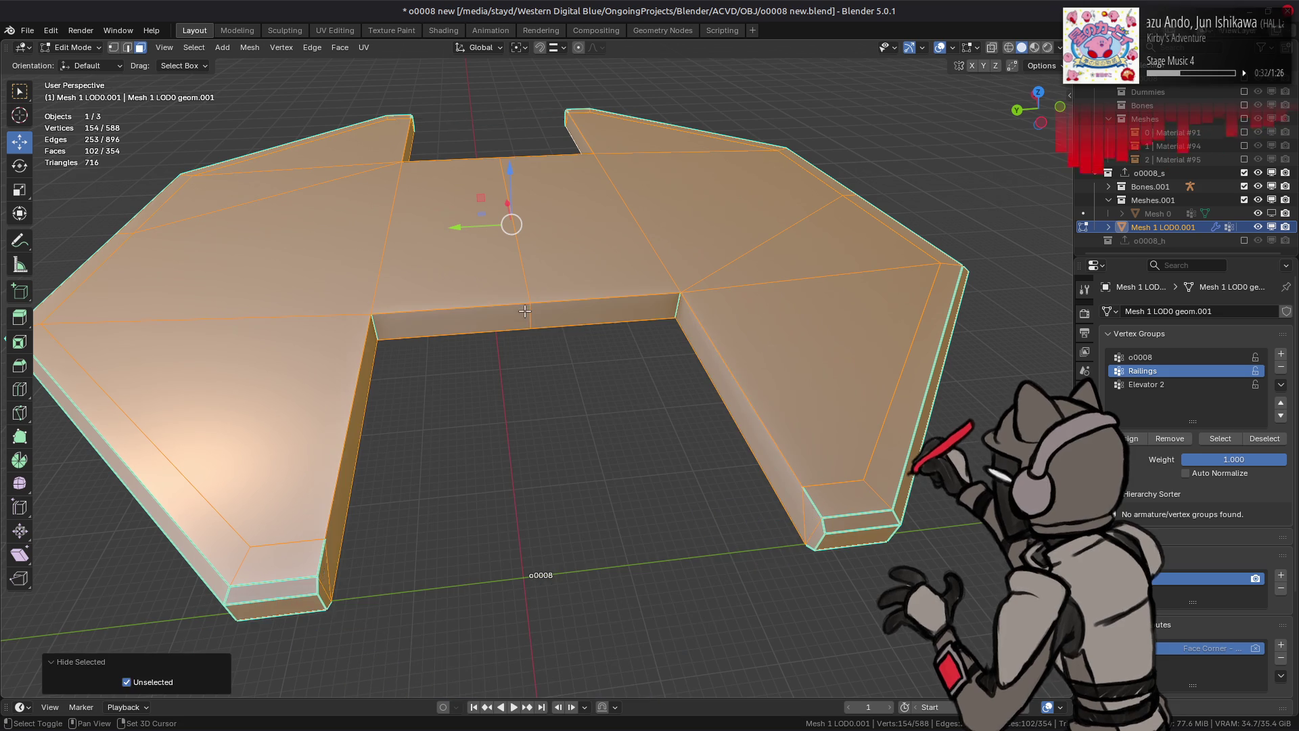
key(1)
right_click(490, 392)
mouse_move(474, 601)
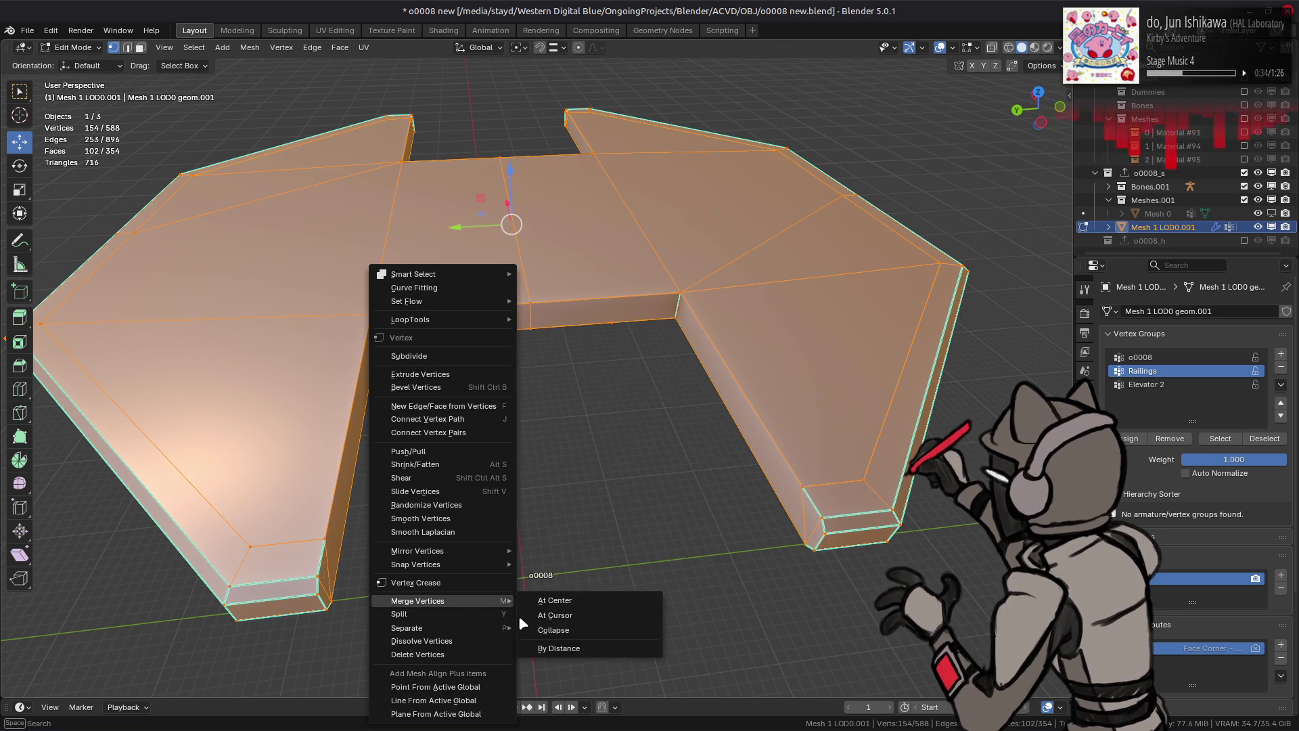
click(568, 648)
Step: Flat-shade the canopy's faces and clear the sharp marks from its edges
click(249, 47)
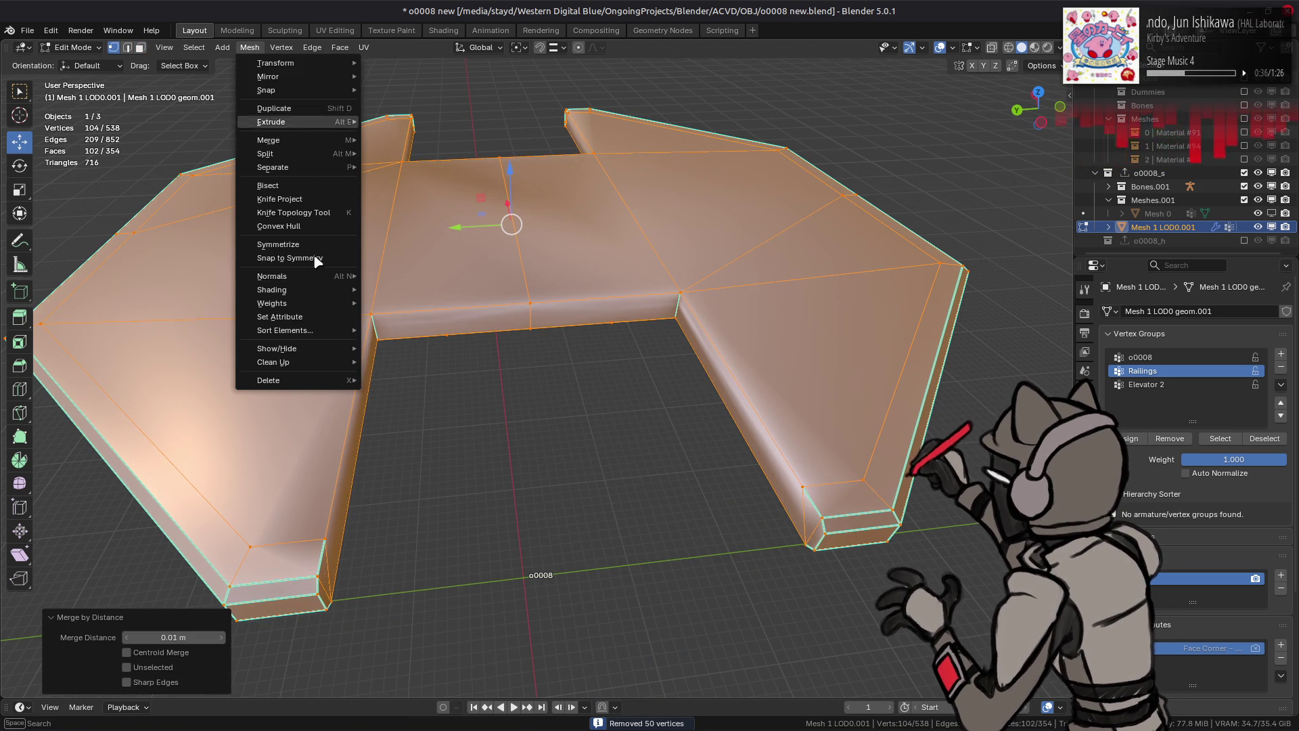
mouse_move(285, 286)
click(406, 305)
key(2)
right_click(511, 451)
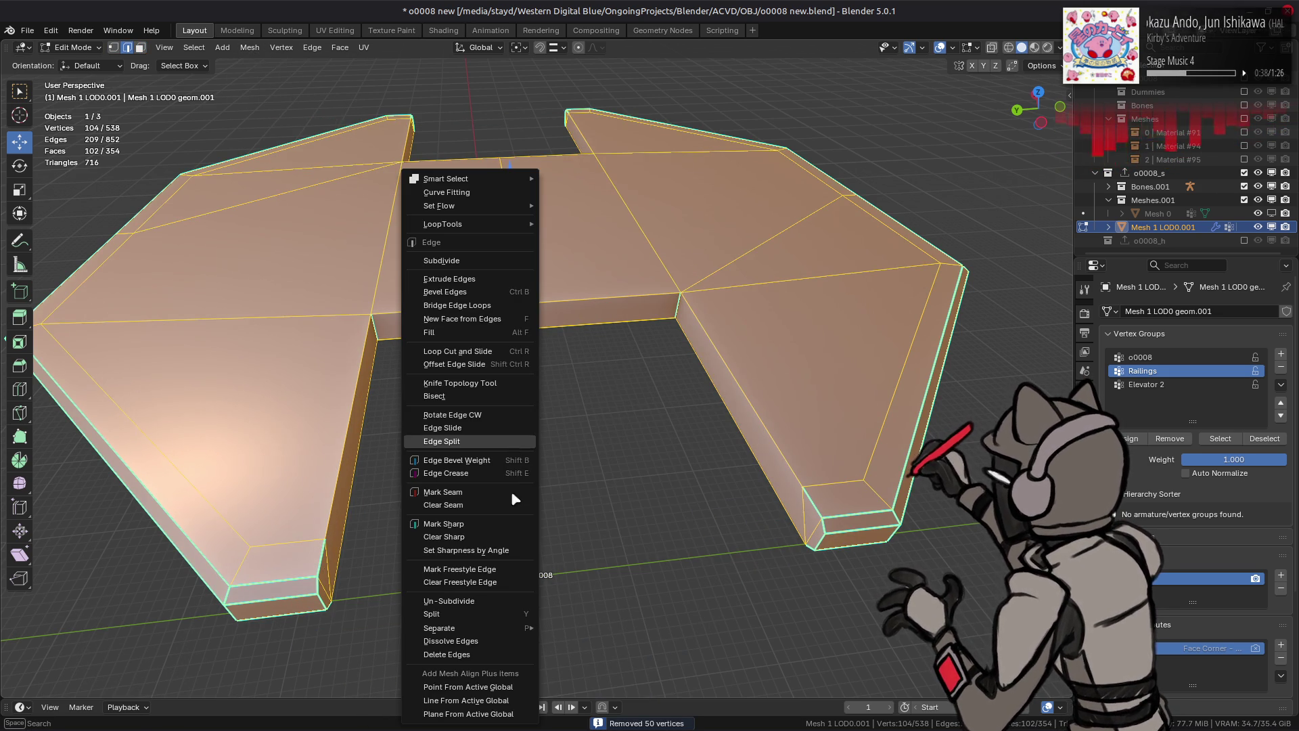
click(459, 534)
Step: Raise the right wing's two edge loops about 0.22 m with vertex snapping
mouse_move(815, 440)
middle_down()
mouse_move(788, 395)
mouse_move(726, 368)
mouse_move(474, 369)
mouse_move(535, 360)
middle_up()
key(alt+a)
alt+click(800, 421)
alt+shift+click(826, 324)
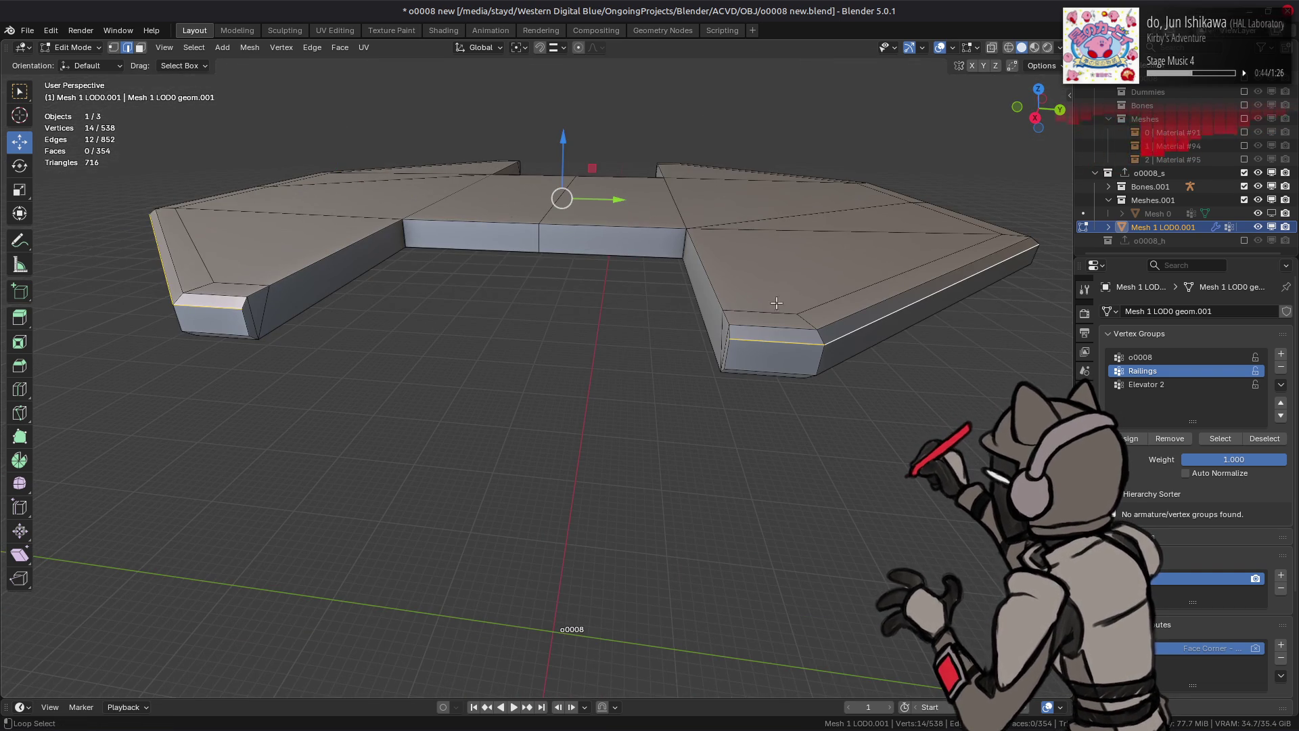
click(559, 47)
click(538, 148)
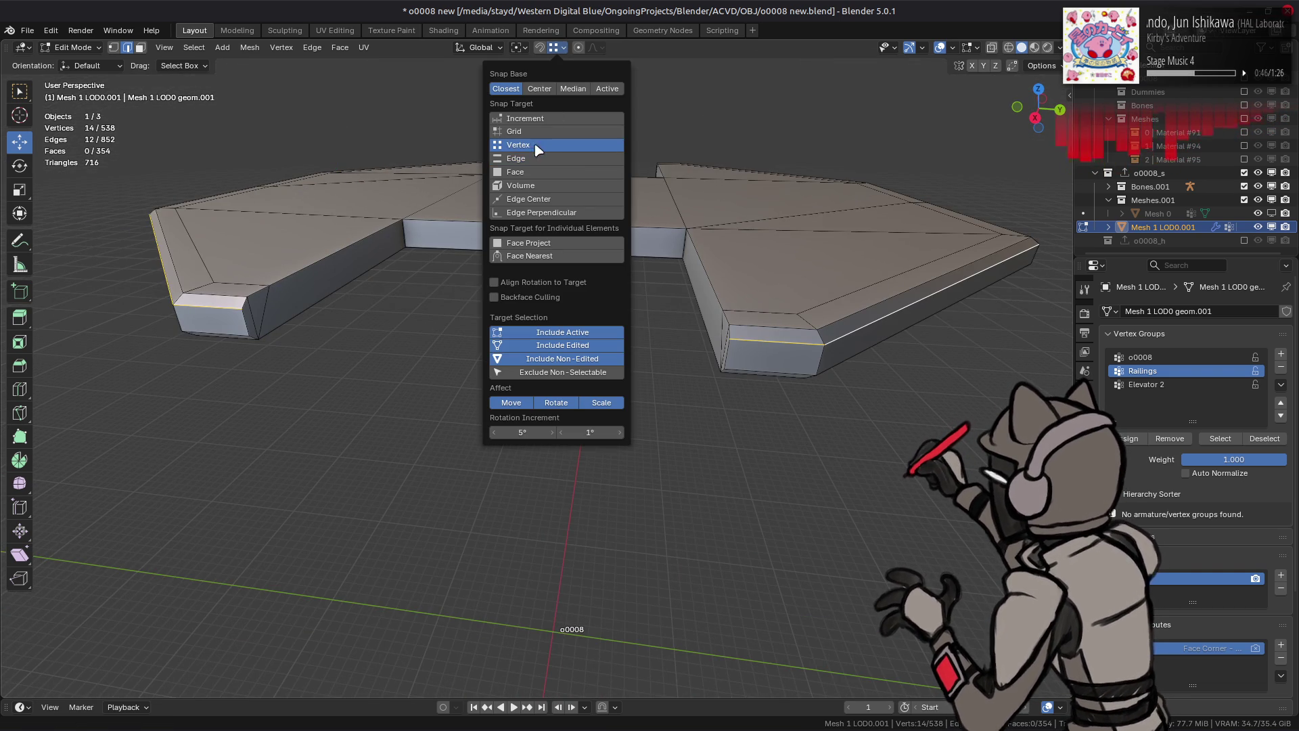
mouse_move(557, 139)
mouse_down()
mouse_move(609, 224)
mouse_move(684, 230)
mouse_up()
Step: Lower the two left-side edge loops about 0.22 m
mouse_move(683, 230)
middle_down()
mouse_move(669, 195)
mouse_move(374, 156)
middle_up()
alt+shift+click(374, 156)
alt+shift+click(198, 151)
drag(563, 150, 401, 199)
Step: Fill the hole on the canopy's underside with a new face
mouse_move(403, 199)
middle_down()
mouse_move(419, 166)
mouse_move(434, 201)
mouse_move(433, 306)
middle_up()
alt+click(434, 202)
key(f)
Step: Limited-dissolve the whole canopy into larger faces, compare before and after, then unhide the tower
key(alt+a)
key(3)
key(a)
key(x)
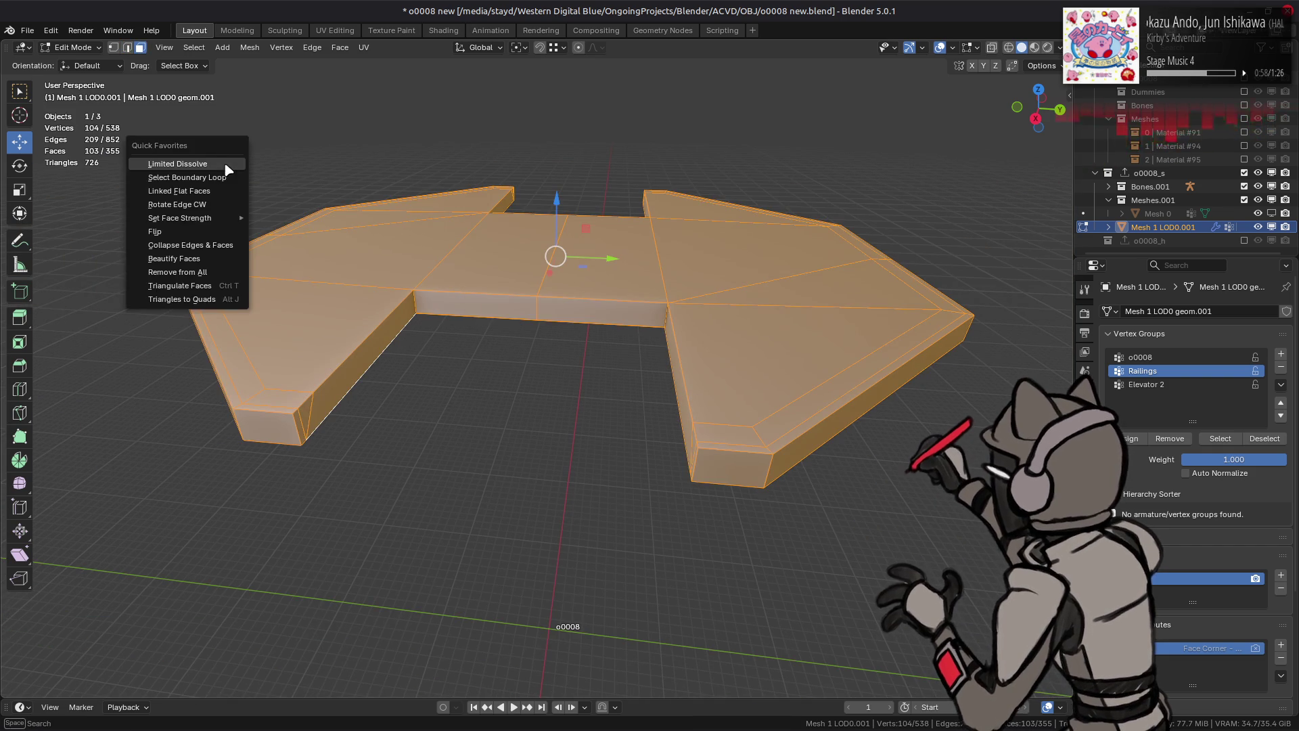
click(203, 278)
ctrl+click(486, 368)
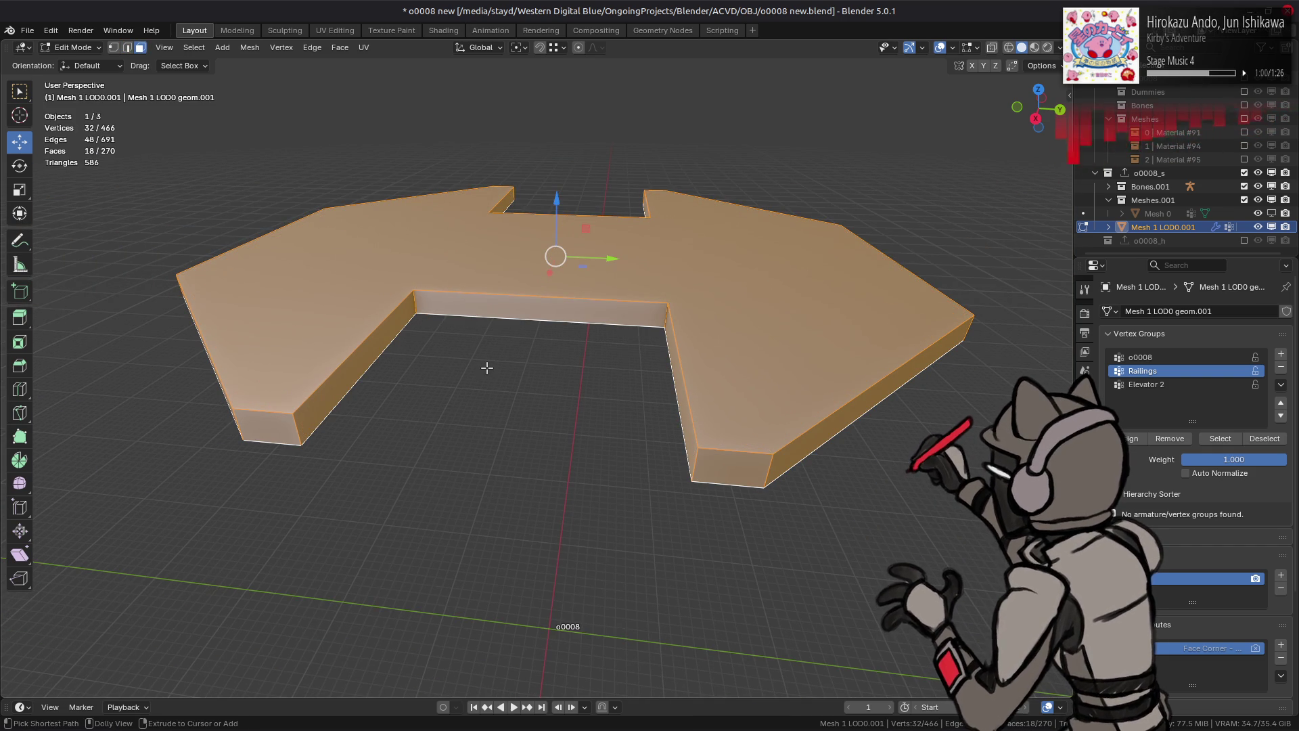
key(ctrl+z)
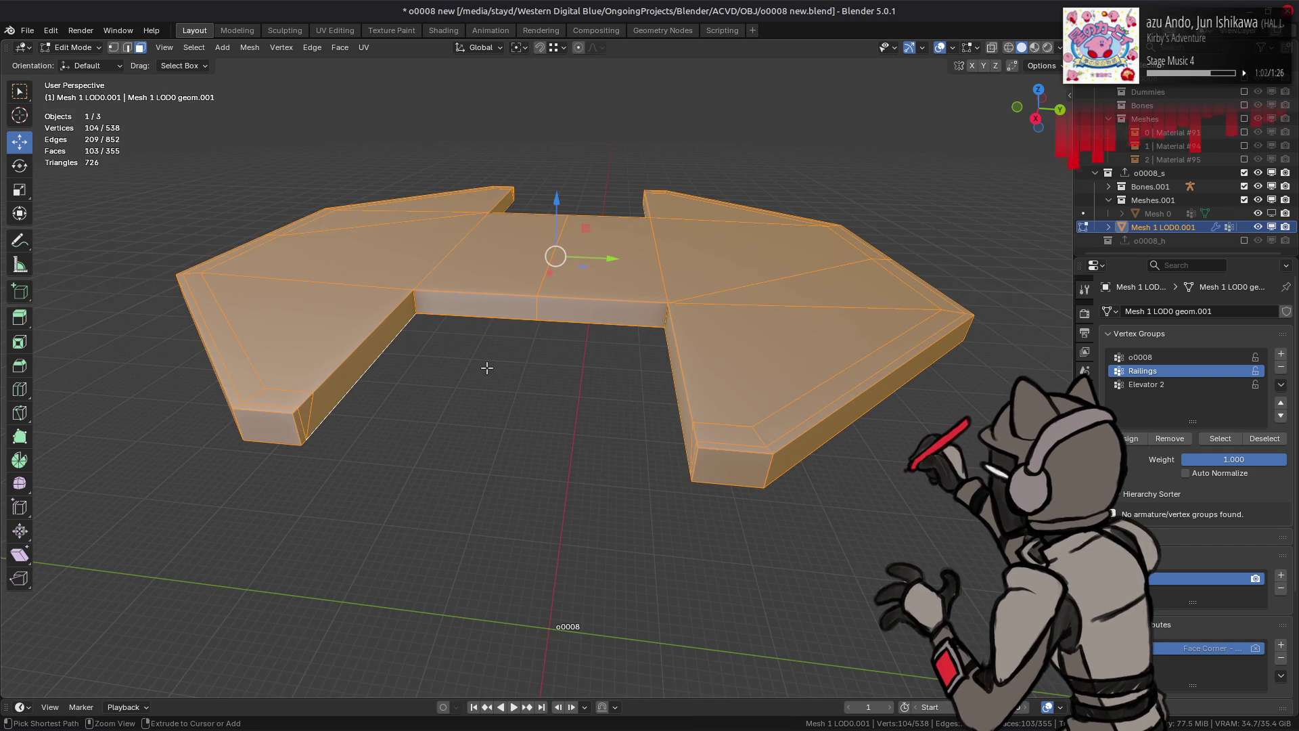
key(ctrl+shift+z)
key(ctrl+z)
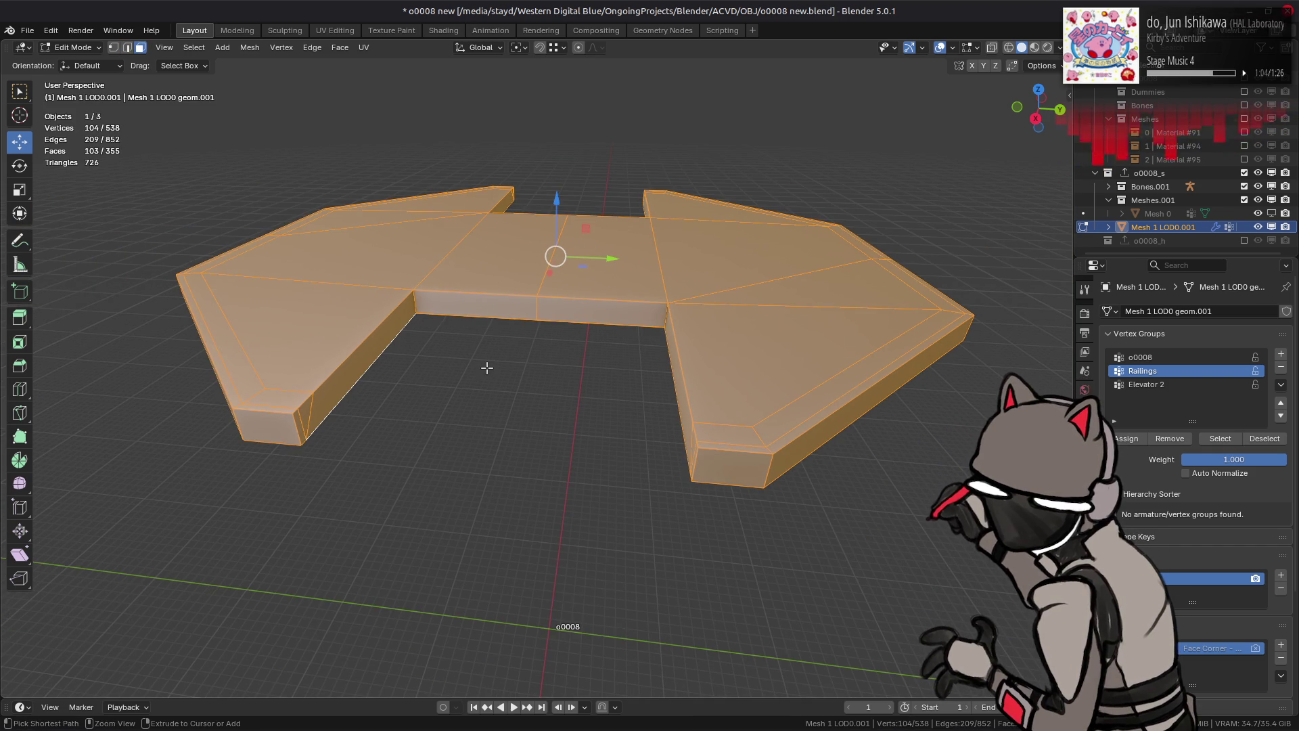
middle_drag(487, 368, 508, 313)
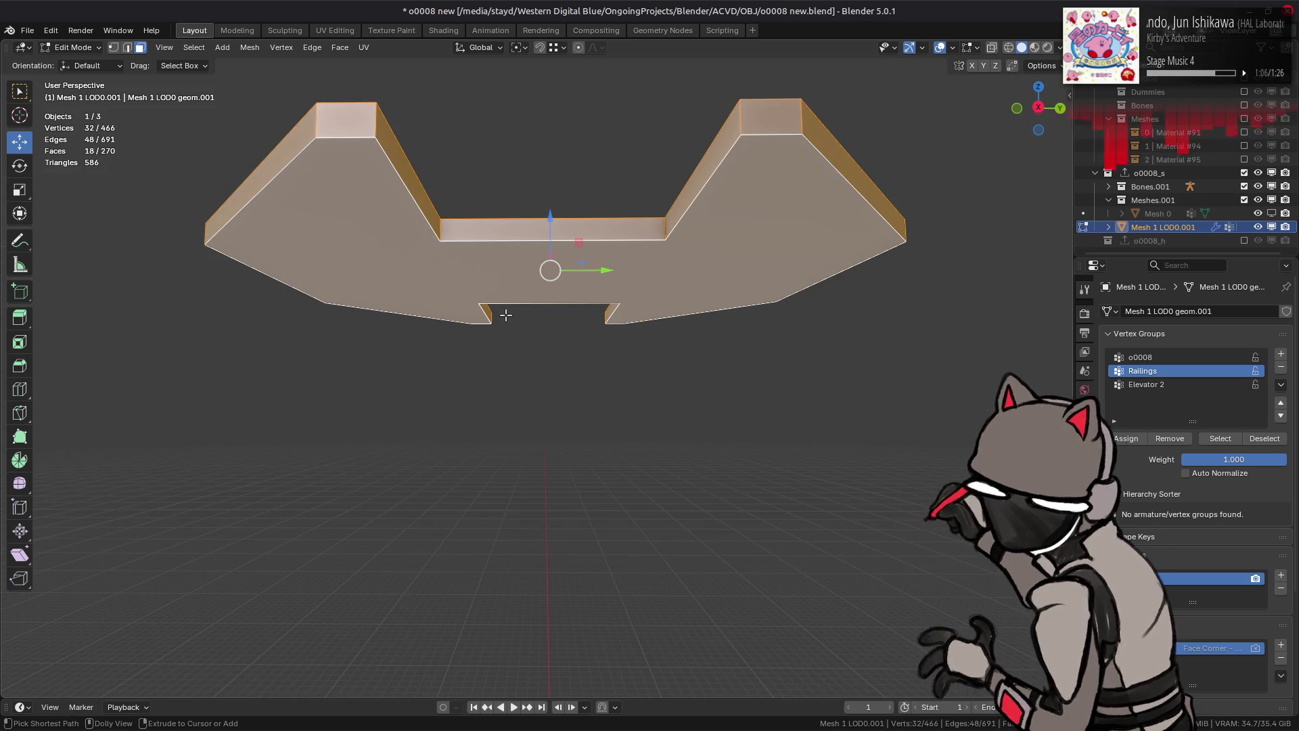
key(ctrl+shift+z)
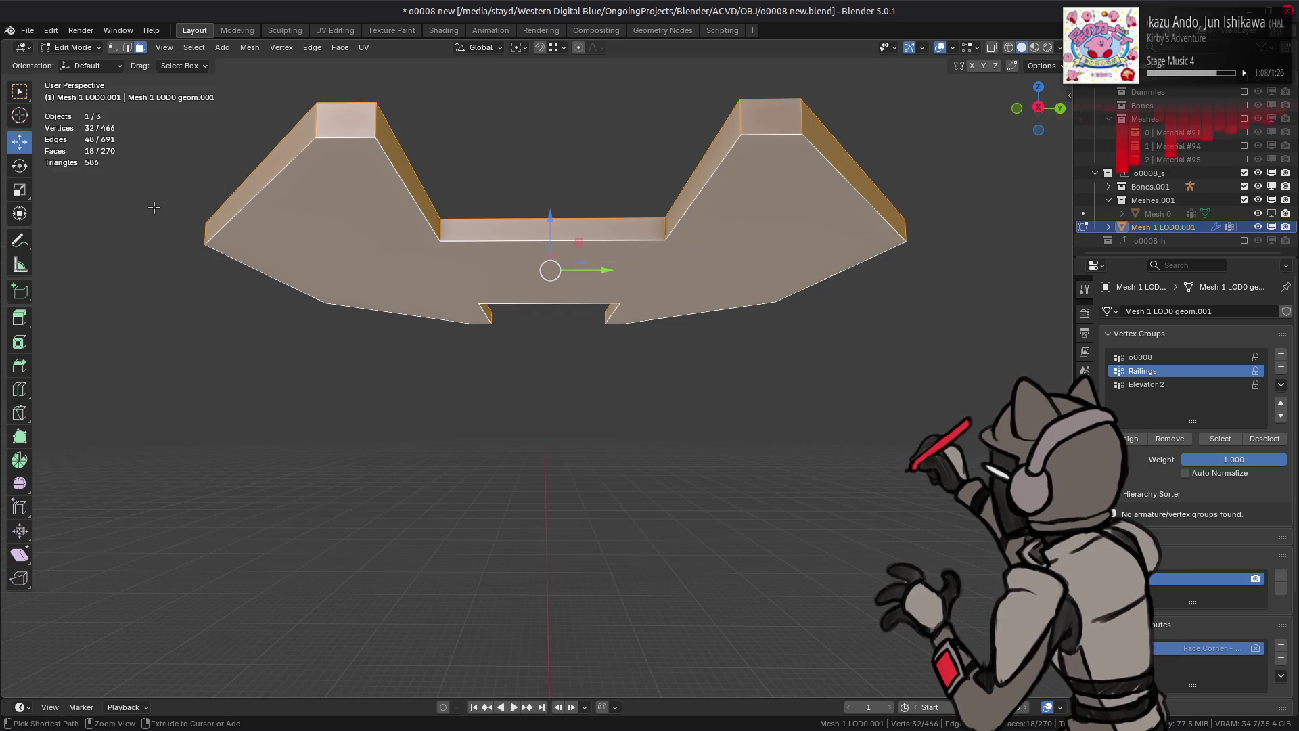
key(ctrl+z)
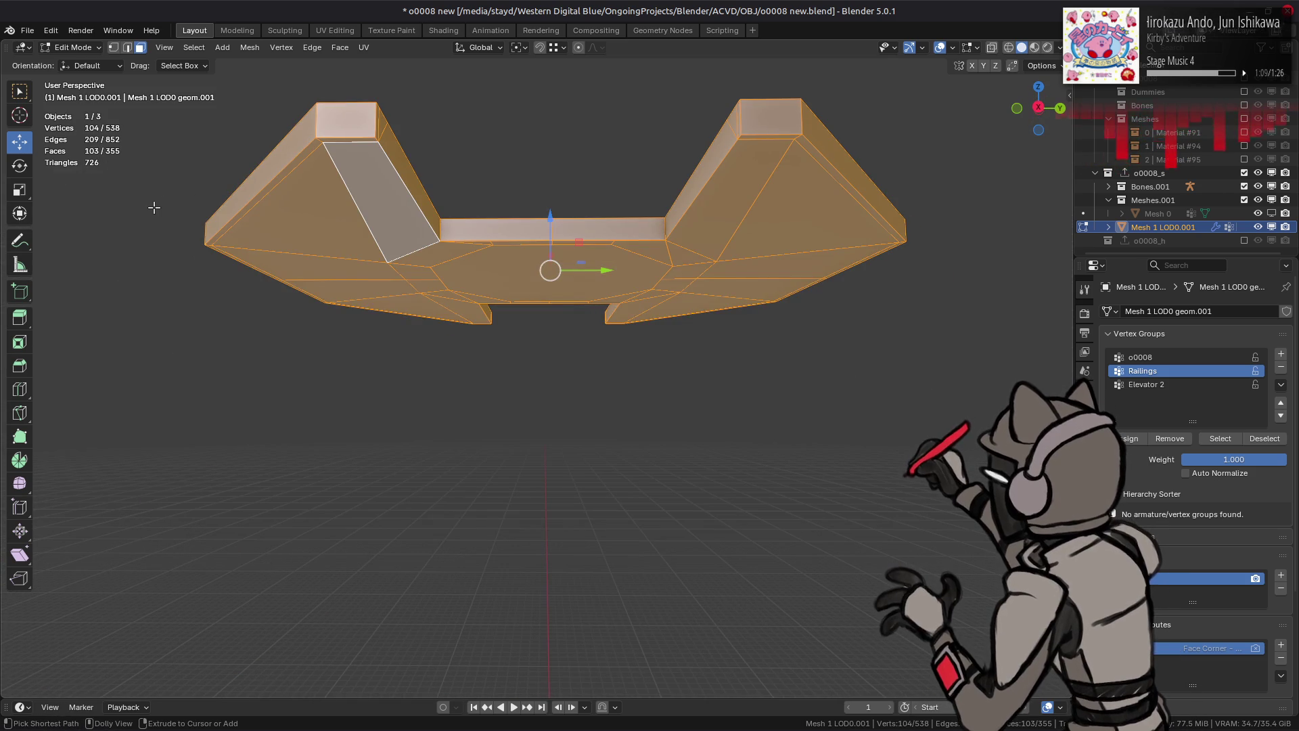
key(ctrl+shift+z)
key(ctrl+z)
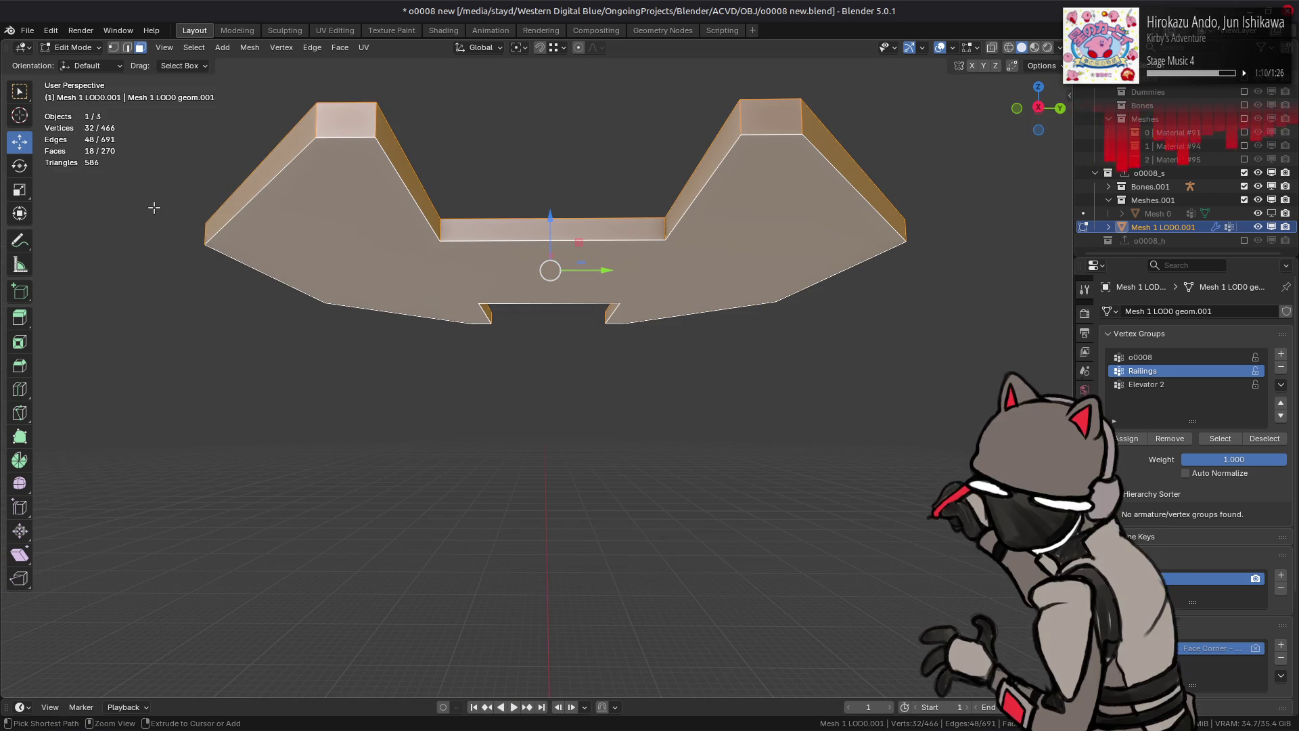
key(ctrl+shift+z)
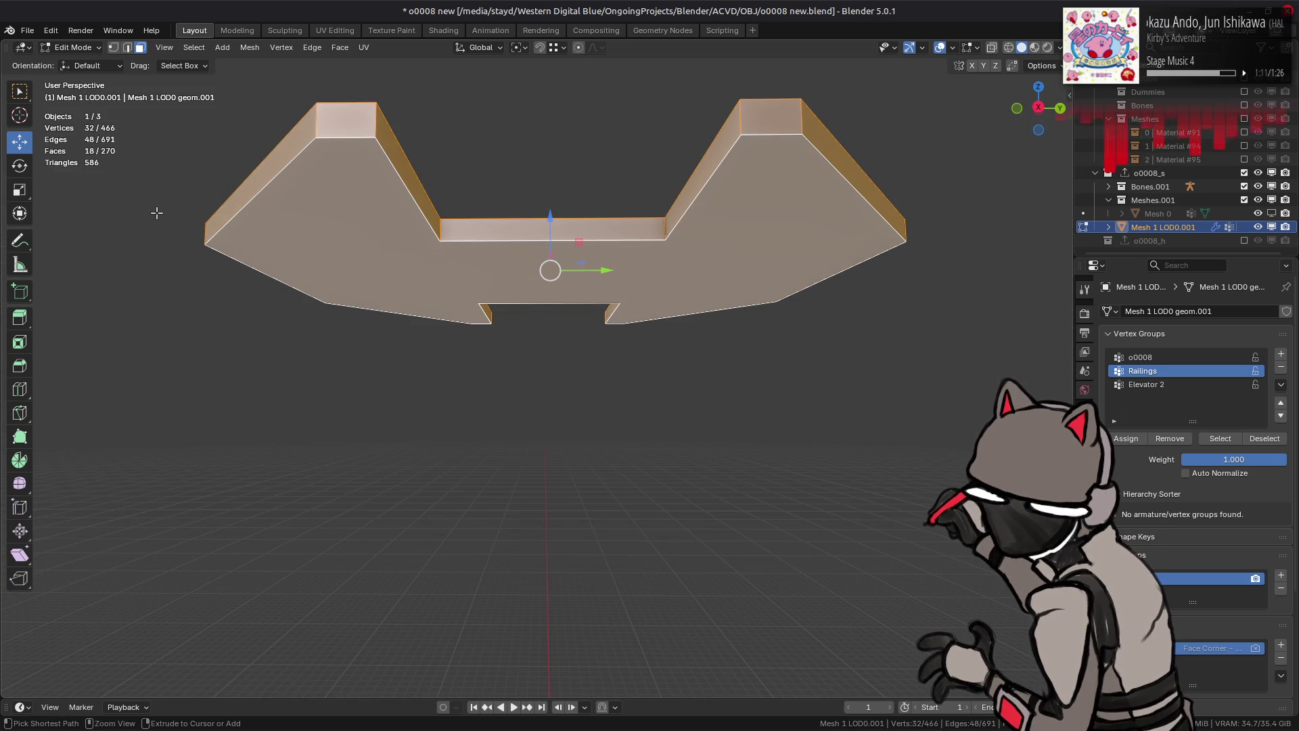
key(ctrl+z)
key(ctrl+shift+z)
key(ctrl+z)
key(ctrl+shift+z)
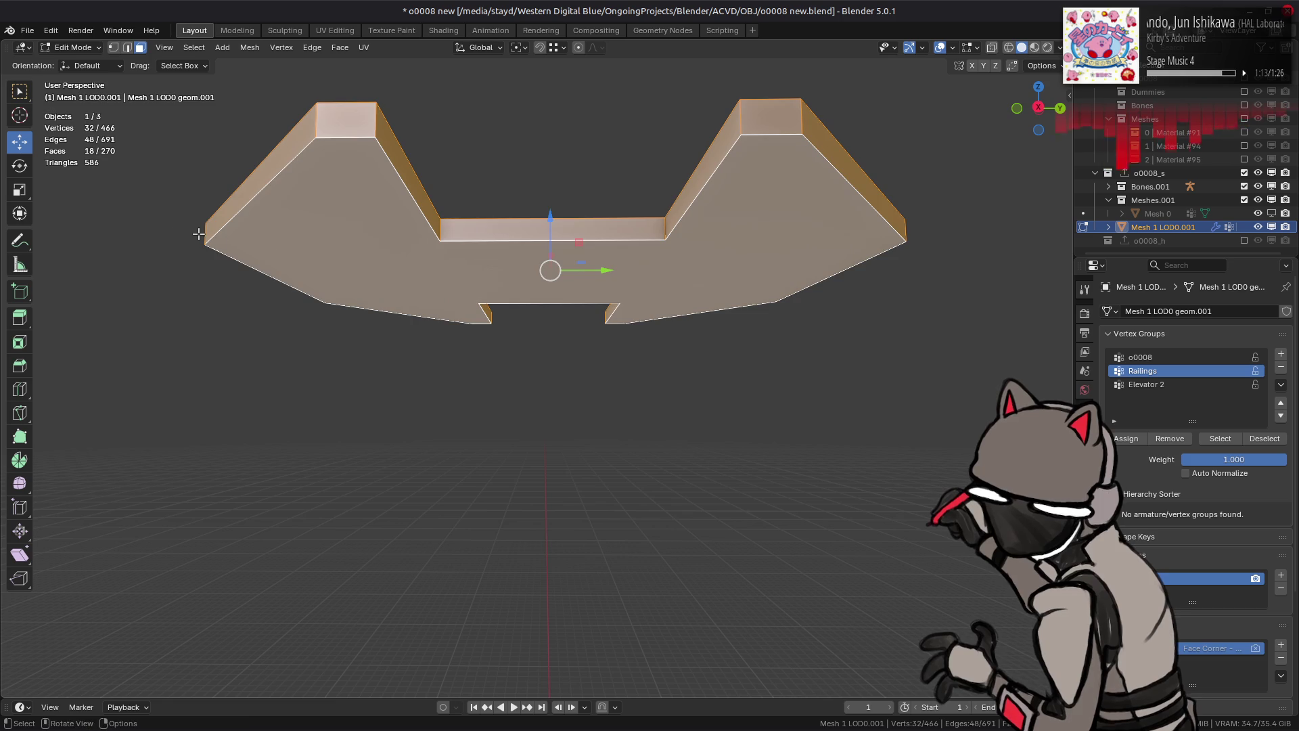
key(alt+a)
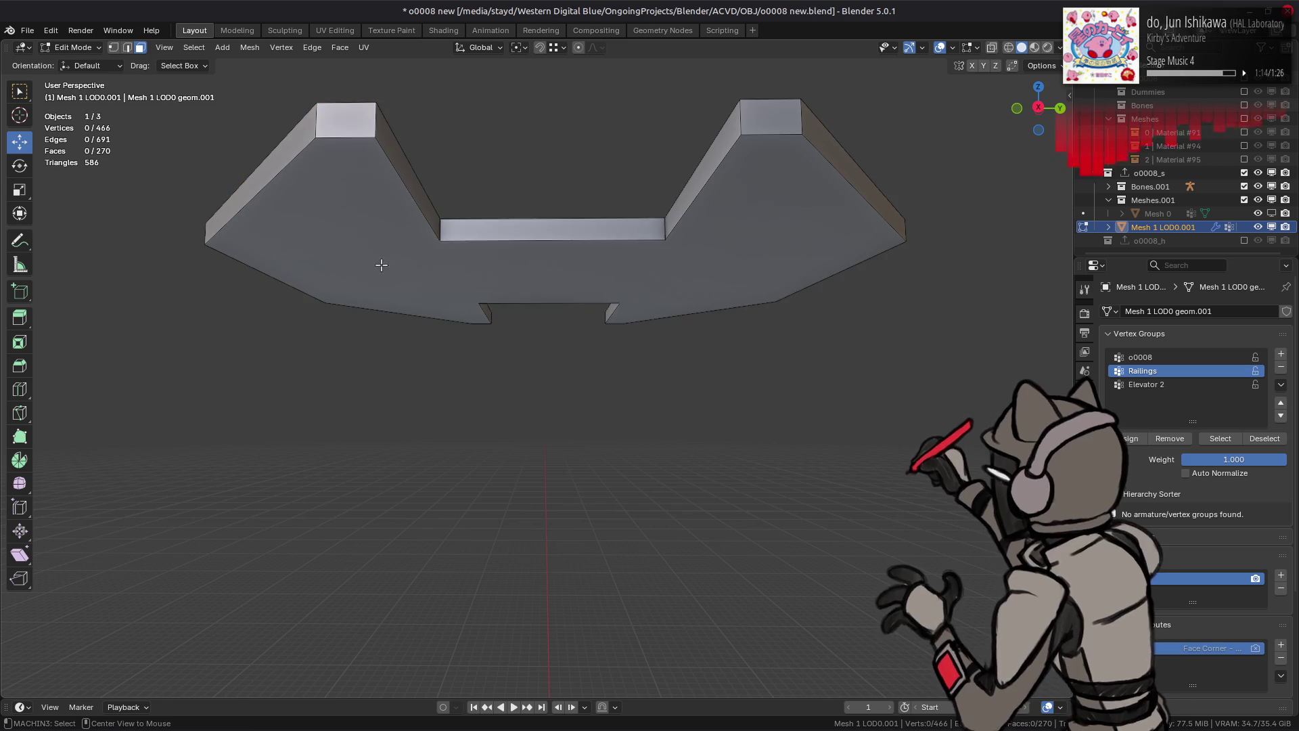
key(KP_Divide)
Step: Select the whole connected railing bar at the tower top and hide everything else
middle_drag(509, 282, 496, 328)
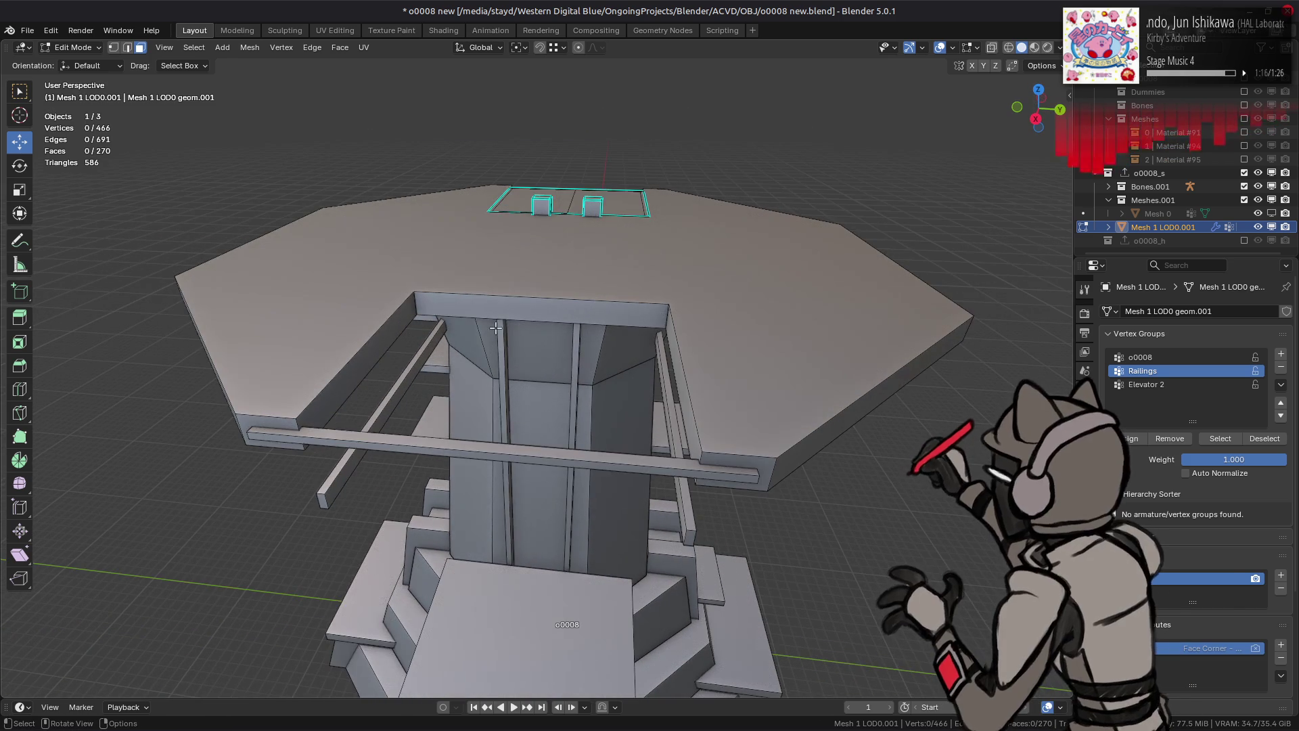
middle_drag(662, 296, 406, 274)
scroll(373, 269, up, 3)
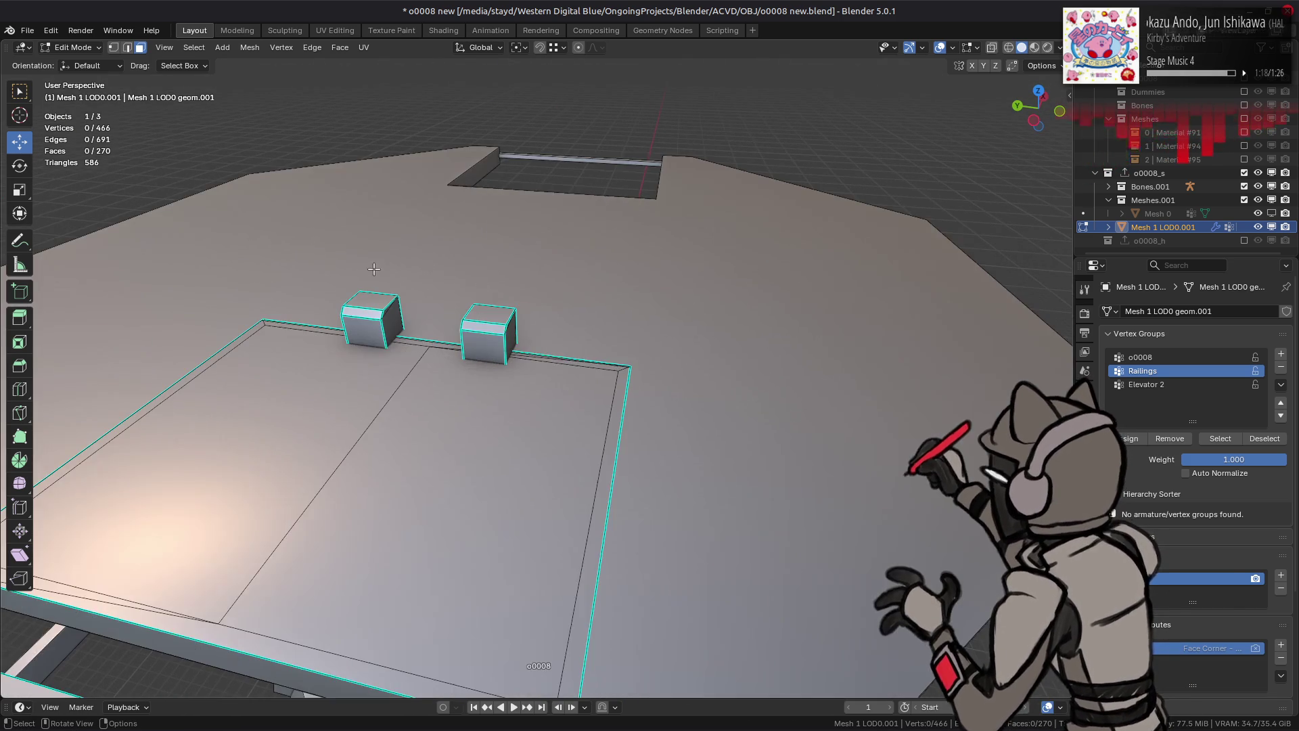
scroll(470, 316, down, 4)
mouse_move(469, 316)
middle_down()
mouse_move(541, 257)
mouse_move(613, 403)
mouse_move(620, 296)
middle_up()
scroll(612, 403, up, 2)
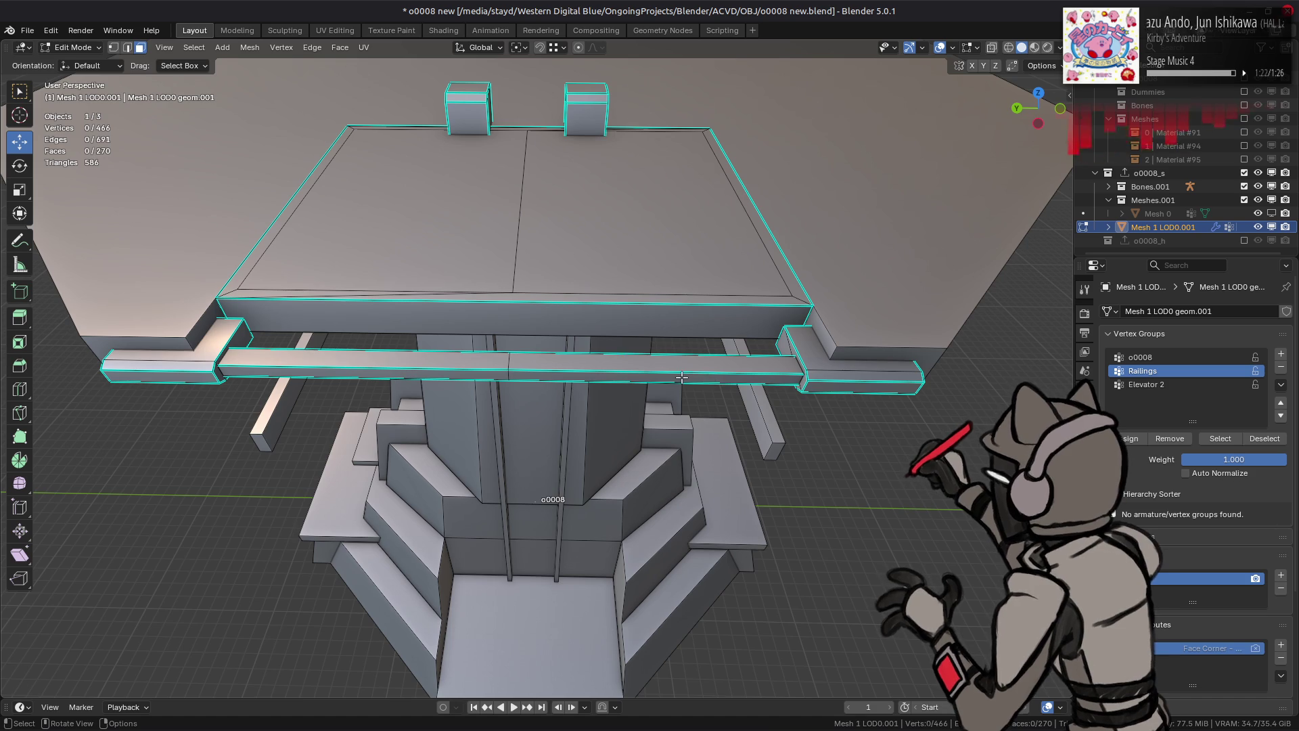
click(683, 378)
key(ctrl+l)
key(shift+h)
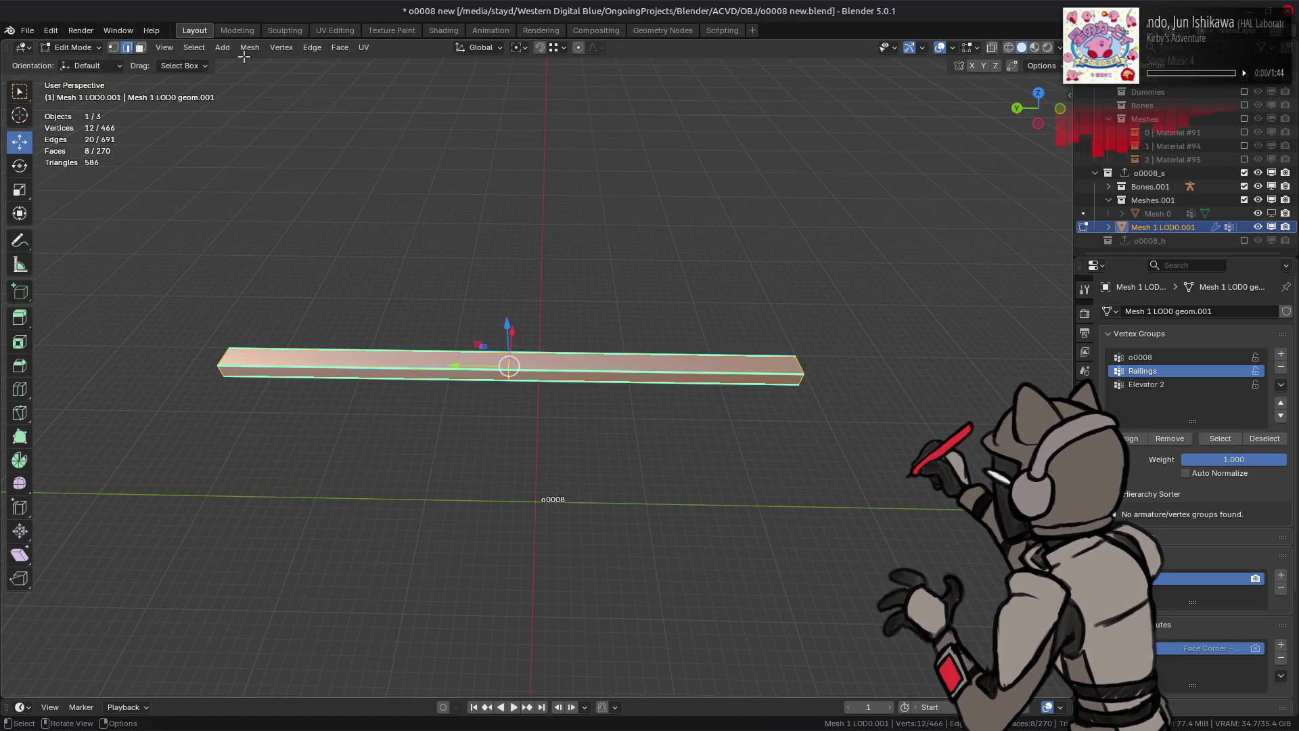
Step: Clear the railing bar's sharp marks and dissolve its extra edges
click(250, 46)
right_click(479, 369)
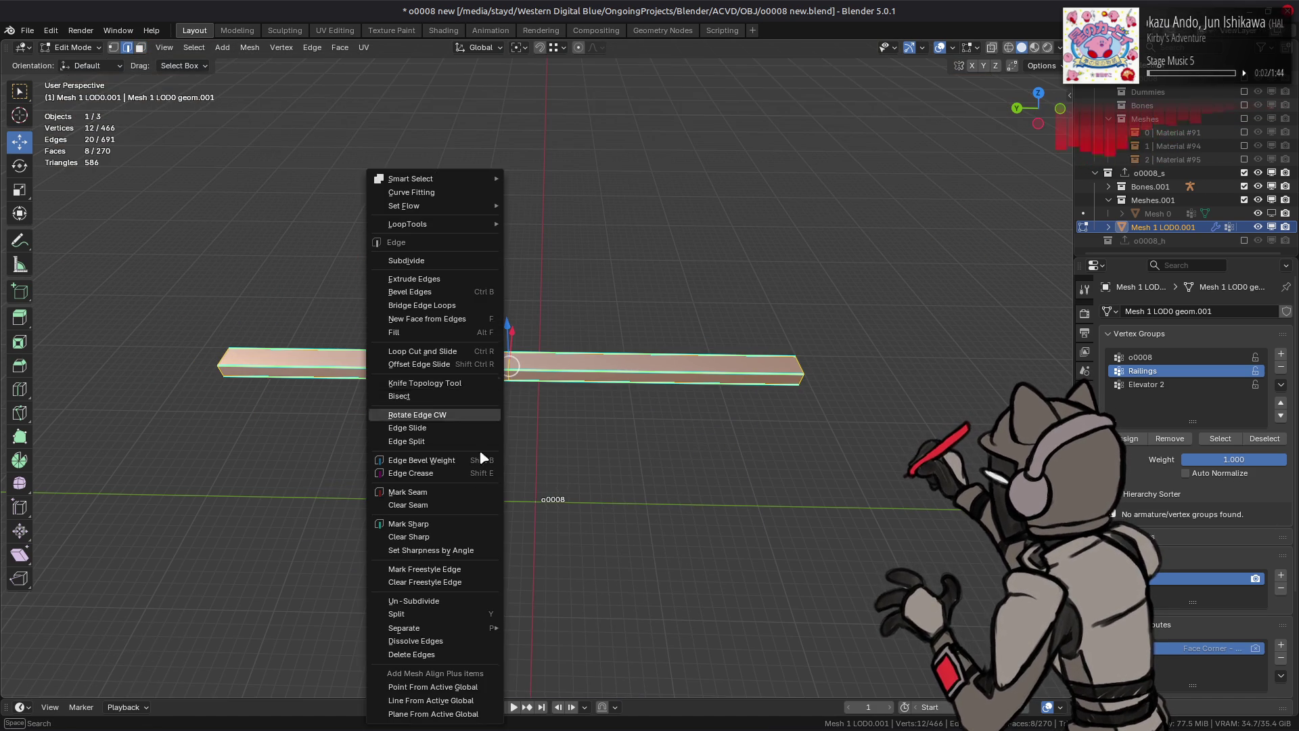
click(479, 533)
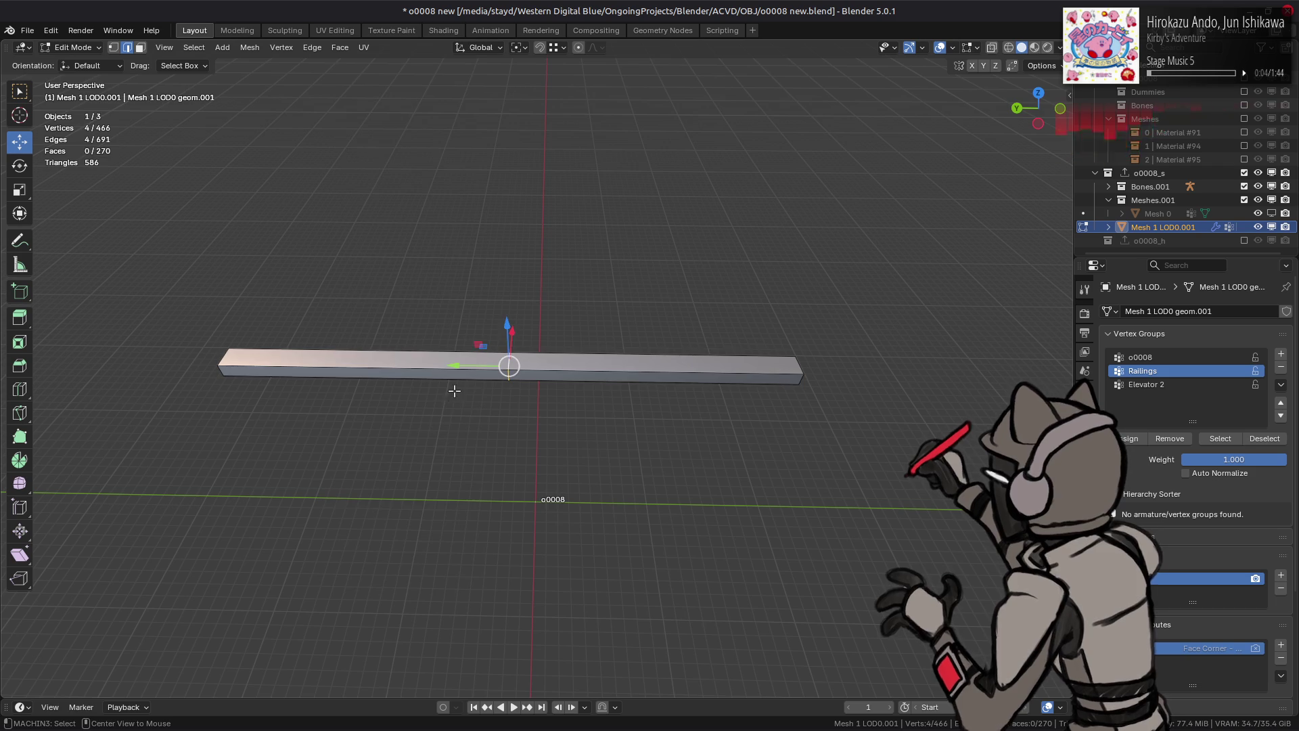
right_click(447, 539)
click(421, 505)
Step: Remove the Railings and Elevator 2 vertex groups, UV map, colour attribute and custom normals
key(Tab)
key(KP_Divide)
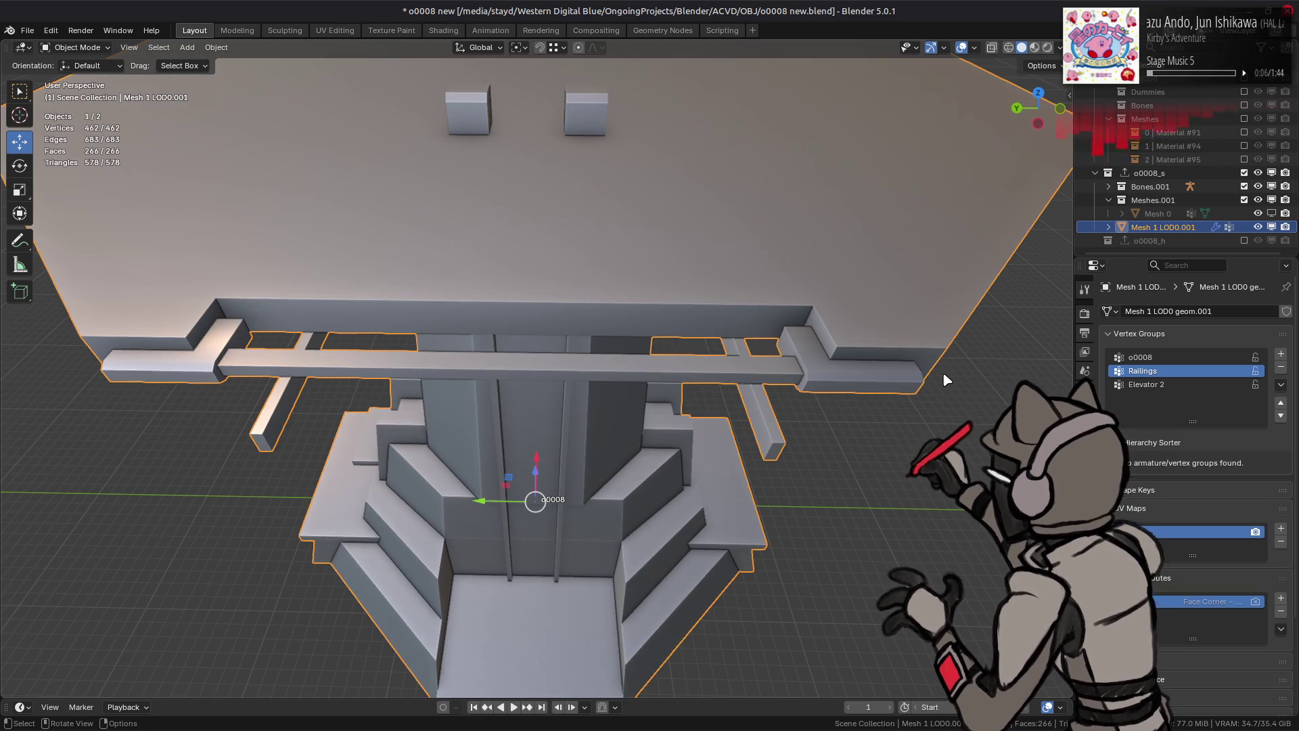
click(1281, 366)
click(1263, 371)
click(1282, 367)
click(1281, 537)
click(1281, 607)
scroll(1162, 642, down, 4)
click(1175, 667)
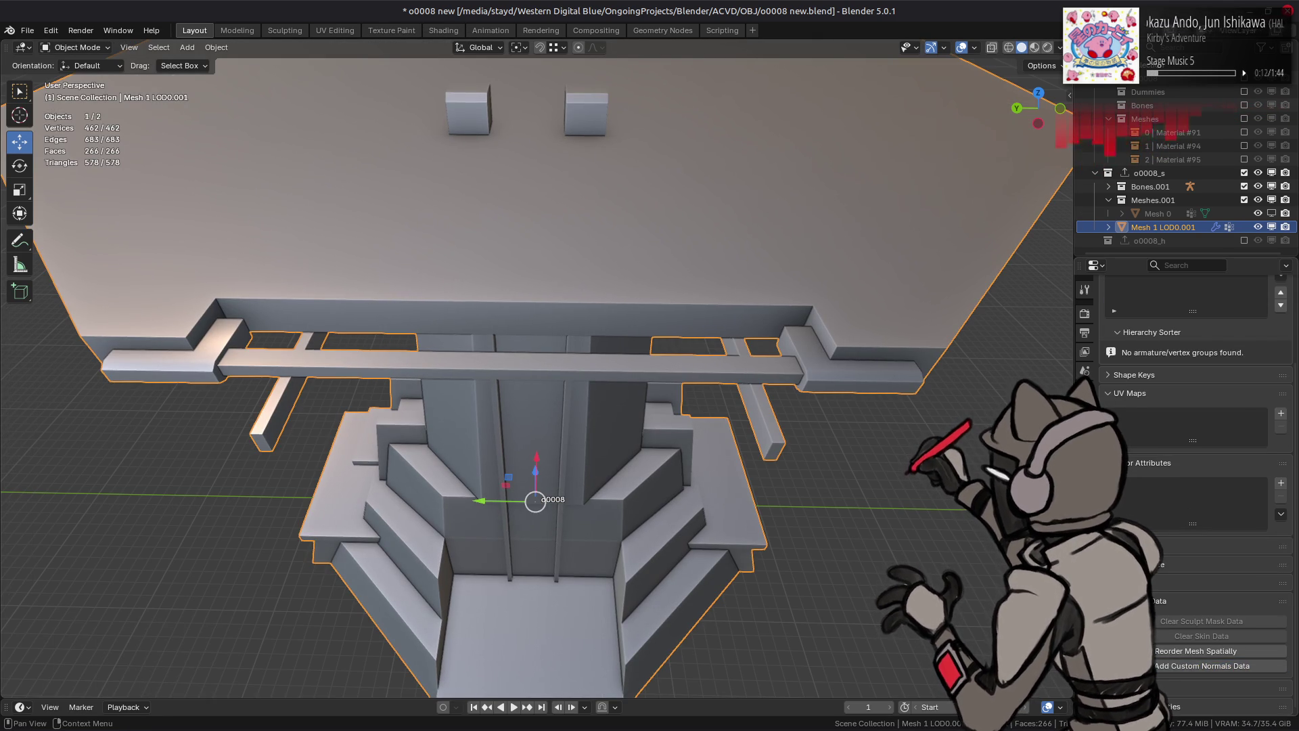
Step: Remove all the mesh's material slots and save the file
click(1085, 541)
click(1288, 325)
click(1288, 325)
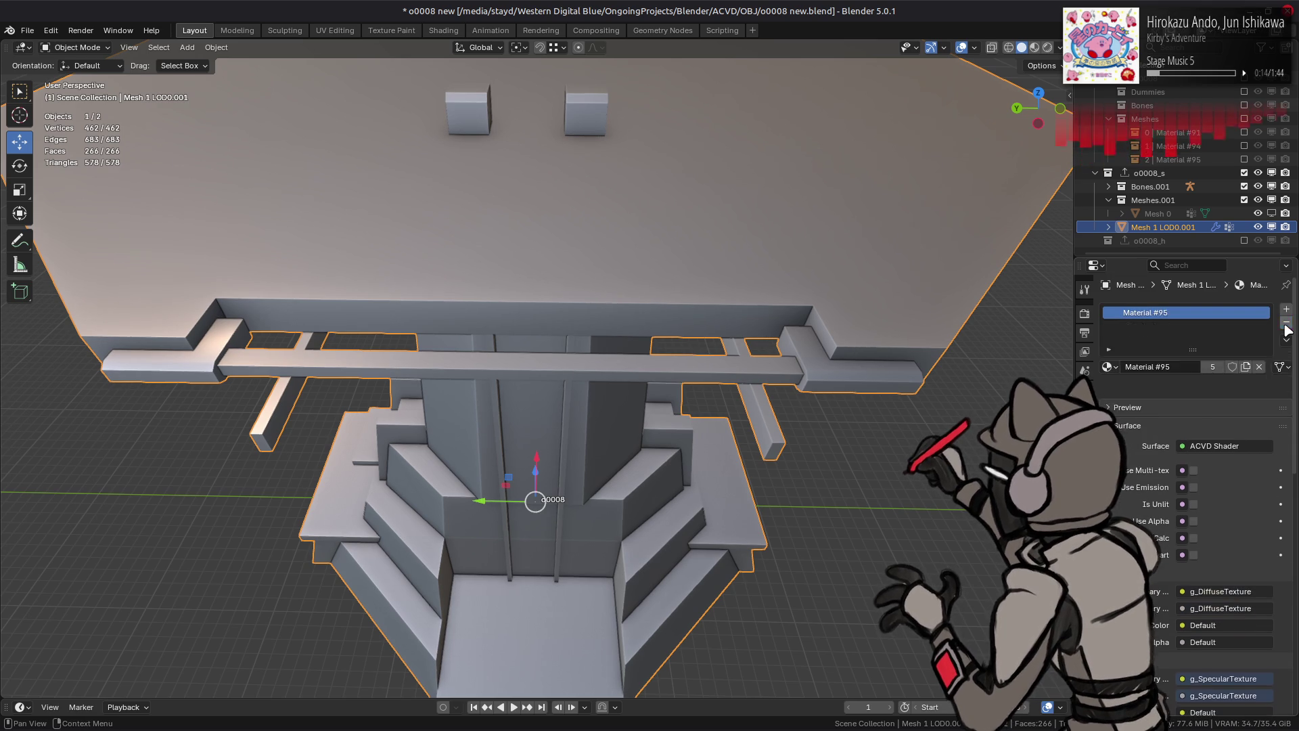
click(1288, 325)
key(ctrl+s)
key(Tab)
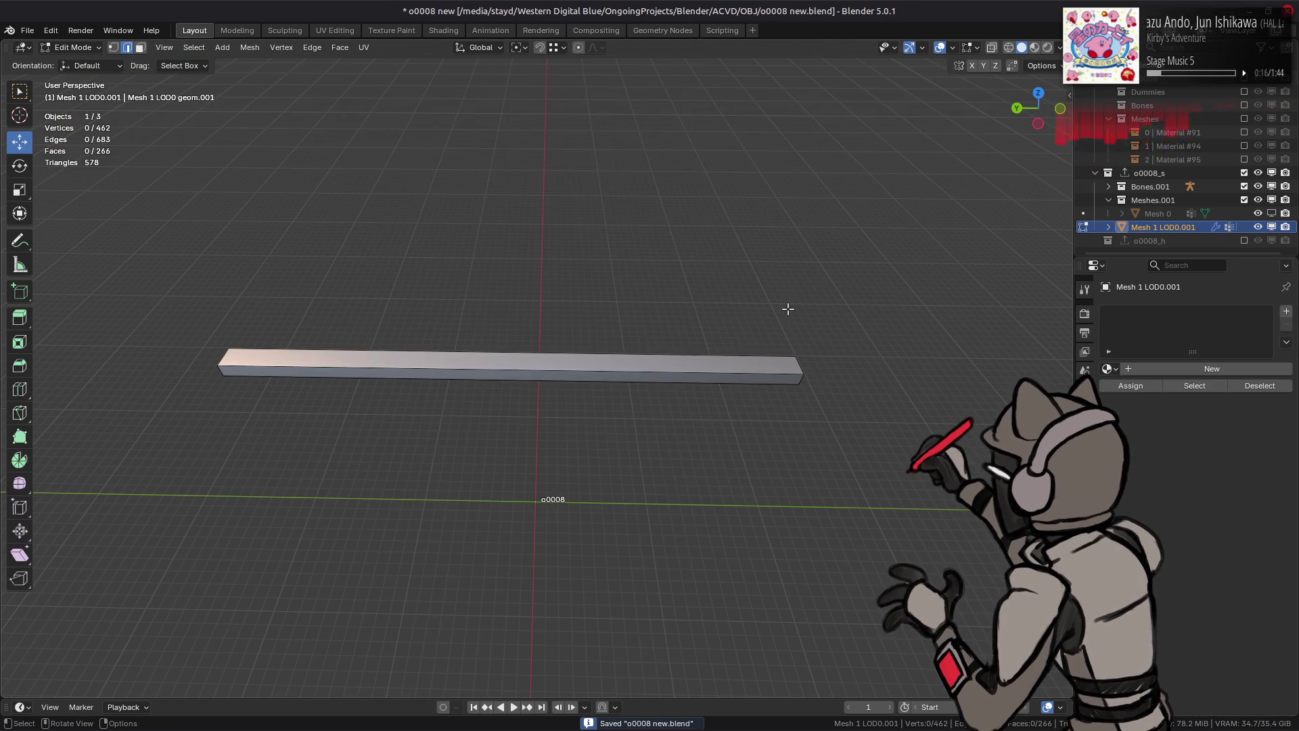
Step: Reveal the hidden geometry and move the railing bar segment along Y
key(alt+h)
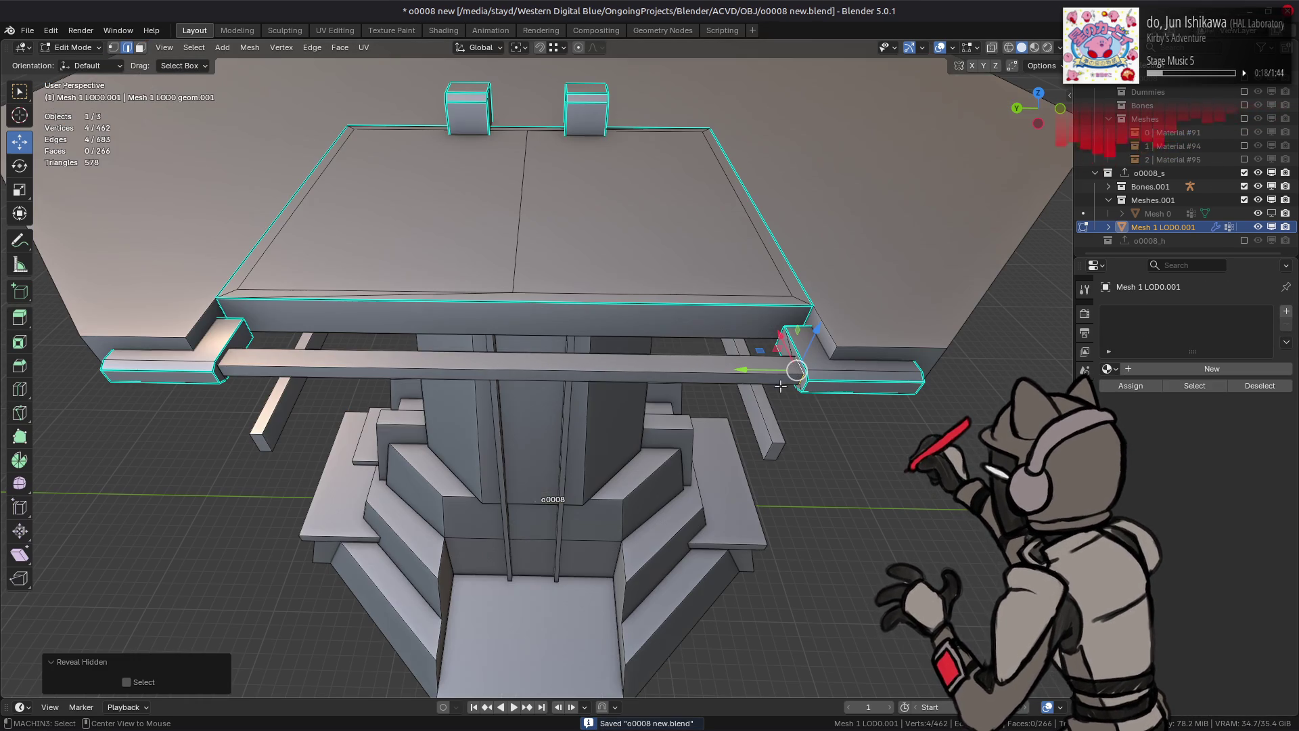
mouse_move(794, 366)
middle_down()
mouse_move(411, 296)
mouse_move(532, 306)
mouse_move(842, 412)
mouse_move(449, 305)
middle_up()
key(g)
key(y)
click(454, 312)
Step: Delete the L-shaped end pieces at both ends of the rail
key(3)
key(1)
key(alt+z)
key(2)
key(alt+z)
scroll(430, 333, up, 2)
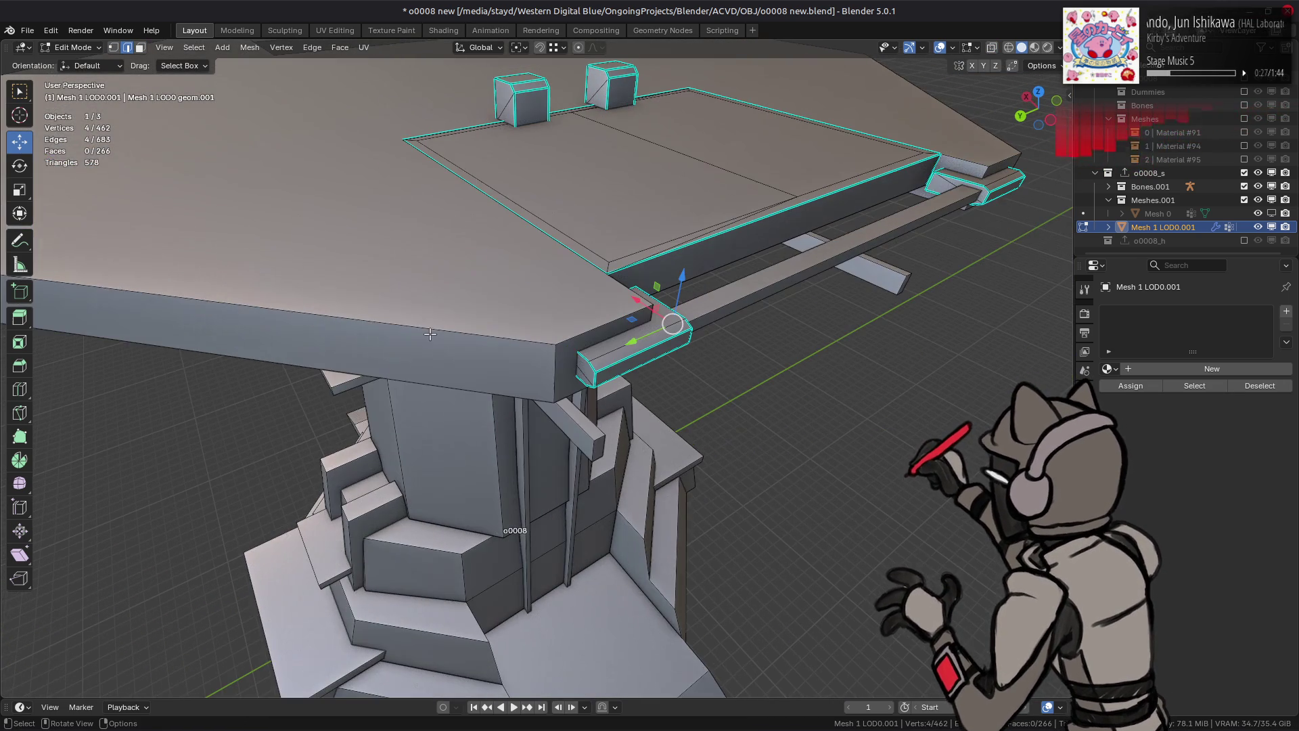
key(3)
click(646, 347)
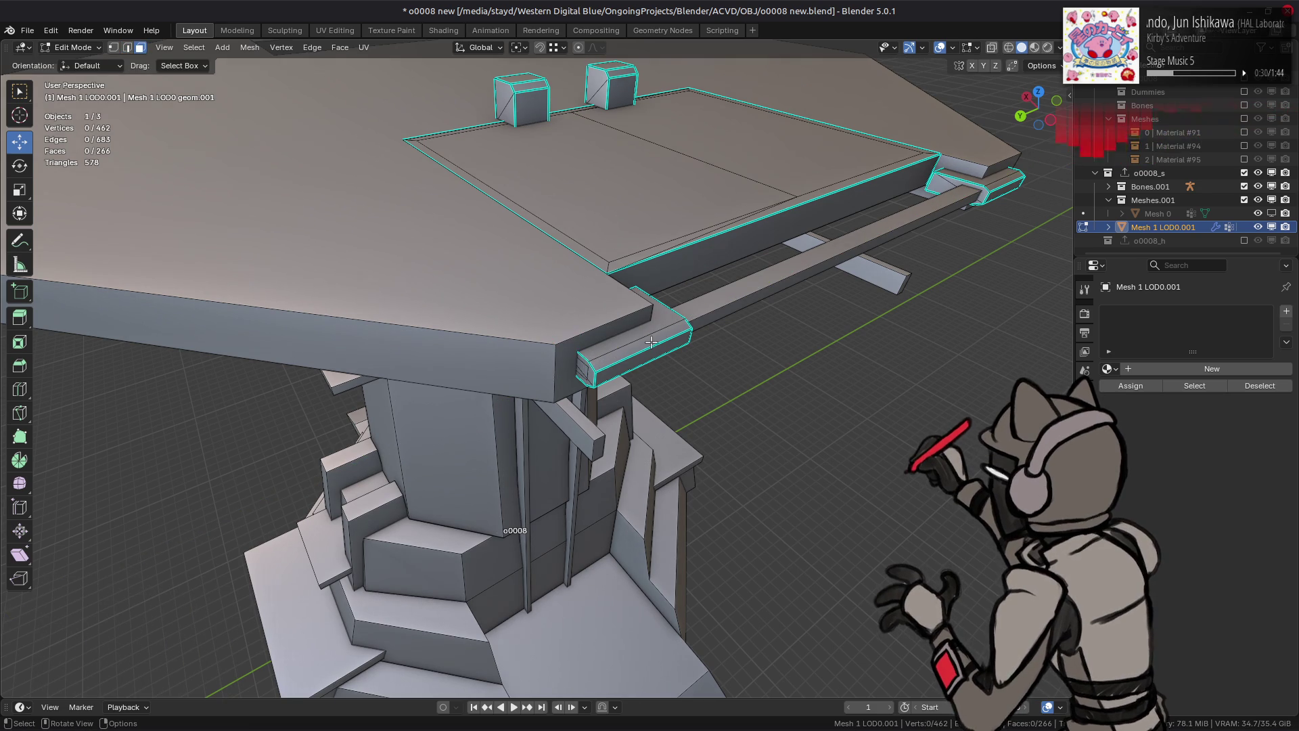
shift+click(989, 184)
key(ctrl+l)
right_click(659, 390)
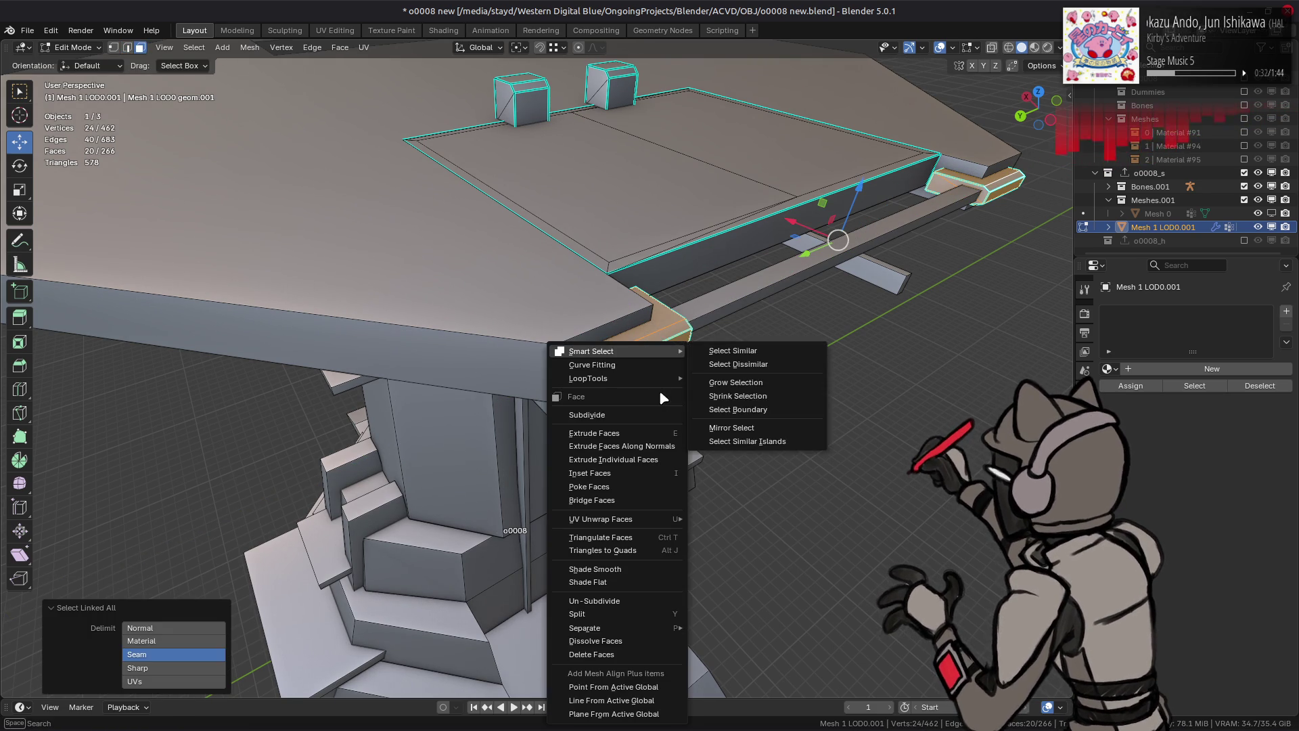
click(592, 655)
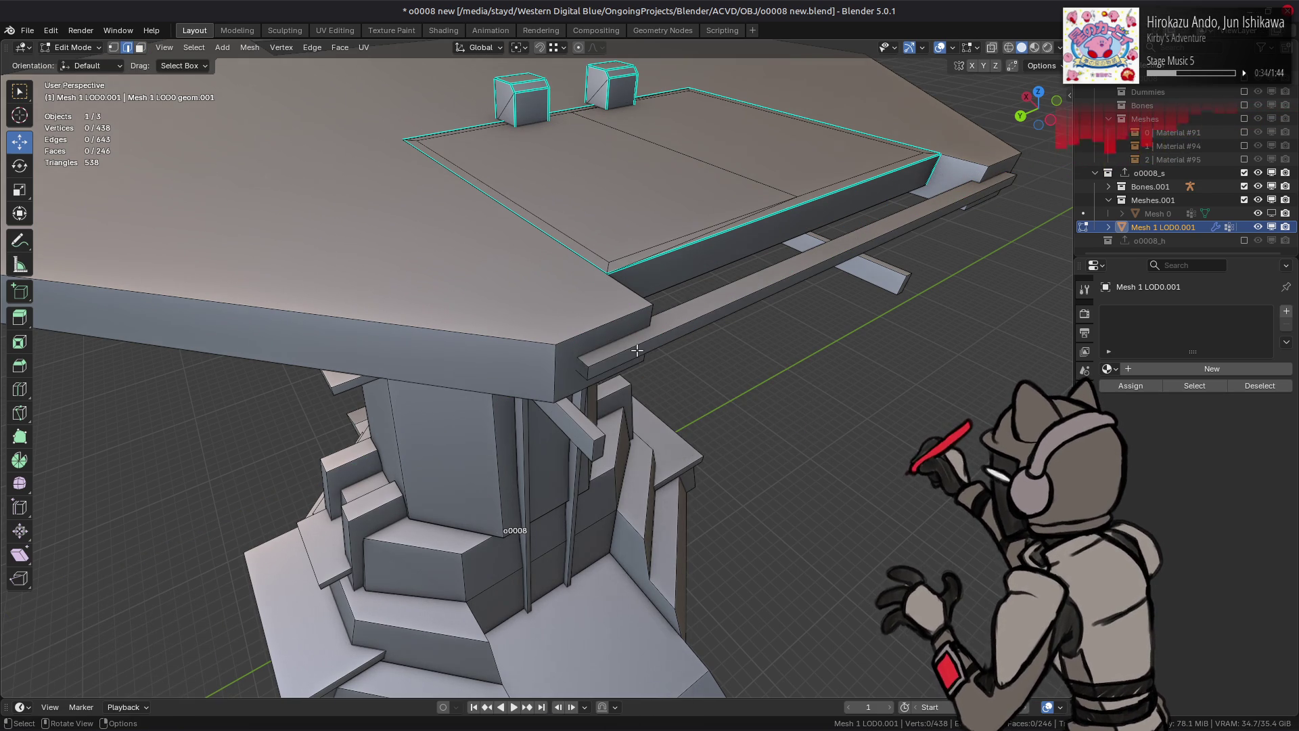
Step: Fill the opening with a new face, then pick a face of the top slab
key(f)
middle_drag(699, 345, 525, 329)
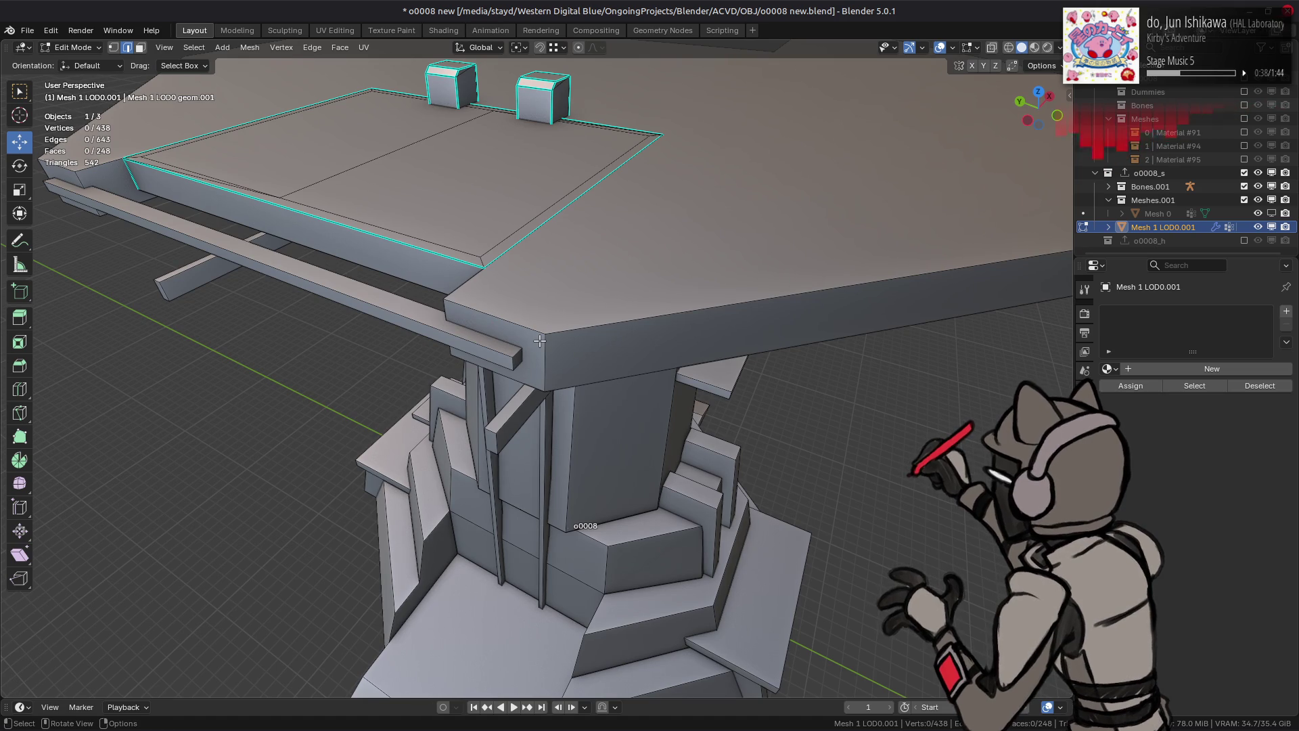
middle_drag(508, 298, 531, 182)
key(3)
click(531, 181)
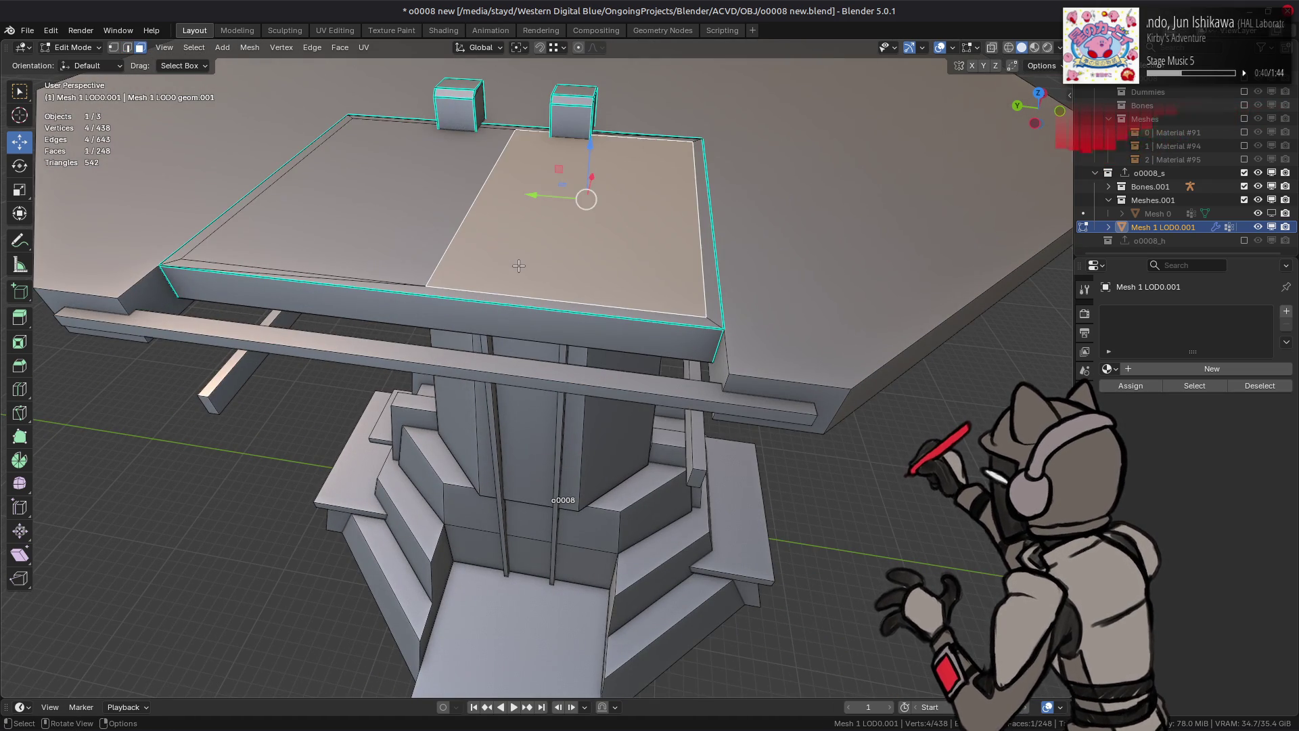
Step: Isolate the full tabletop slab including its underside and merge its vertices by distance
key(ctrl+l)
key(KP_Decimal)
middle_drag(518, 266, 534, 158)
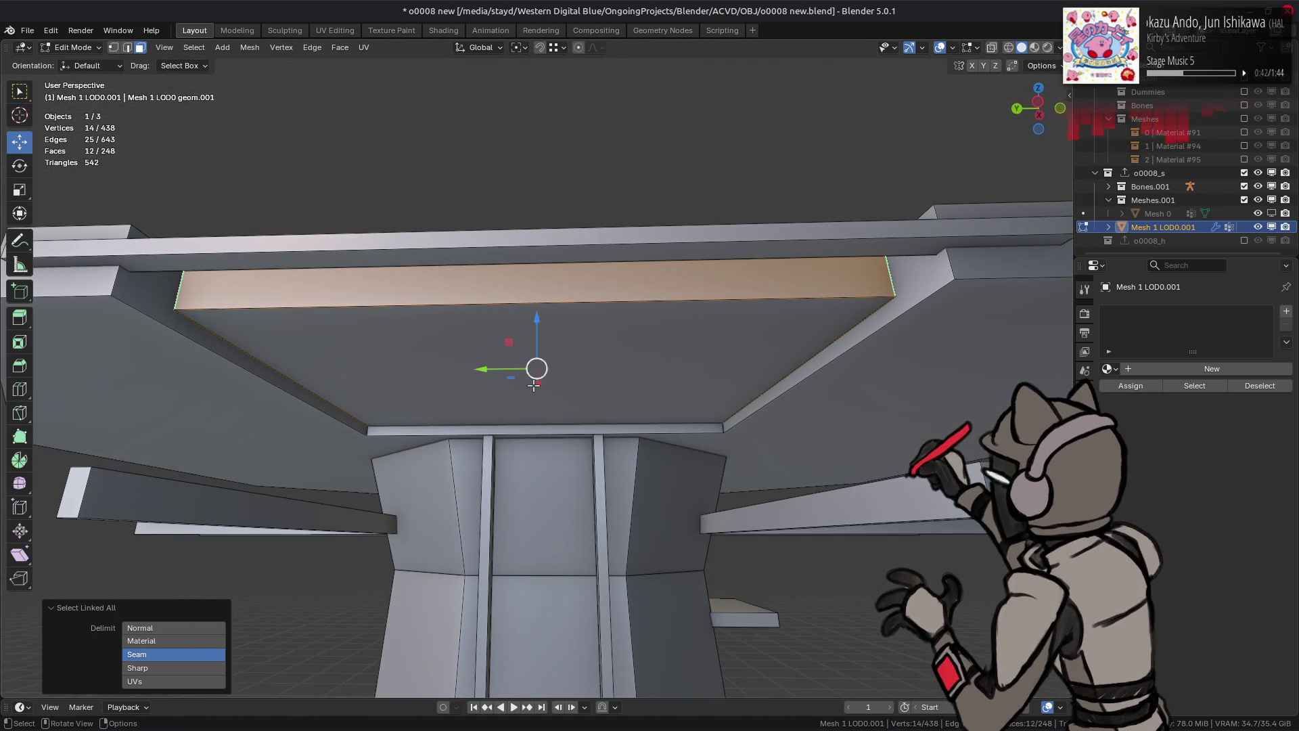
shift+click(507, 354)
key(shift+h)
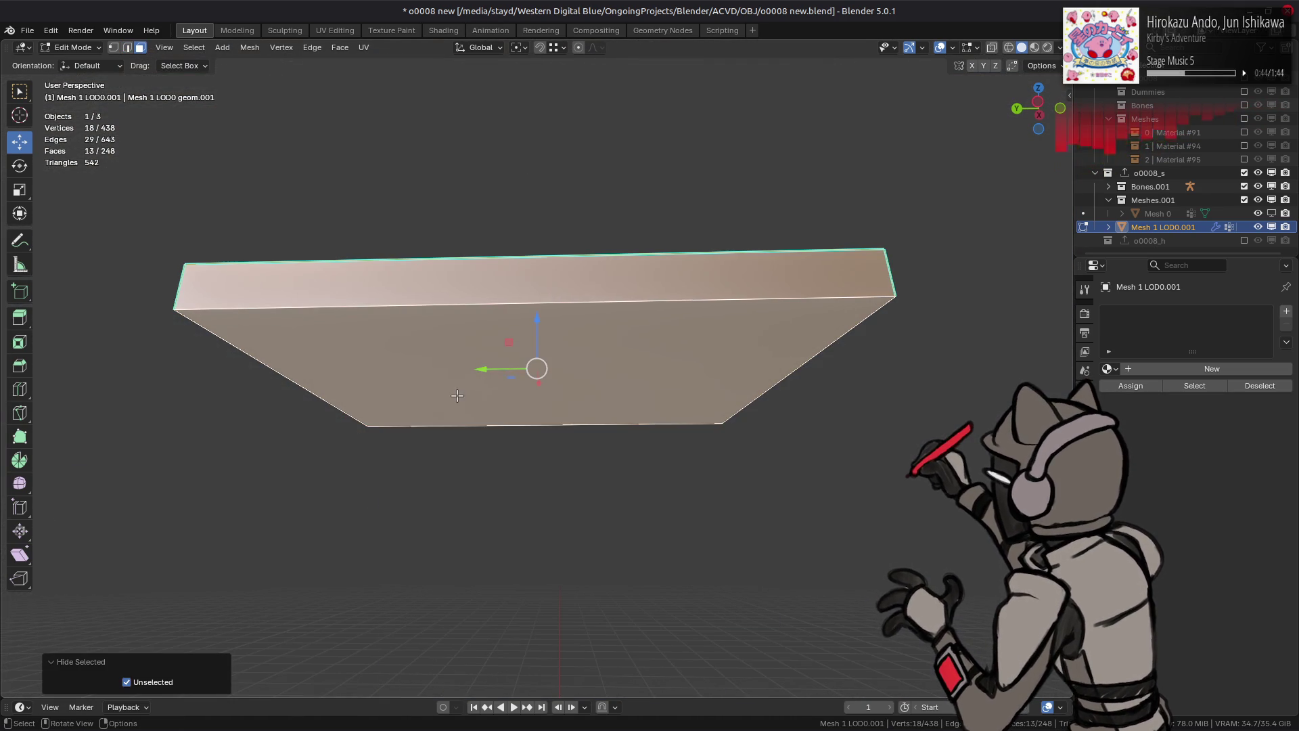
key(1)
right_click(411, 387)
mouse_move(456, 608)
click(521, 651)
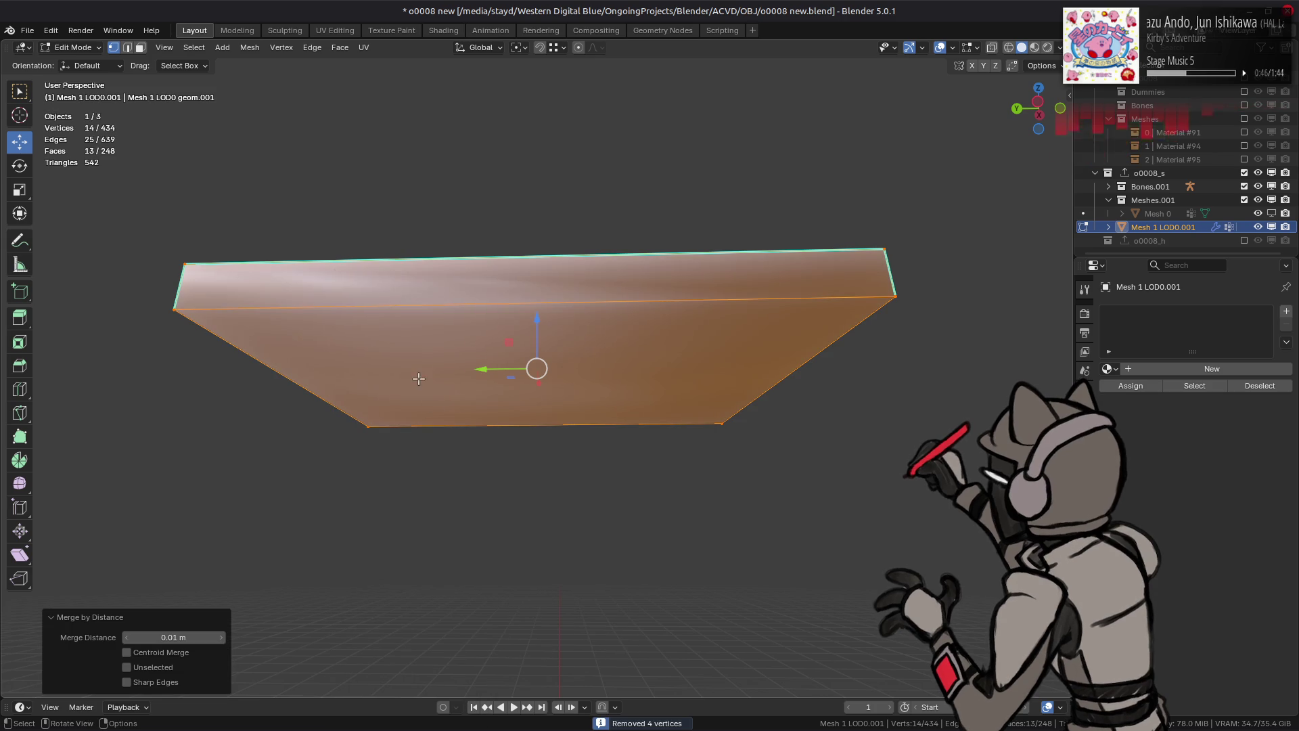
Step: Flat-shade the slab, clear its sharp marks, limited-dissolve redundant edges, then unhide the tower
click(251, 47)
mouse_move(333, 297)
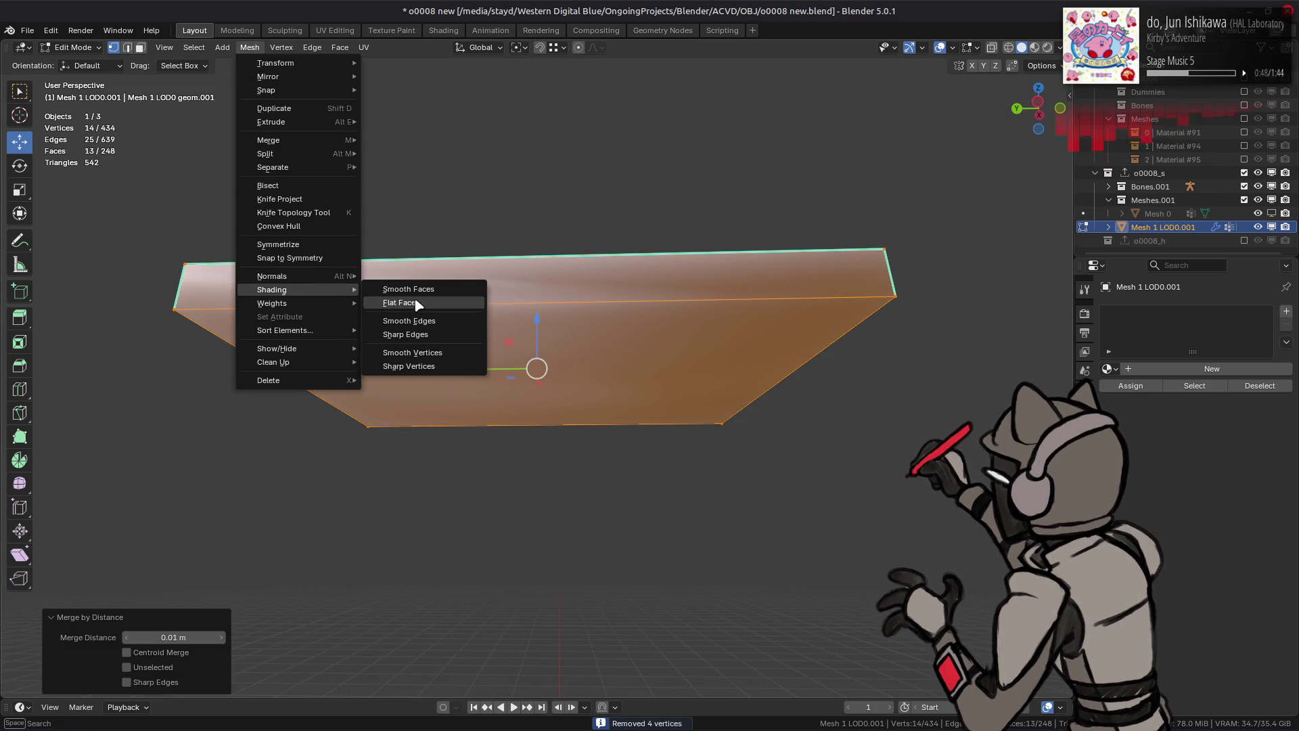
click(417, 305)
key(3)
right_click(408, 339)
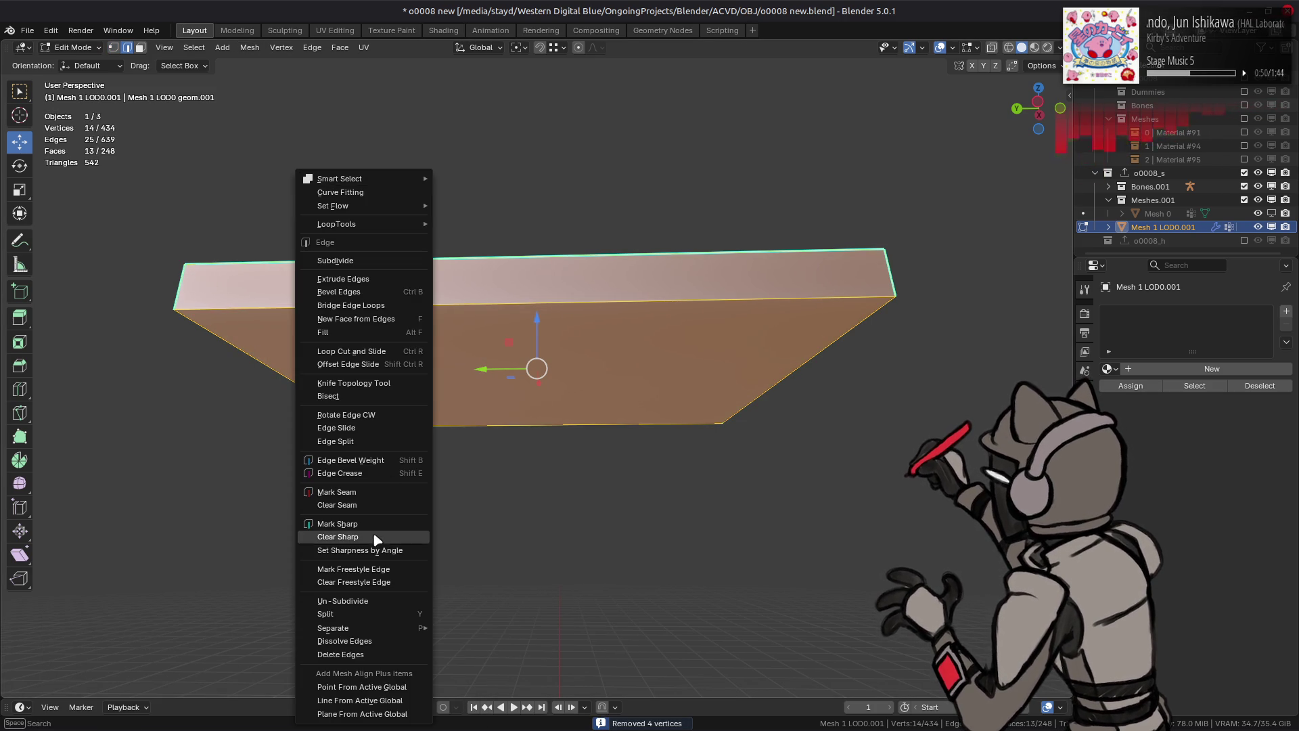
click(377, 537)
key(x)
click(415, 400)
mouse_move(498, 281)
middle_down()
mouse_move(474, 316)
mouse_move(444, 299)
mouse_move(486, 321)
mouse_move(429, 270)
mouse_move(551, 290)
mouse_move(609, 325)
mouse_move(639, 375)
mouse_move(625, 301)
mouse_move(595, 348)
mouse_move(612, 148)
mouse_move(594, 316)
mouse_move(589, 205)
mouse_move(585, 235)
middle_up()
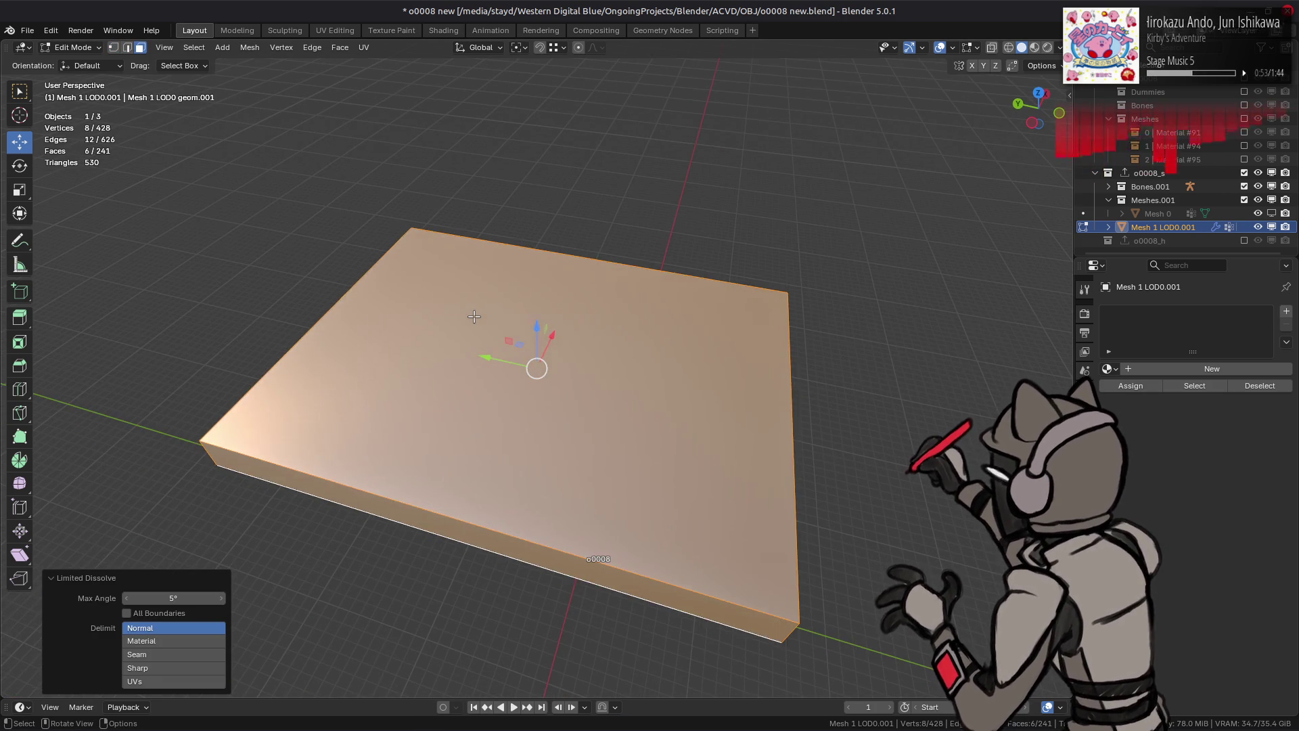
key(alt+a)
key(alt+h)
Step: Select the raised slab under the rooftop blocks with its connected faces and delete those faces
click(587, 313)
middle_drag(592, 368, 527, 352)
drag(645, 416, 345, 362)
mouse_move(502, 350)
middle_down()
mouse_move(589, 372)
mouse_move(540, 389)
middle_up()
click(563, 341)
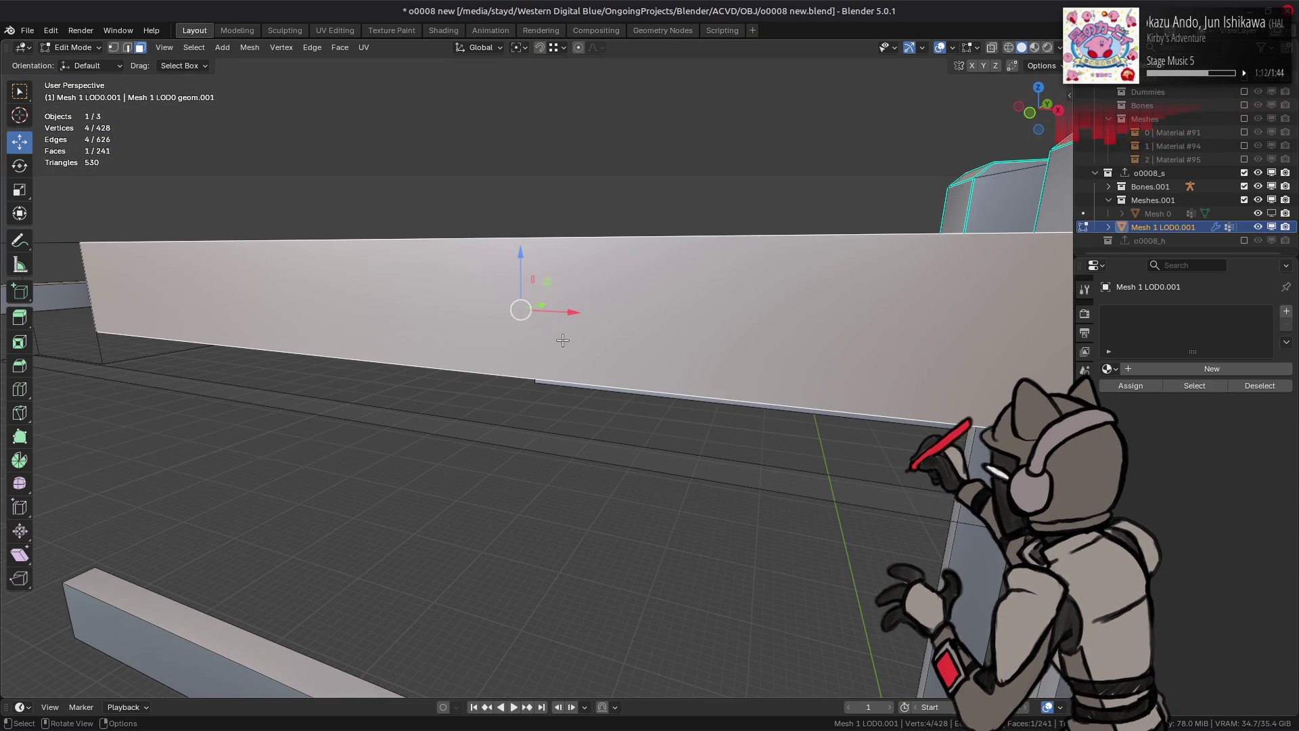
key(ctrl+l)
middle_drag(563, 340, 636, 488)
right_click(647, 514)
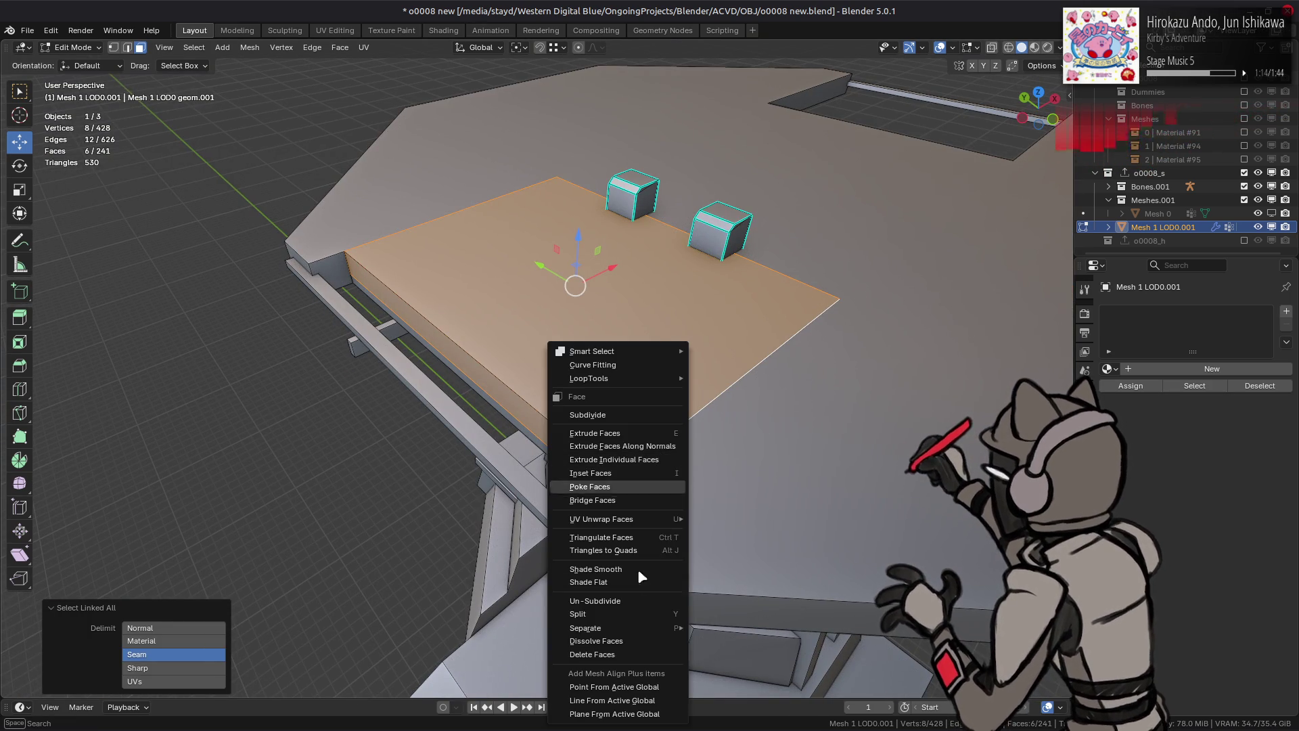
click(621, 655)
Step: Compare the mesh with and without the slab, keeping the slab deleted
key(ctrl+z)
key(ctrl+shift+z)
key(ctrl+z)
key(ctrl+shift+z)
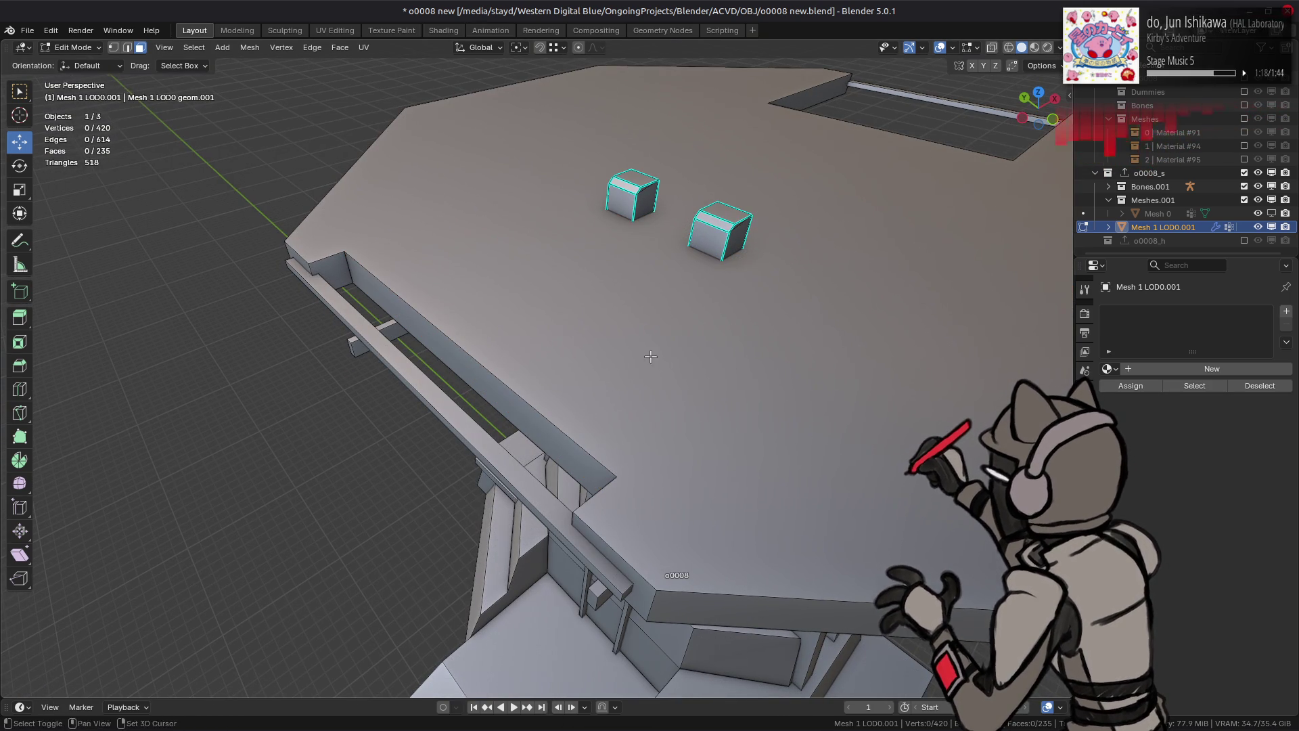
Step: Select both rooftop blocks fully and dissolve their extra faces
middle_drag(672, 338, 484, 295)
shift+click(634, 319)
key(ctrl+l)
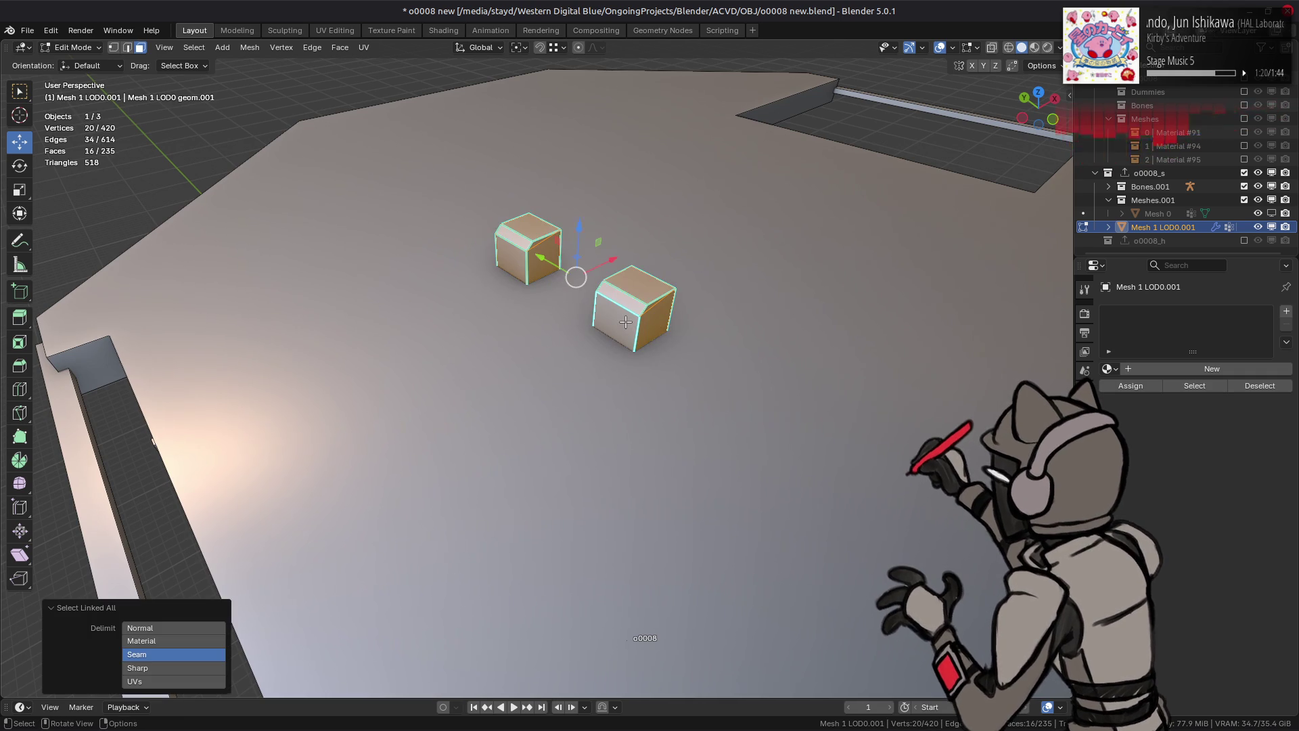
key(KP_Decimal)
key(x)
click(626, 318)
Step: Mark the blocks' edges sharp and shade them flat
key(2)
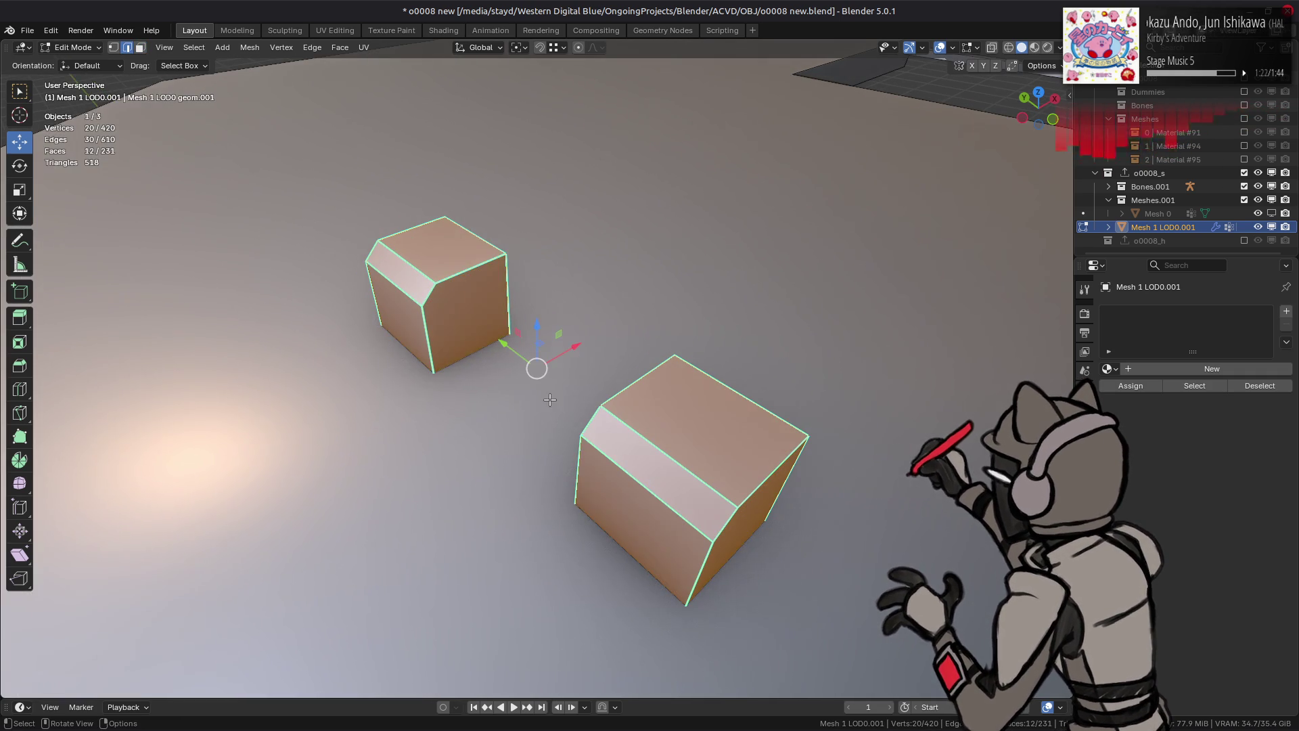
right_click(550, 400)
click(511, 538)
click(249, 47)
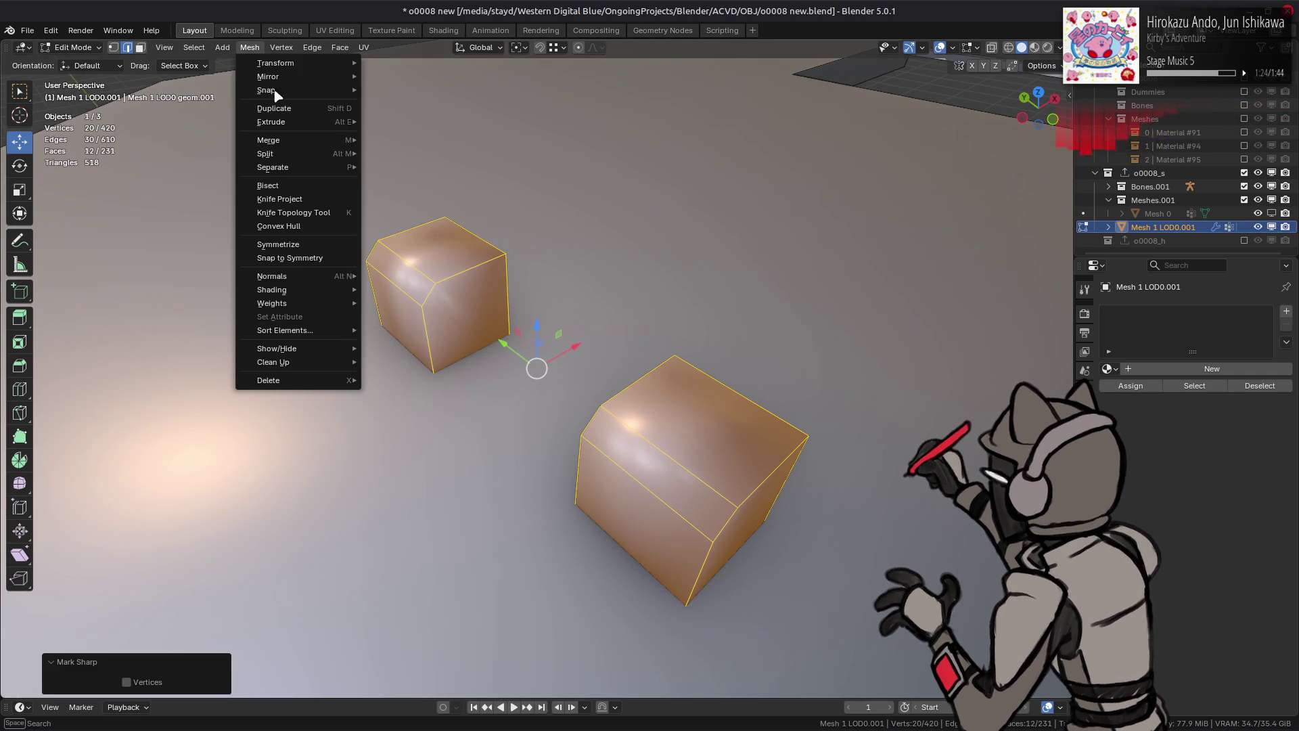
mouse_move(304, 289)
click(396, 303)
Step: Move the first block's chamfer edge along Z to narrow the chamfer
shift+right_click(392, 282)
click(392, 279)
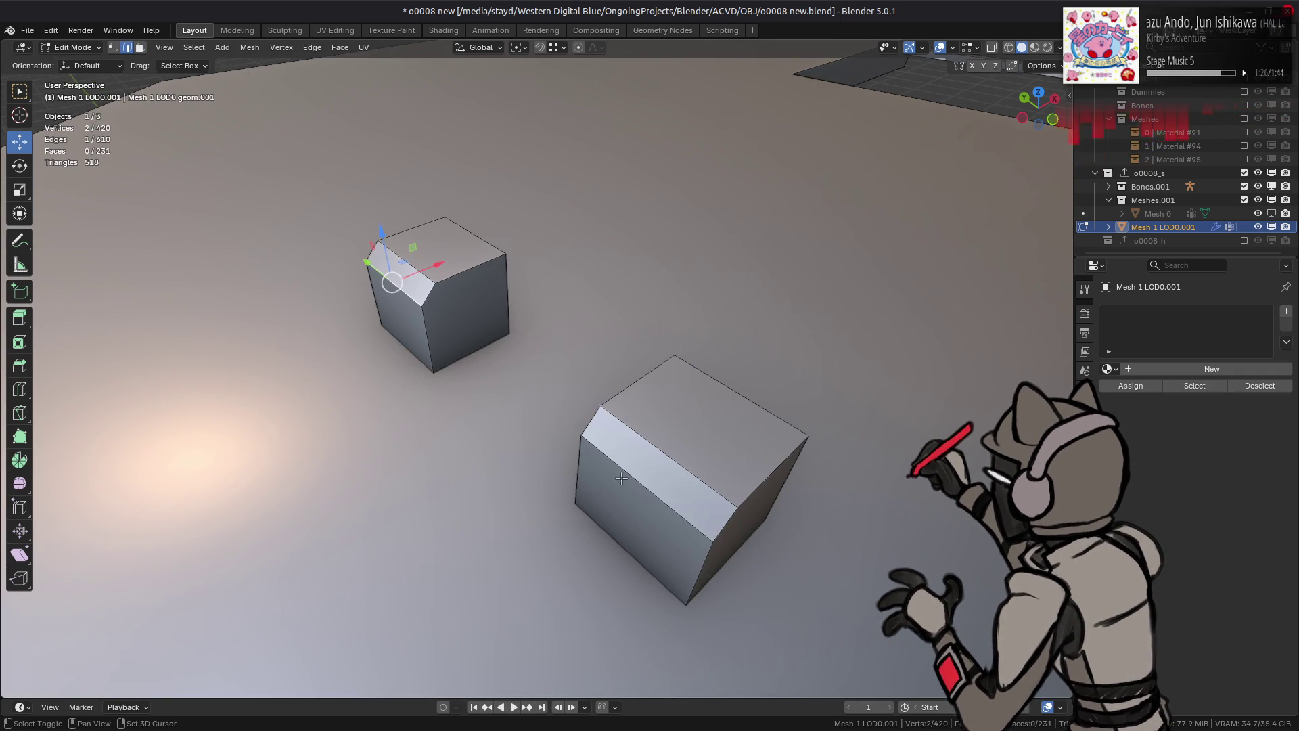
key(g)
key(z)
click(436, 276)
Step: Limited-dissolve both blocks' leftover chamfer edges into plain cubes, then deselect everything
key(3)
click(436, 276)
shift+click(677, 427)
key(ctrl+l)
key(x)
click(494, 515)
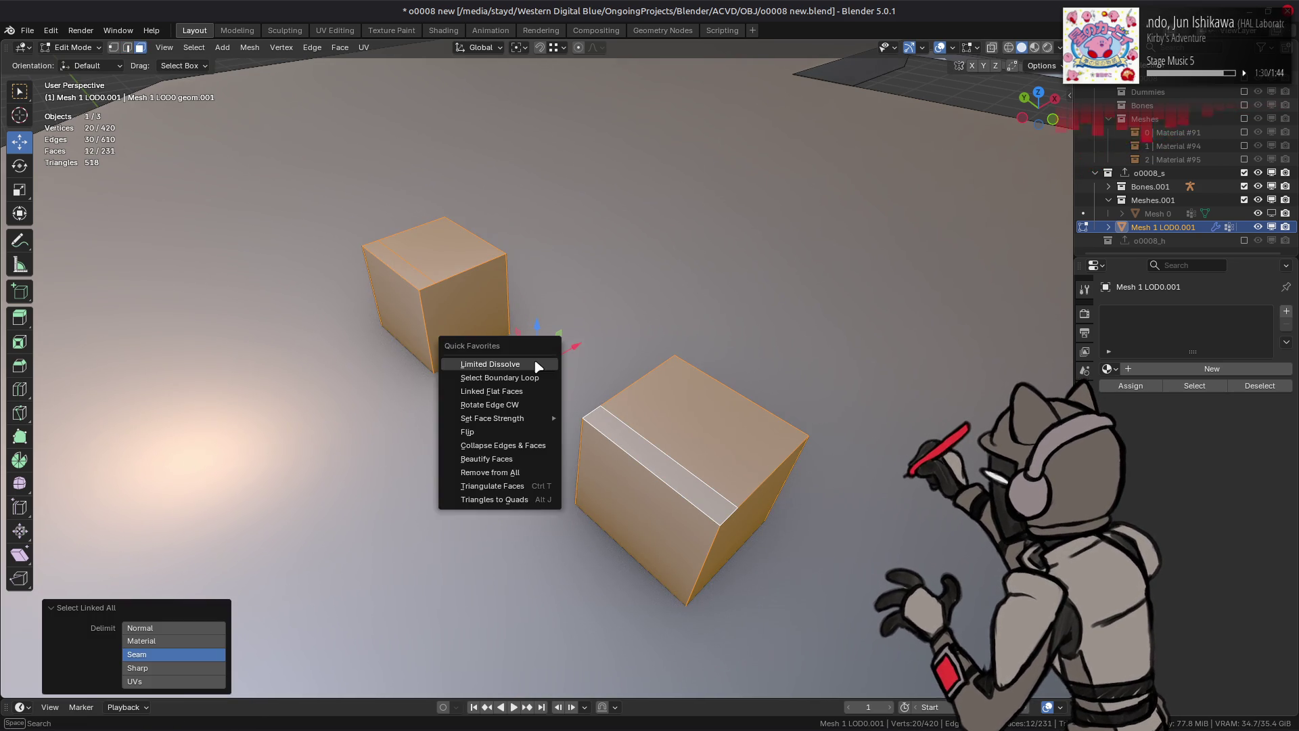
key(alt+a)
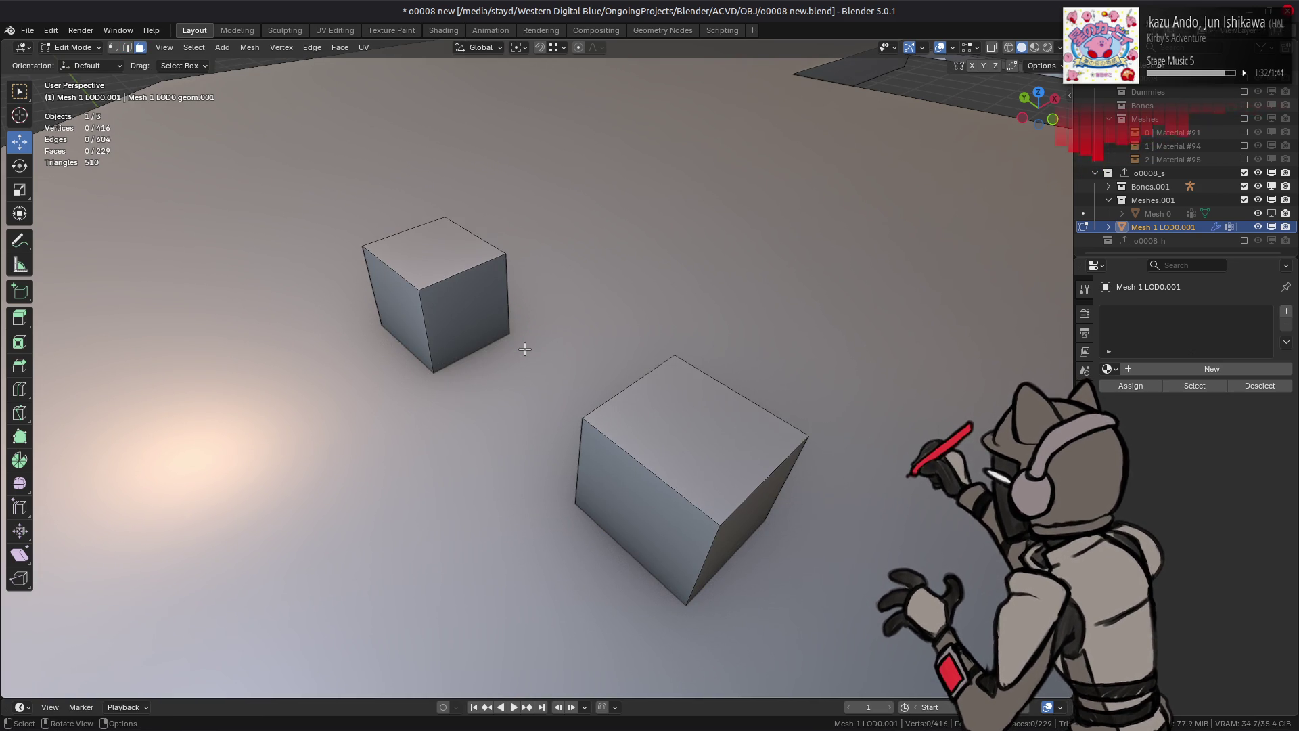
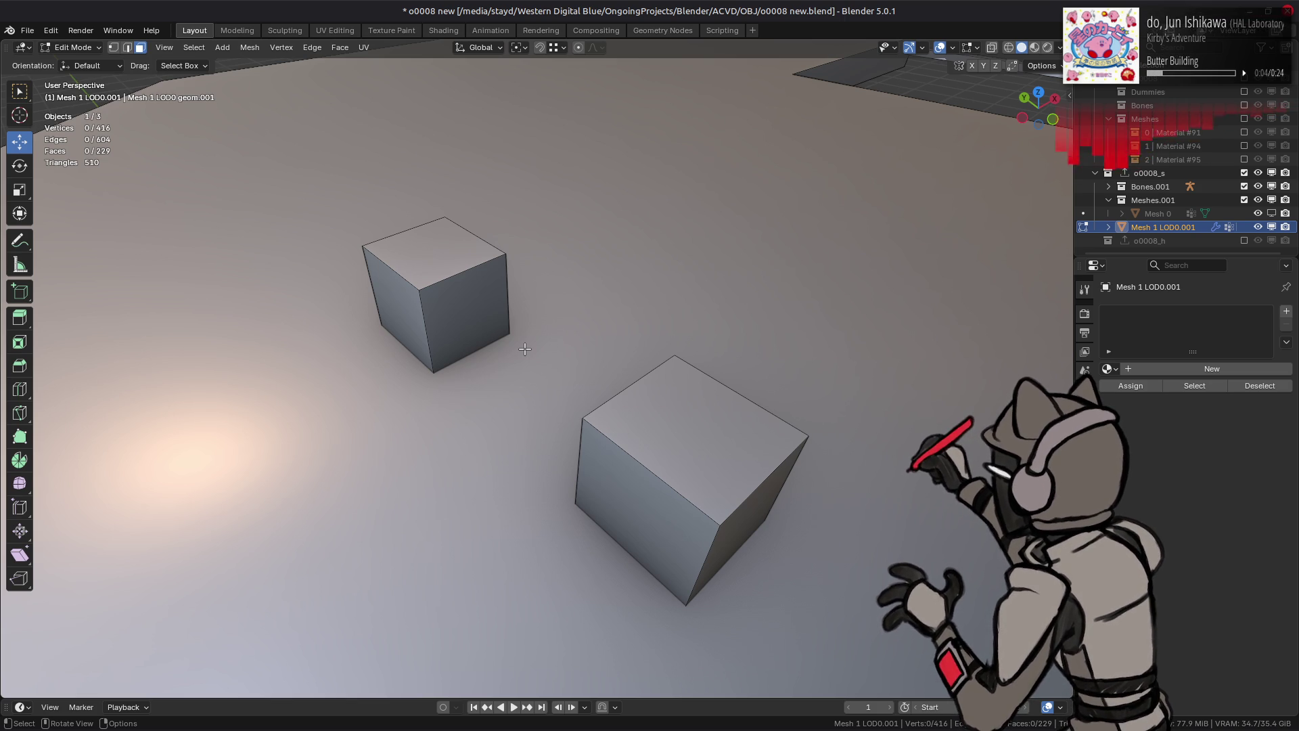
Step: Return to Object Mode, deselect the tower, and orbit up the pillar to the canopy
scroll(526, 346, down, 8)
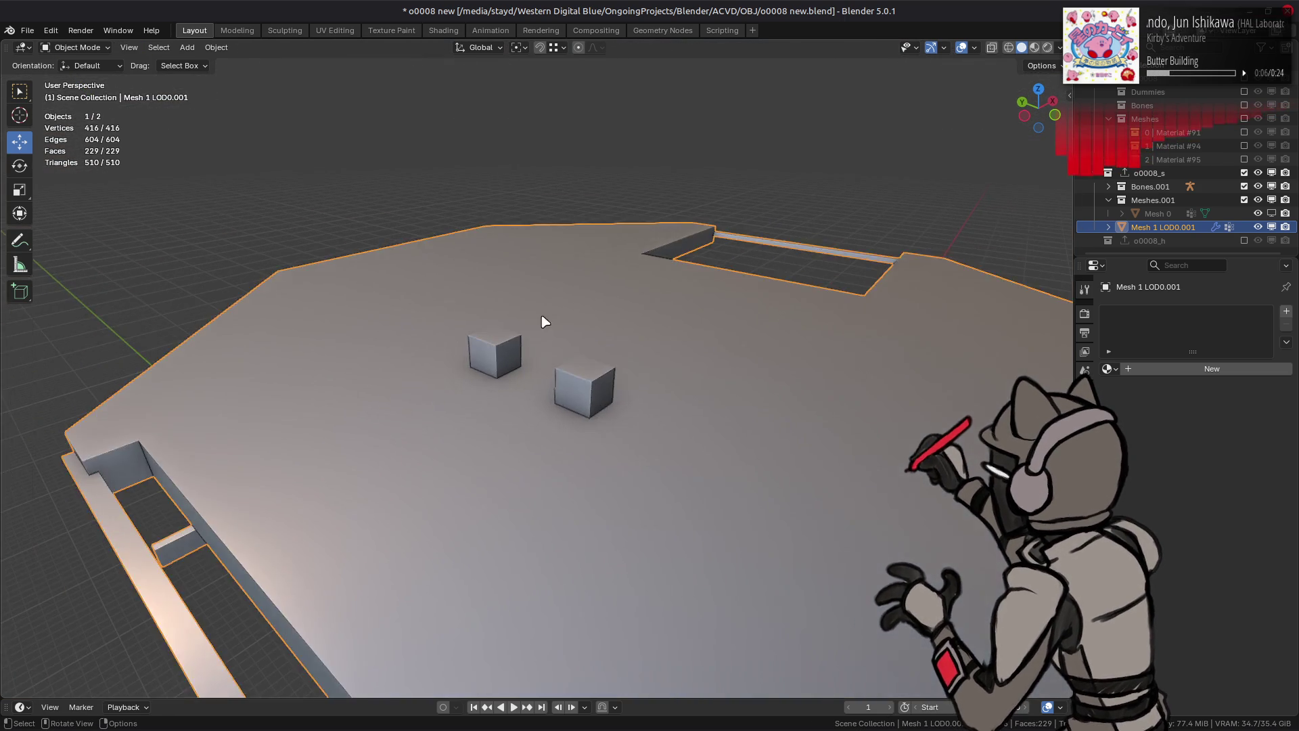
key(Tab)
key(alt+a)
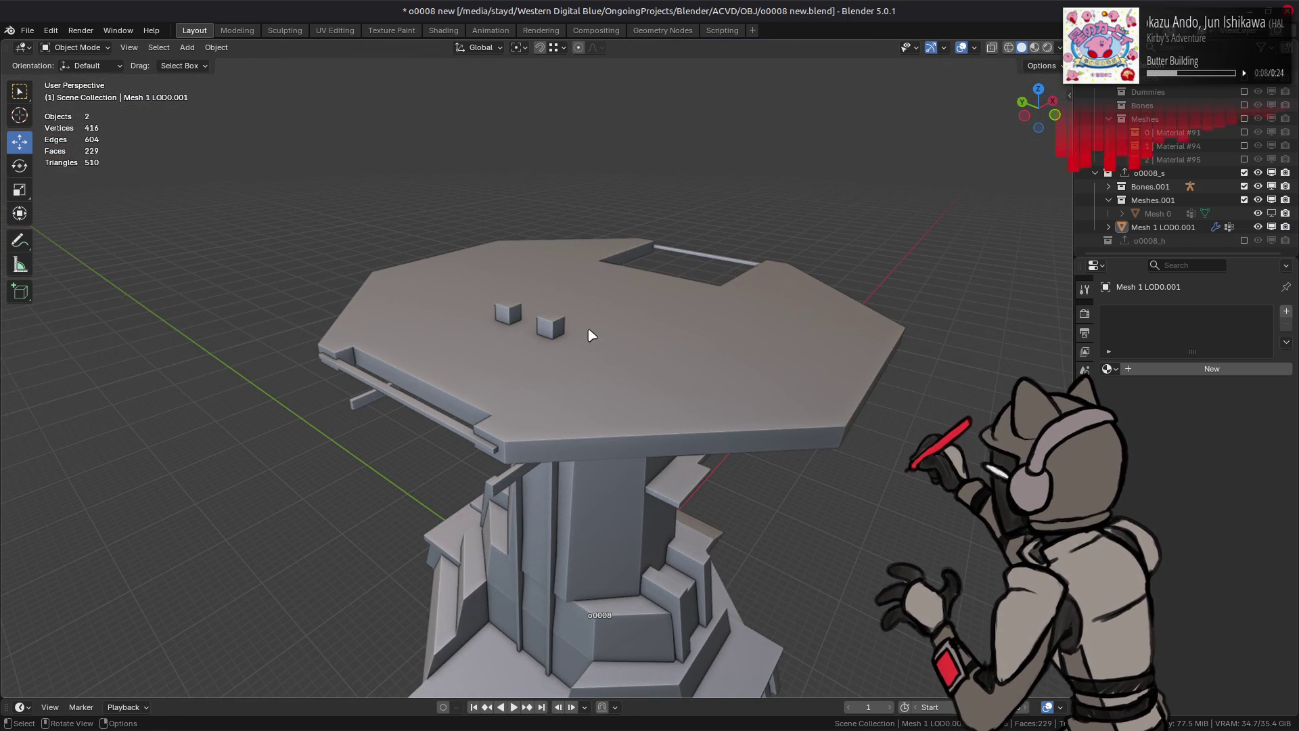
scroll(591, 334, down, 1)
mouse_move(539, 370)
middle_down()
mouse_move(615, 348)
mouse_move(611, 255)
middle_up()
scroll(609, 255, up, 2)
scroll(613, 255, up, 2)
mouse_move(473, 372)
middle_down()
mouse_move(465, 298)
mouse_move(1006, 212)
middle_up()
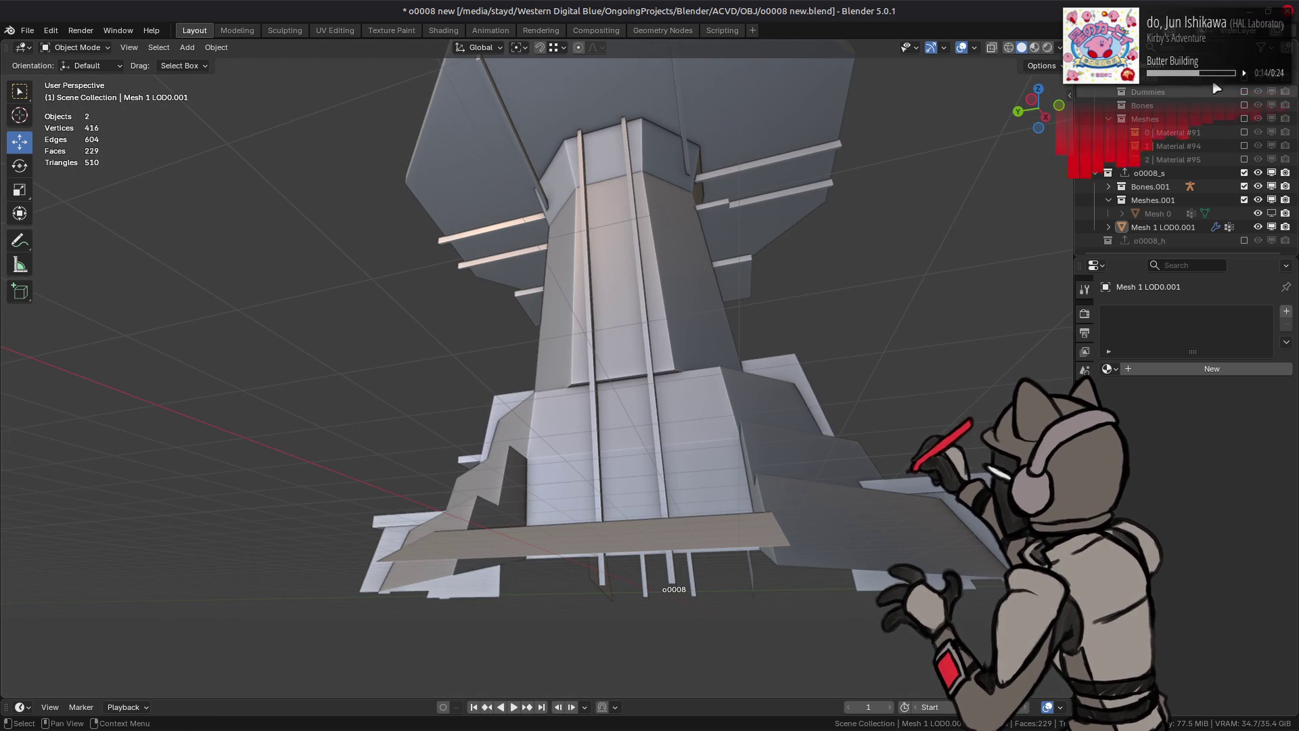
Step: Show the original model's meshes beside the tower and toggle the o0008_s collection off and on
click(1245, 79)
scroll(907, 270, up, 6)
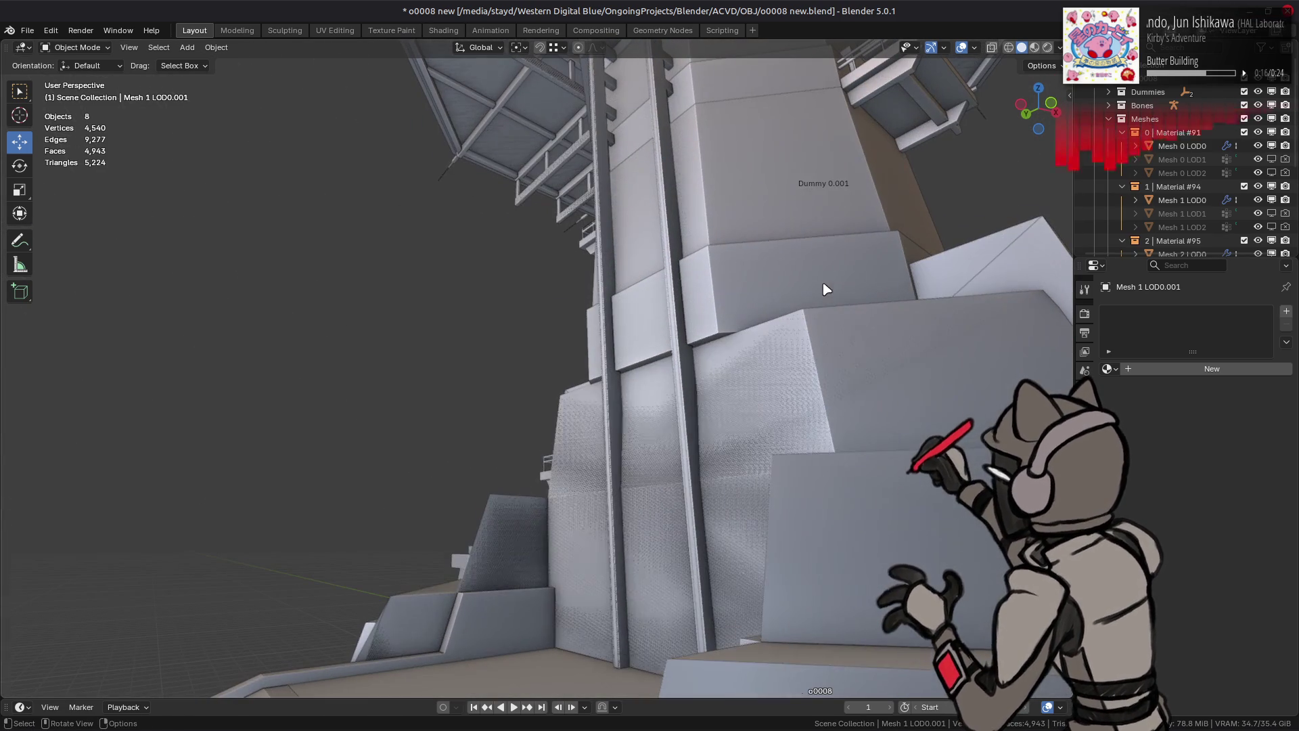
scroll(1263, 184, down, 5)
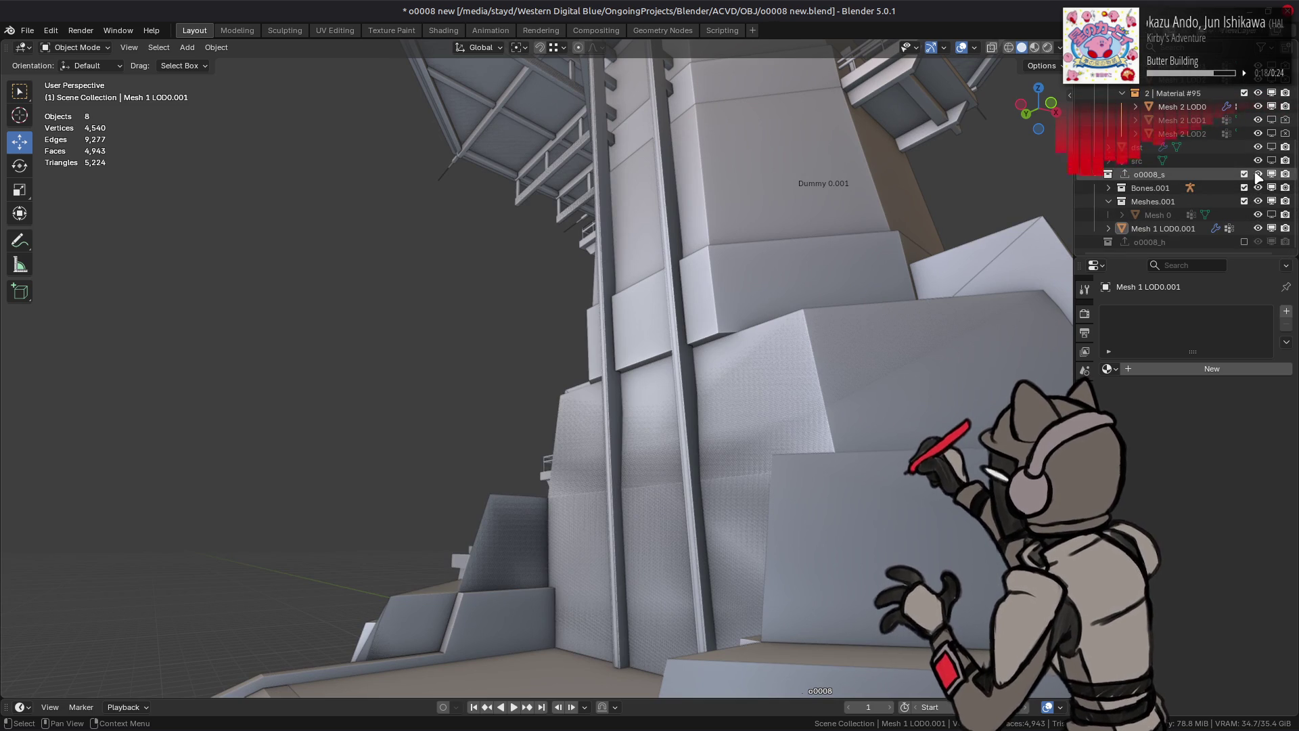
click(1258, 174)
click(1256, 174)
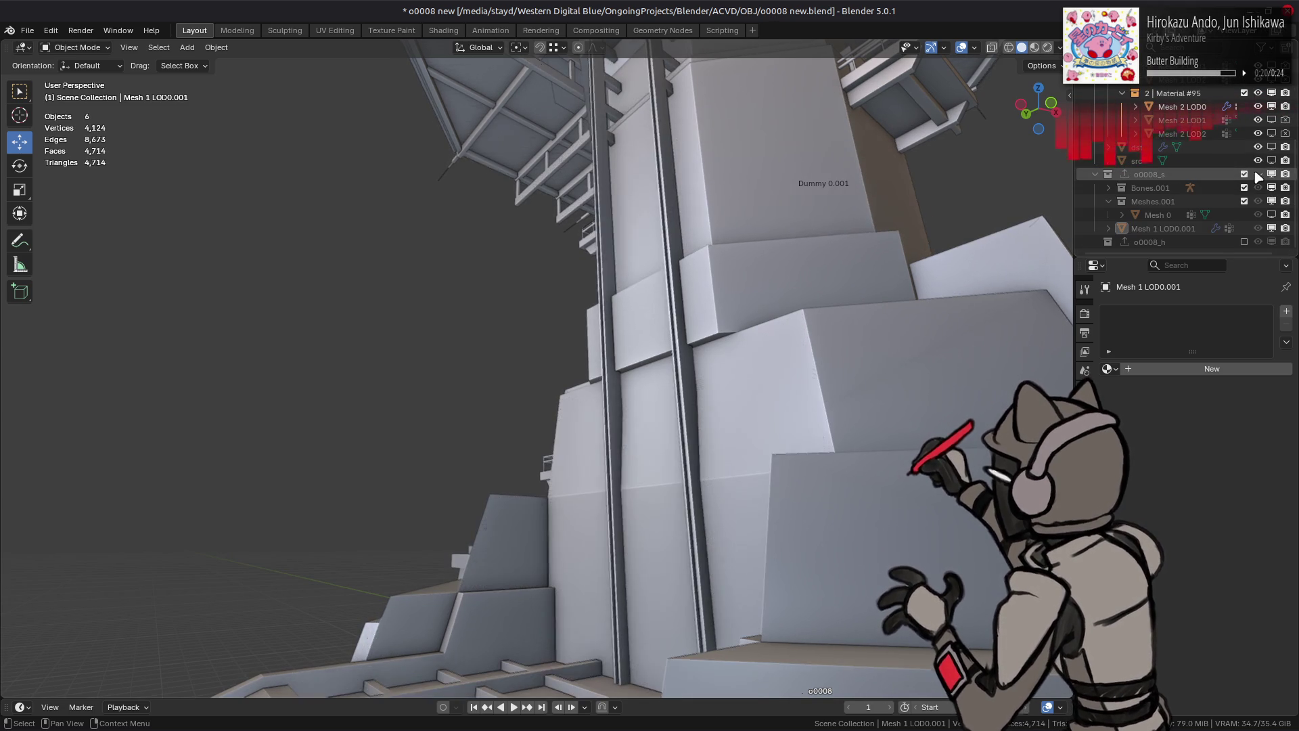
scroll(887, 238, down, 3)
scroll(1224, 95, up, 5)
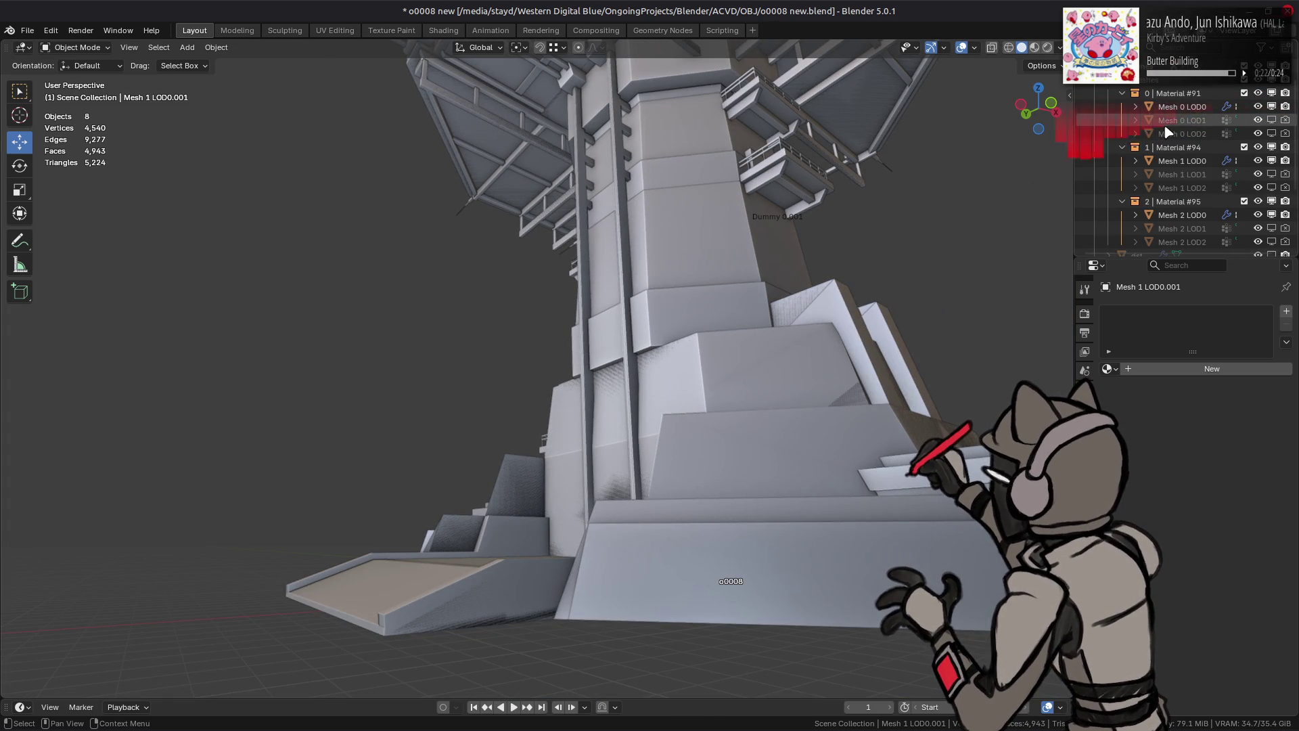
Step: Exclude the Dummies, Bones and Meshes collections and select the Mesh 1 LOD0.001 tower
drag(1244, 91, 1244, 118)
mouse_move(747, 203)
middle_down()
mouse_move(816, 206)
mouse_move(613, 247)
mouse_move(533, 356)
mouse_move(560, 325)
middle_up()
scroll(526, 315, up, 5)
click(1188, 231)
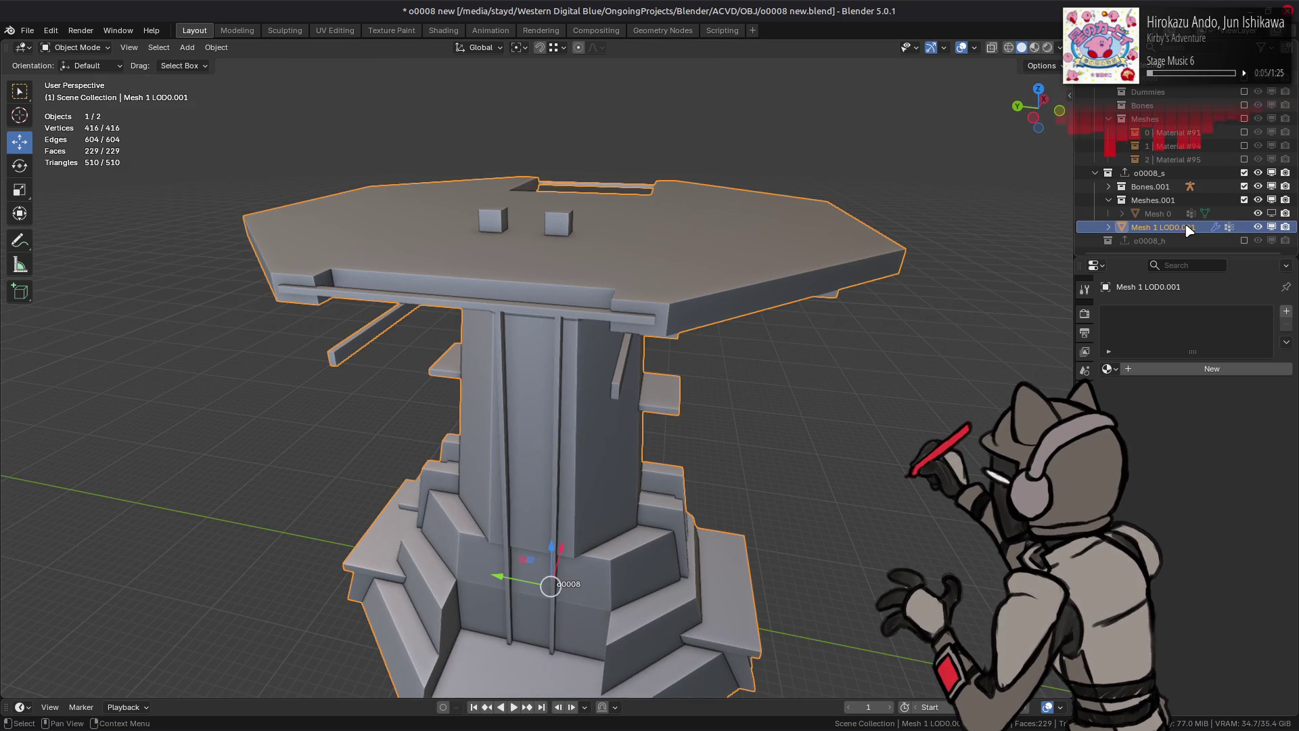
Step: Hide the grey tower, show the red Mesh 0, and inspect it from several angles
click(1272, 227)
click(1272, 214)
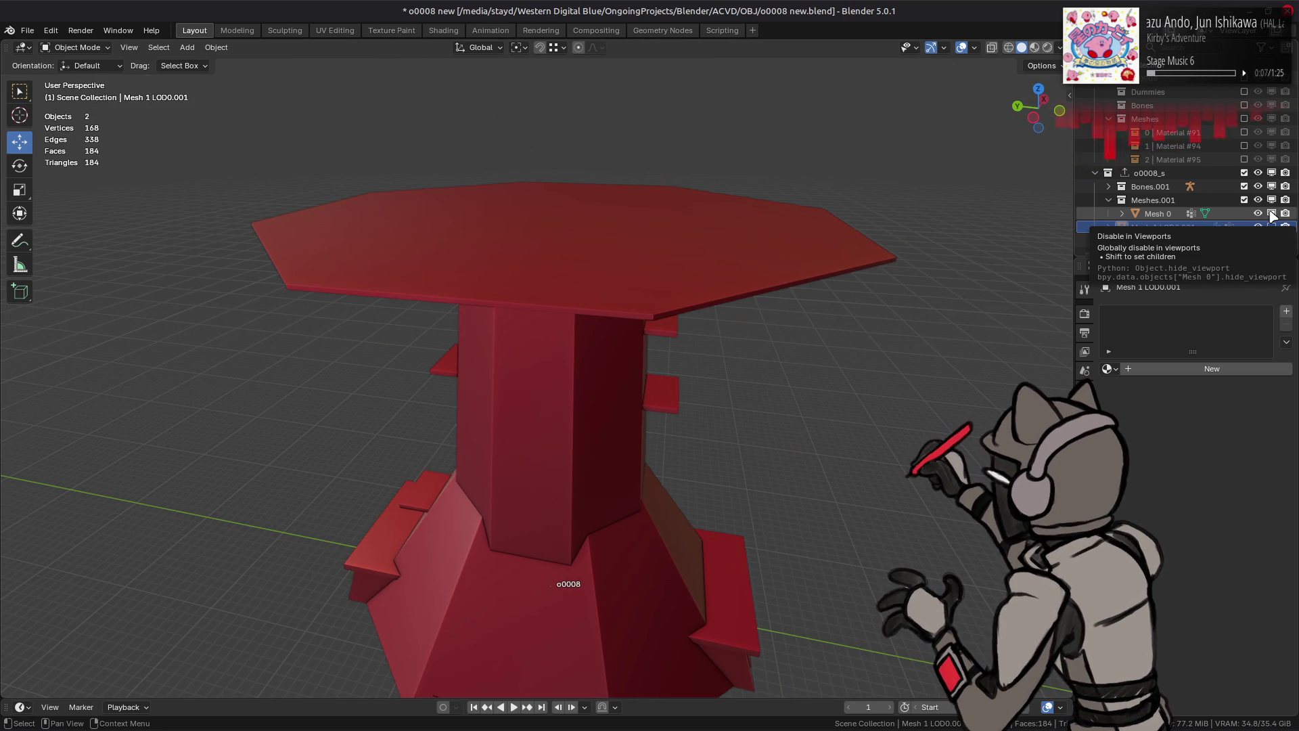
mouse_move(673, 372)
middle_down()
mouse_move(784, 360)
mouse_move(804, 254)
mouse_move(493, 362)
mouse_move(595, 363)
mouse_move(664, 327)
middle_up()
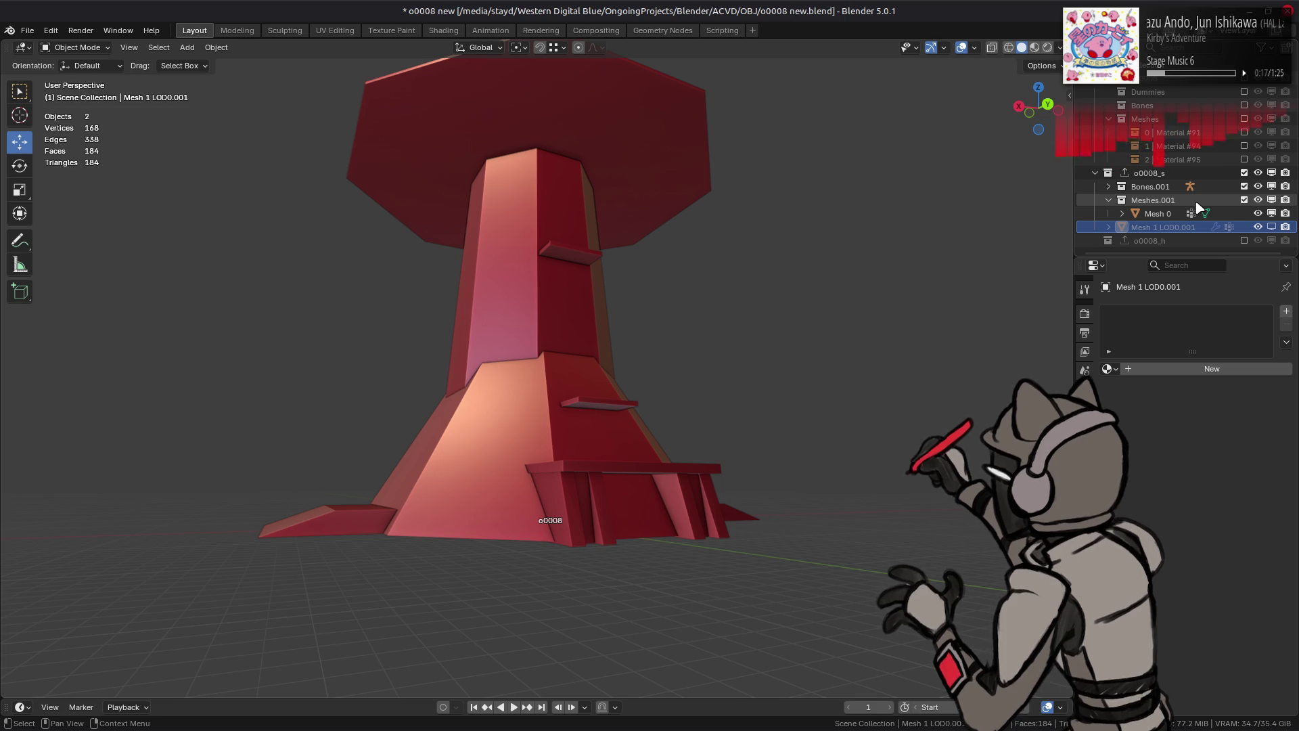
mouse_move(864, 168)
middle_down()
mouse_move(995, 217)
mouse_move(3, 252)
middle_up()
middle_drag(692, 195, 776, 196)
mouse_move(1046, 201)
middle_down()
mouse_move(693, 226)
mouse_move(612, 142)
mouse_move(637, 198)
middle_up()
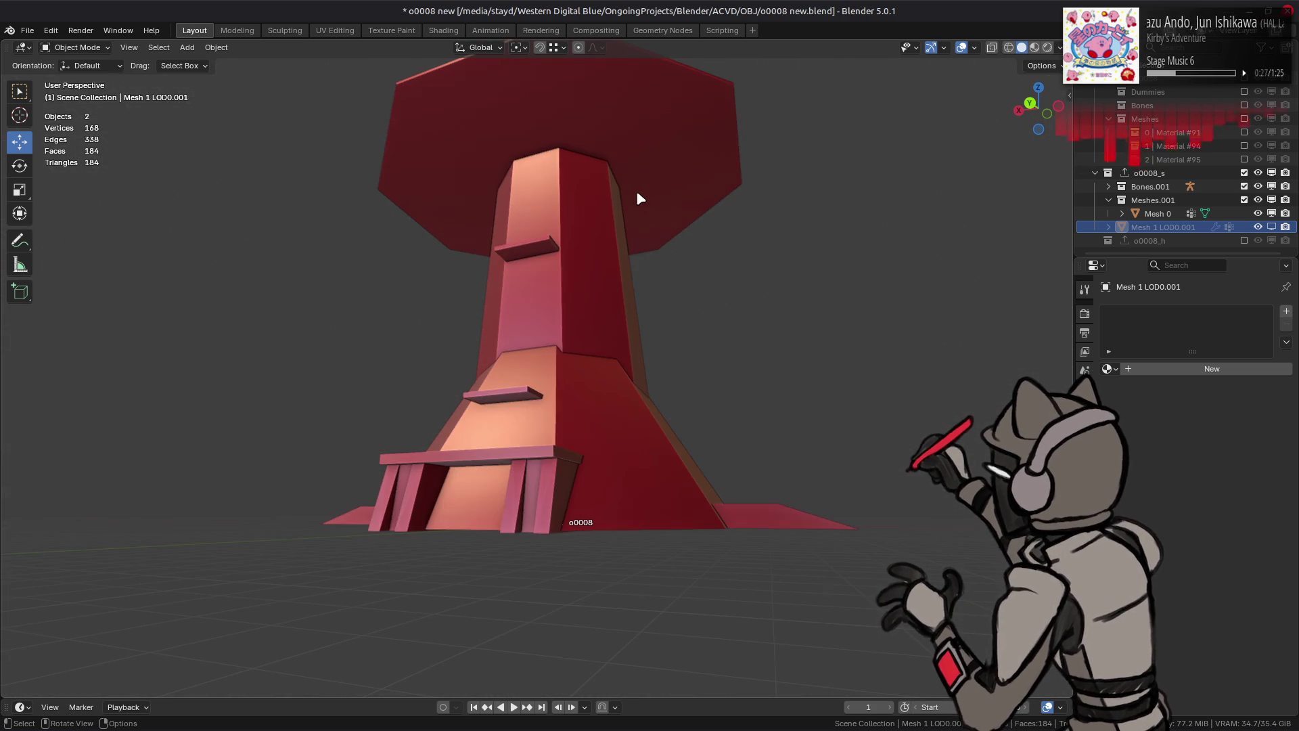
Step: Hide Mesh 0 again, review the grey tower, and save o0008 new.blend
click(1263, 215)
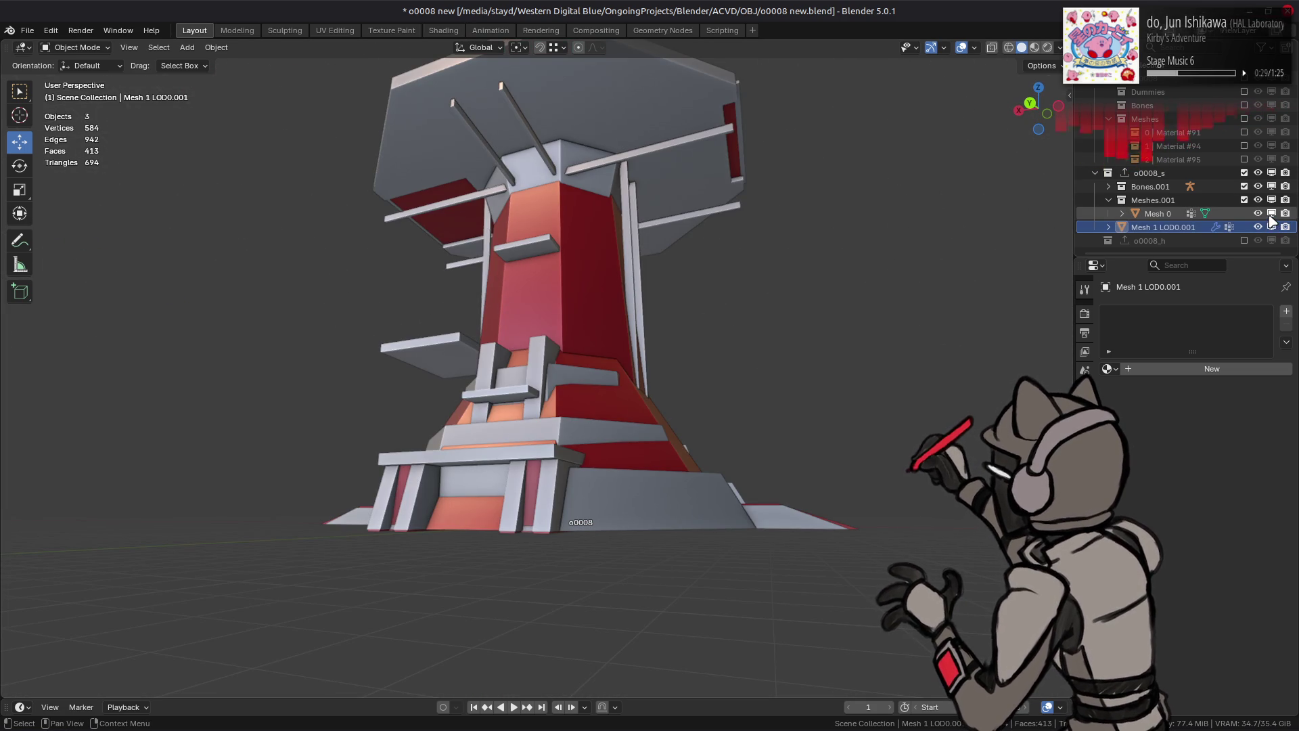
click(1263, 215)
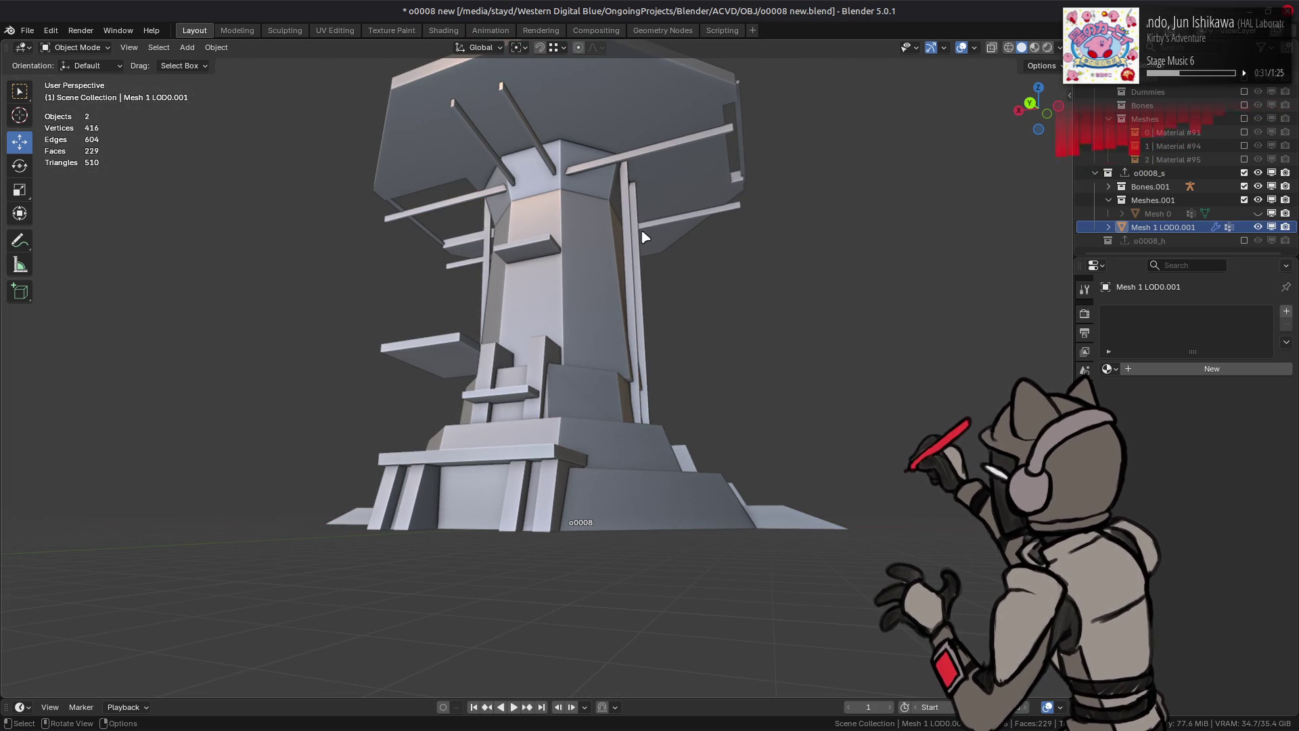
mouse_move(551, 293)
middle_down()
mouse_move(607, 334)
mouse_move(595, 276)
mouse_move(569, 318)
middle_up()
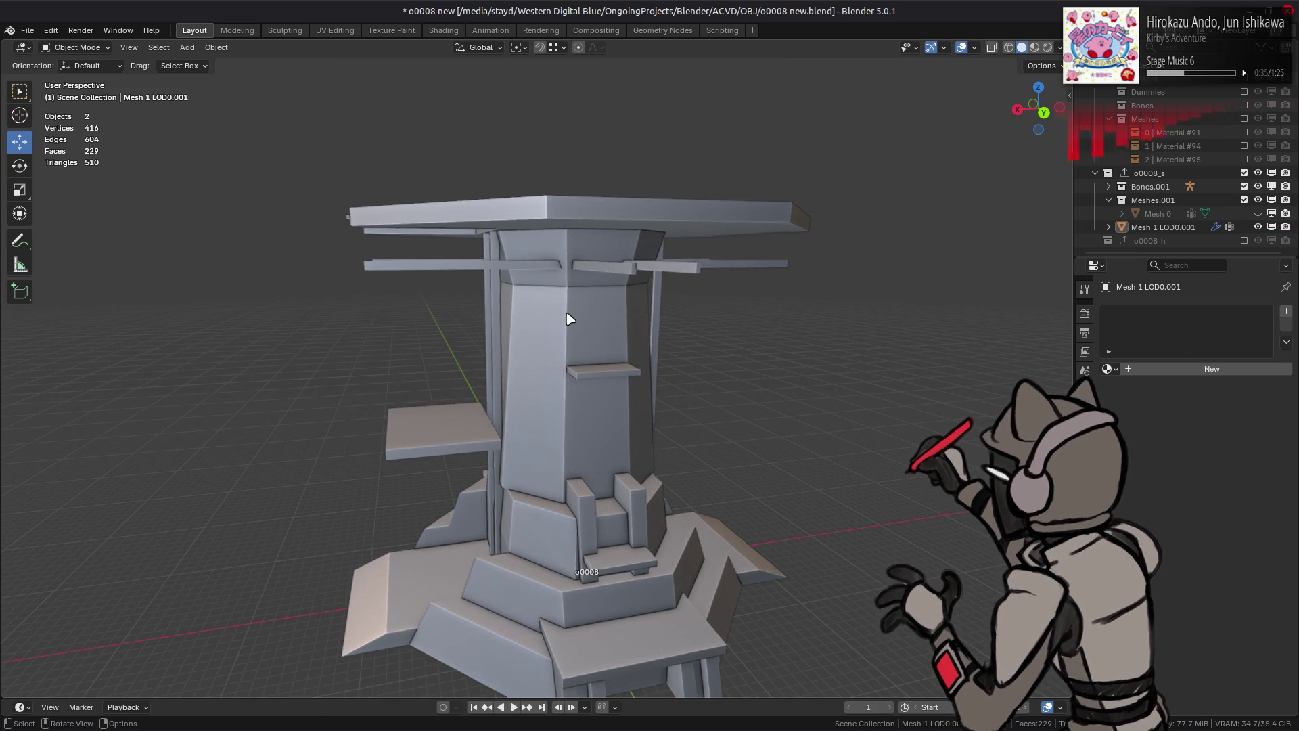
mouse_move(638, 293)
middle_down()
mouse_move(726, 292)
mouse_move(734, 347)
mouse_move(792, 281)
mouse_move(838, 286)
mouse_move(804, 289)
middle_up()
key(ctrl+s)
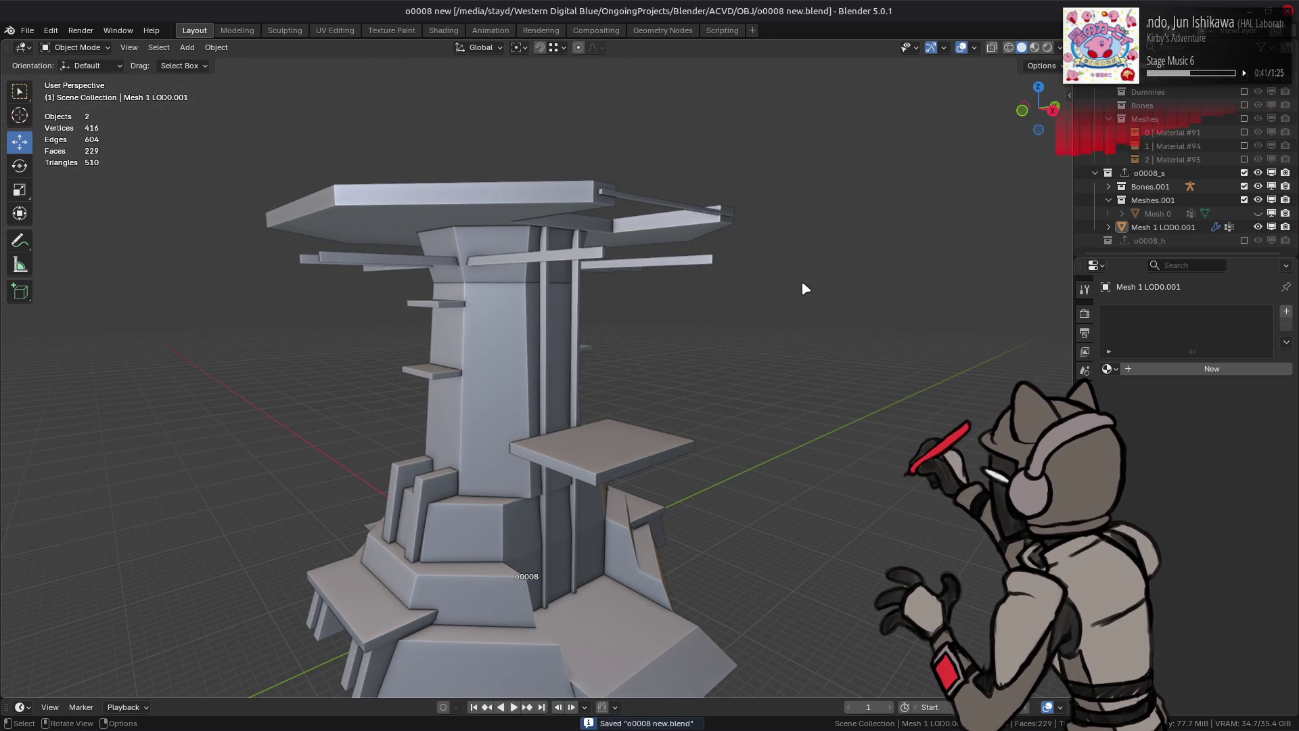
Step: Delete the upper crossbar faces and everything connected to them from the tower mesh
key(Tab)
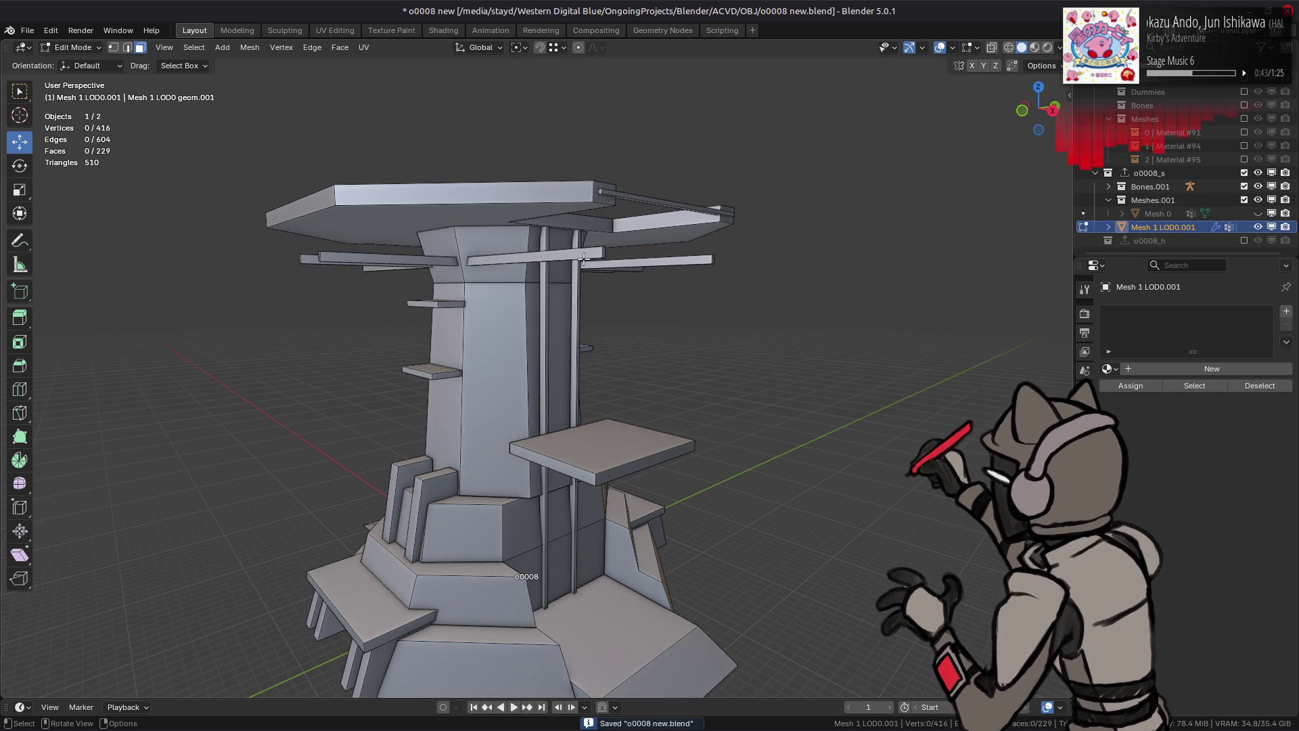
shift+click(532, 260)
shift+click(362, 257)
shift+click(312, 260)
key(ctrl+l)
right_click(748, 640)
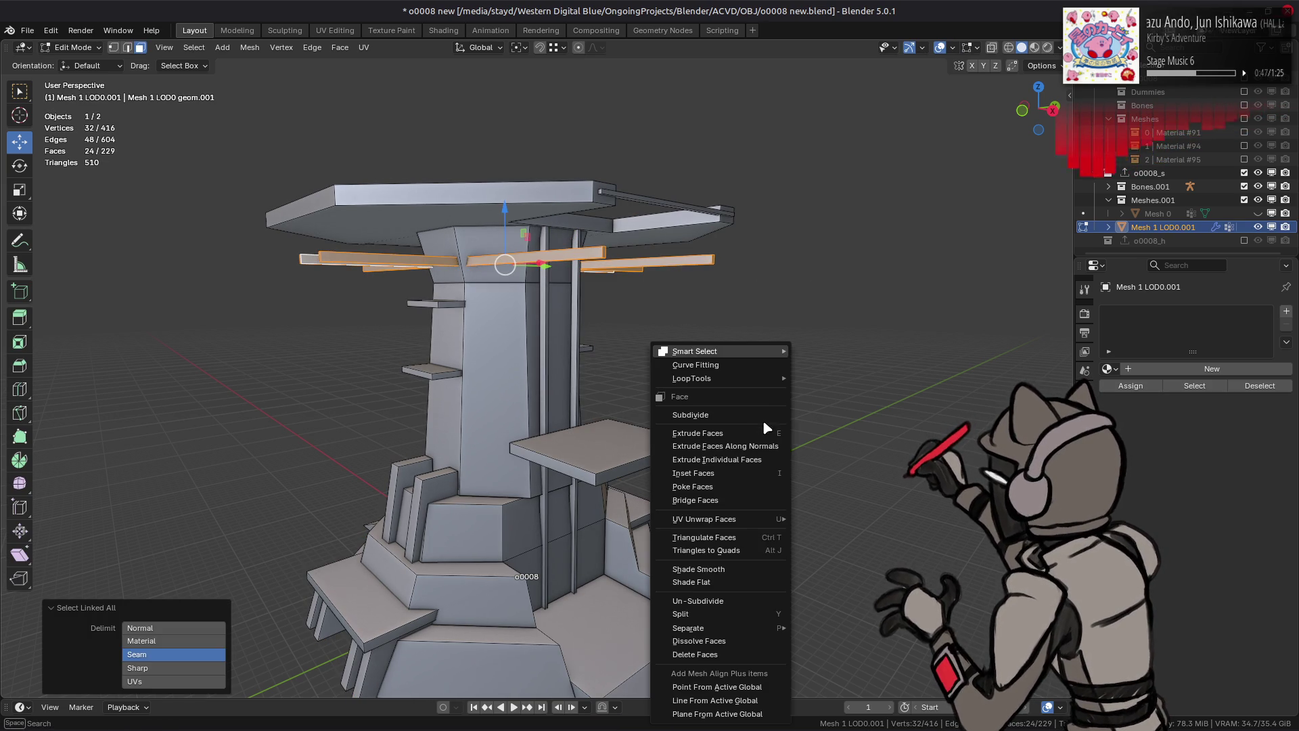
click(738, 655)
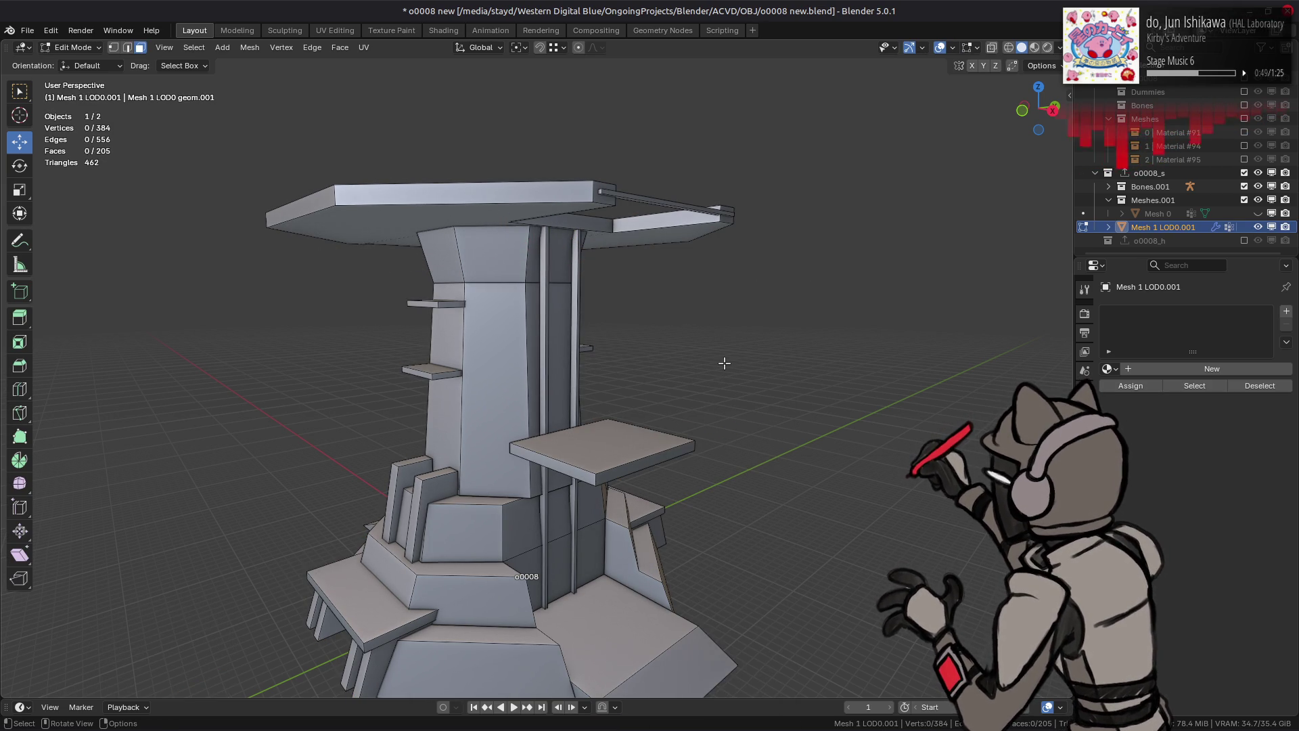
key(Tab)
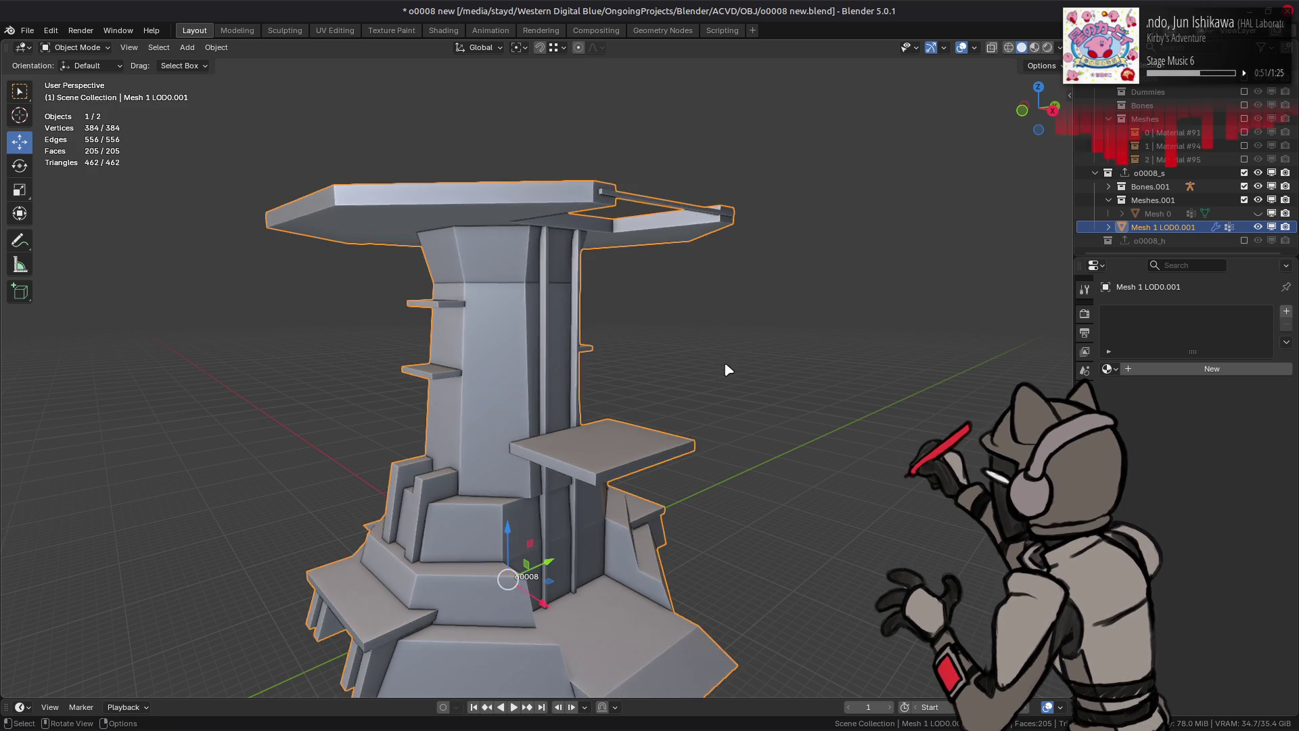
Step: Deselect the tower and inspect the trimmed result from above, below and the front steps
middle_drag(724, 363, 626, 351)
key(alt+a)
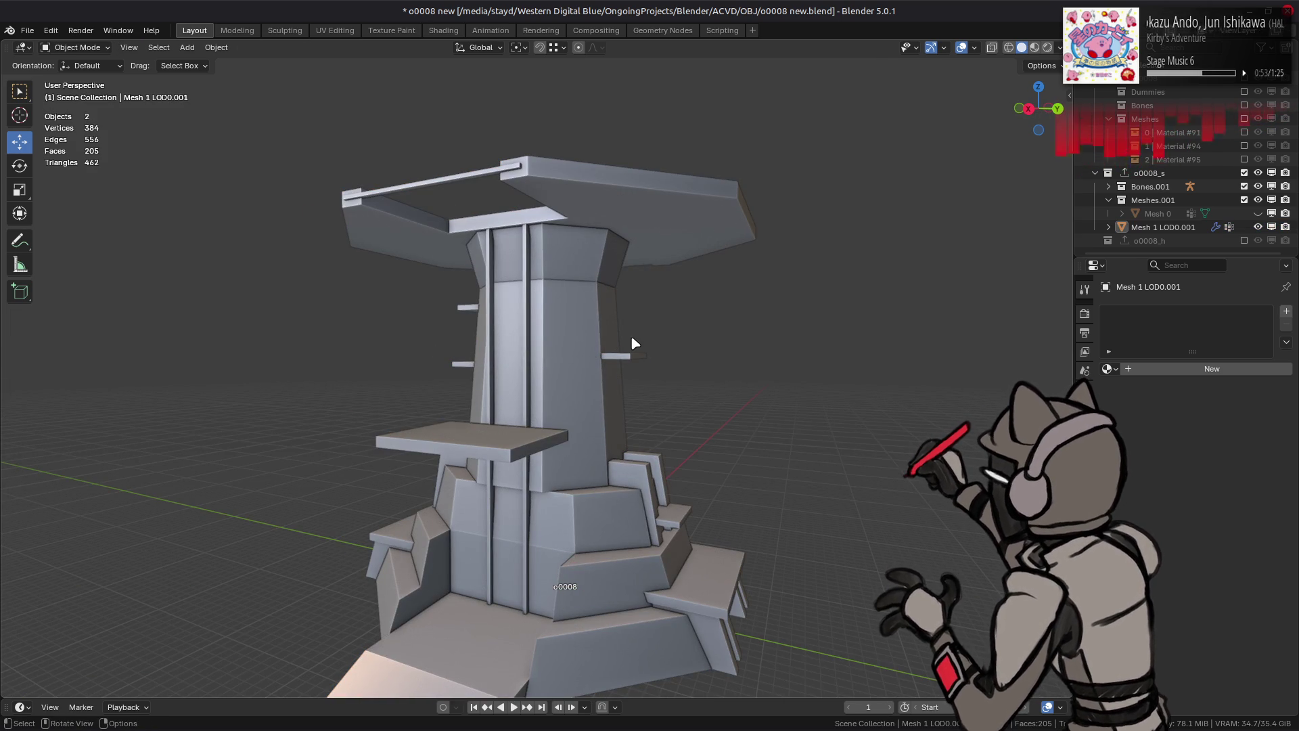
mouse_move(636, 346)
middle_down()
mouse_move(632, 419)
mouse_move(688, 438)
mouse_move(514, 374)
middle_up()
mouse_move(648, 407)
middle_down()
mouse_move(641, 375)
mouse_move(589, 409)
mouse_move(712, 412)
middle_up()
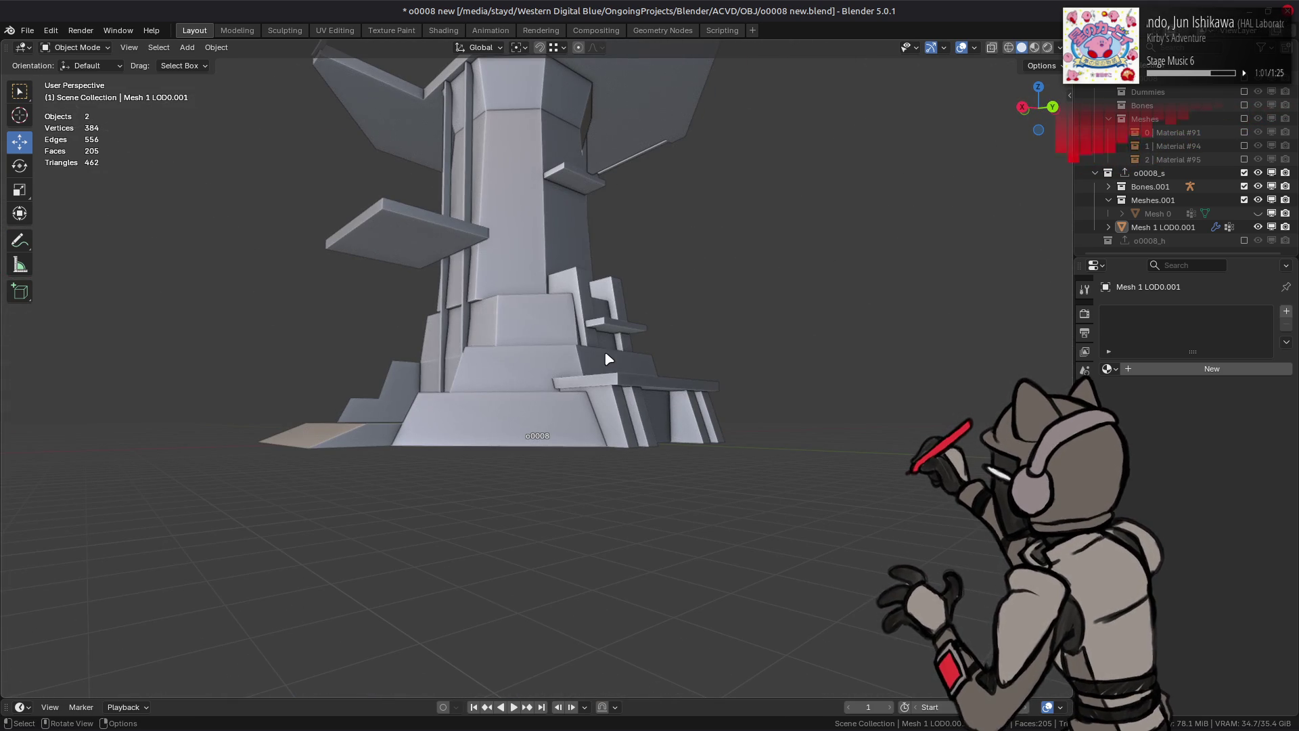
middle_drag(604, 353, 627, 389)
scroll(577, 379, up, 2)
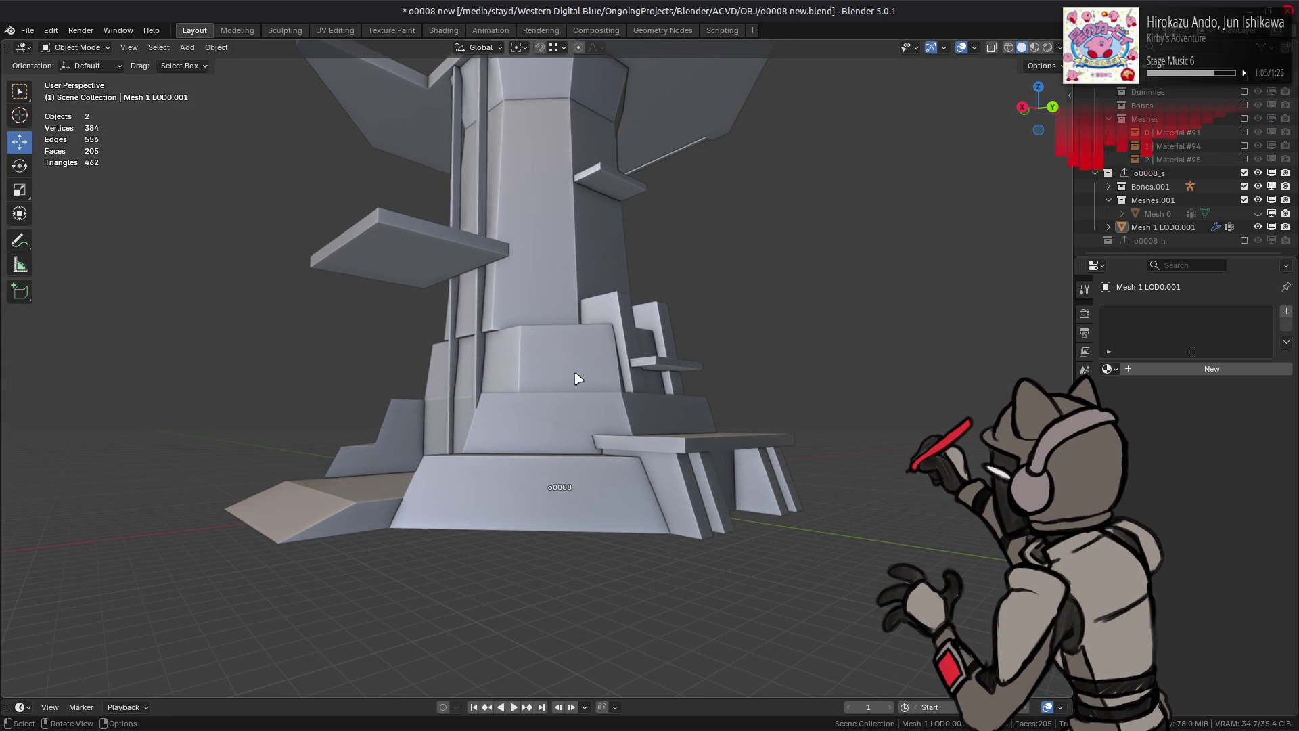
middle_drag(642, 416, 653, 379)
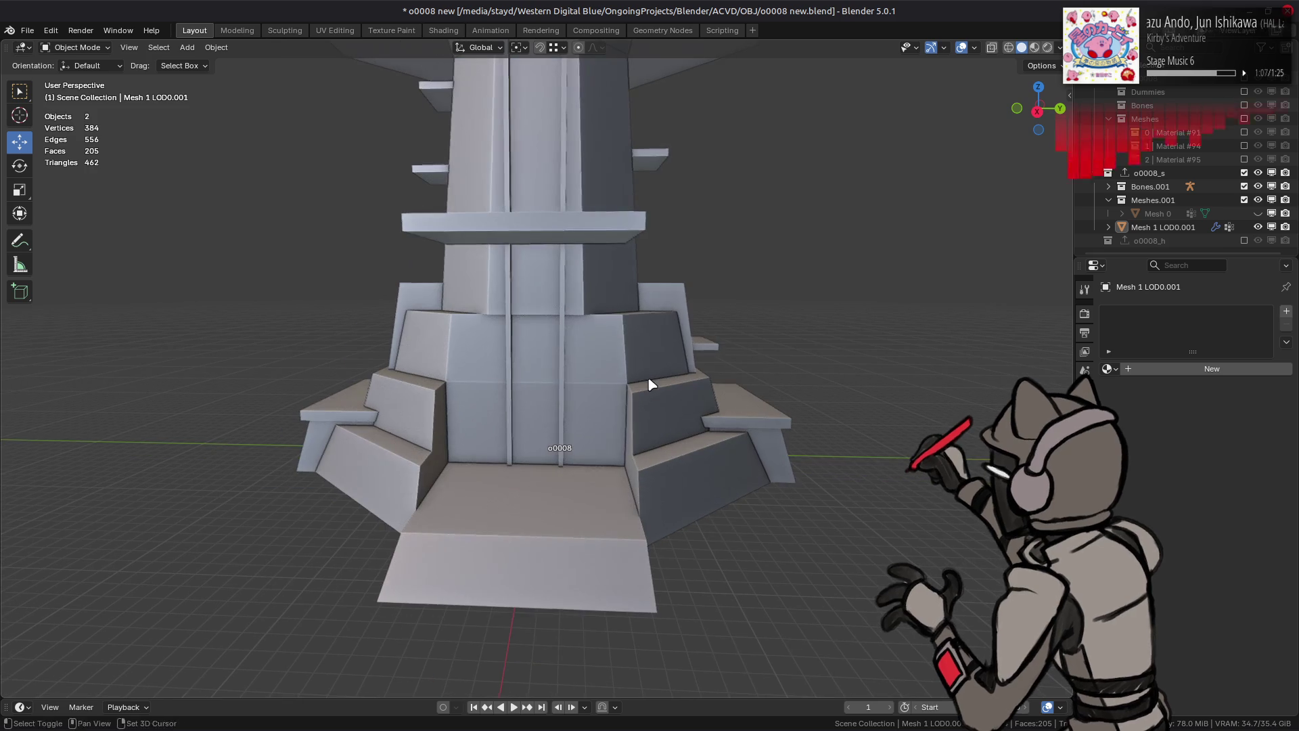
mouse_move(589, 334)
middle_down()
mouse_move(643, 461)
mouse_move(562, 350)
mouse_move(1023, 79)
middle_up()
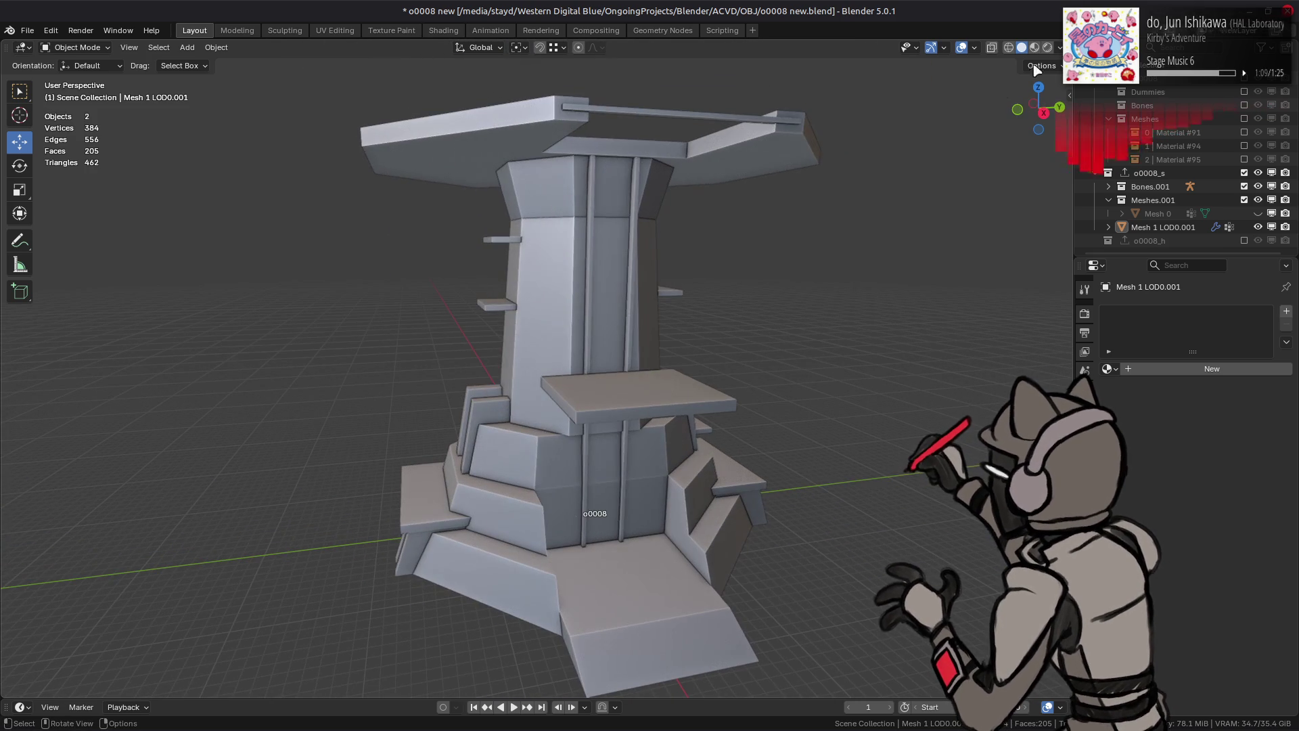
click(1059, 48)
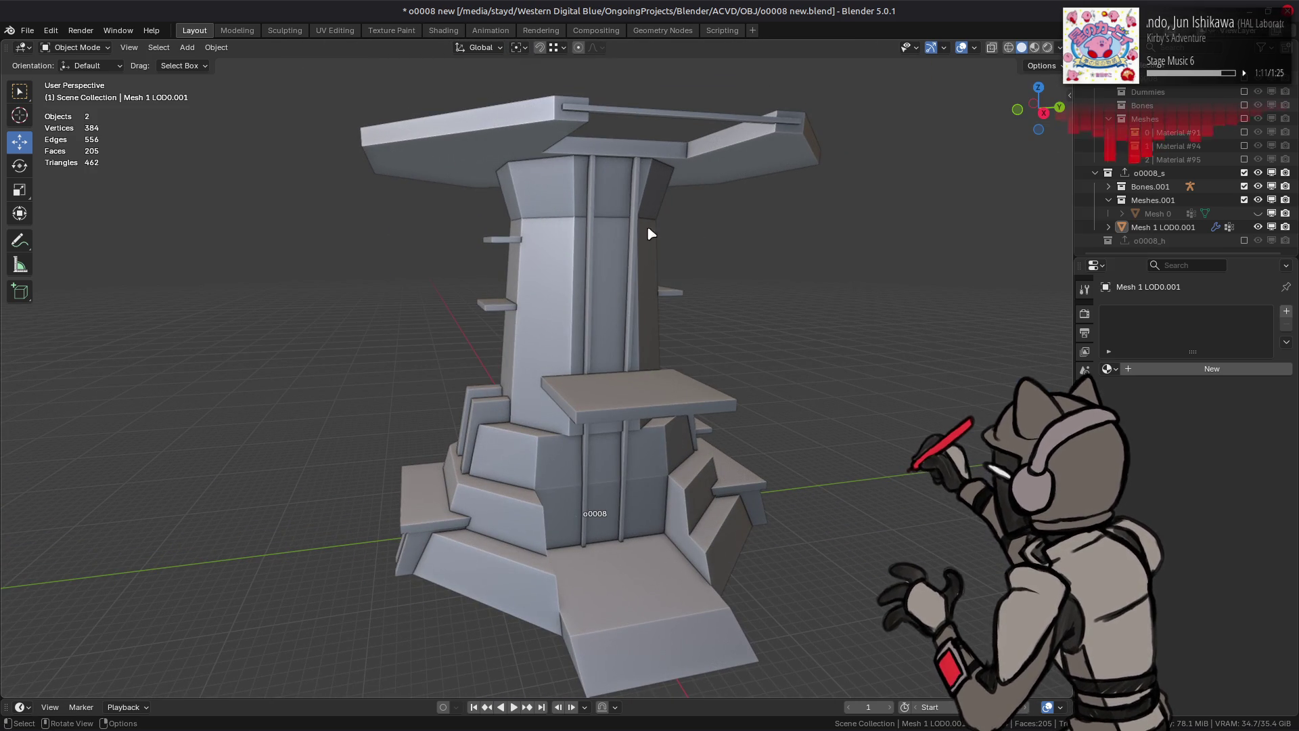
Step: Set the new tower's viewport display colour to pure red, with green and blue at 0
click(565, 231)
click(1084, 427)
scroll(1151, 590, down, 6)
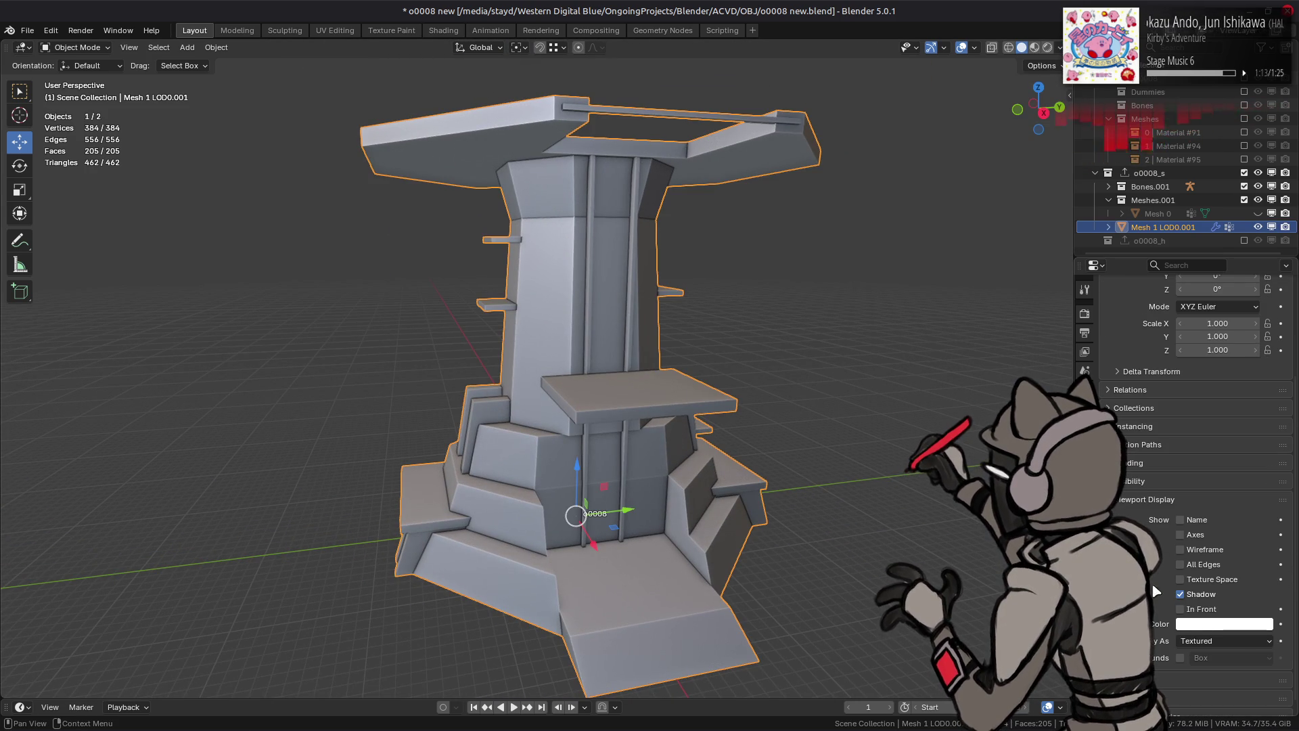
click(1211, 627)
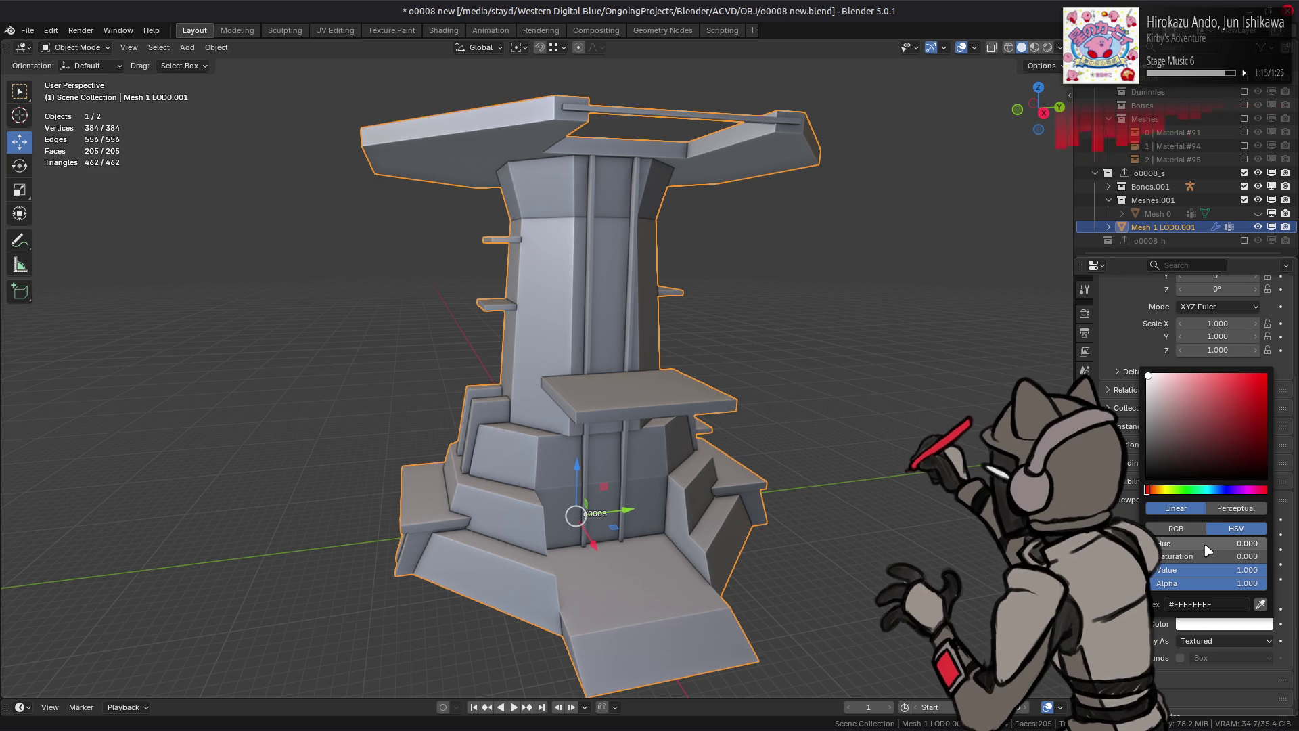
drag(1218, 570, 1226, 573)
text(0)
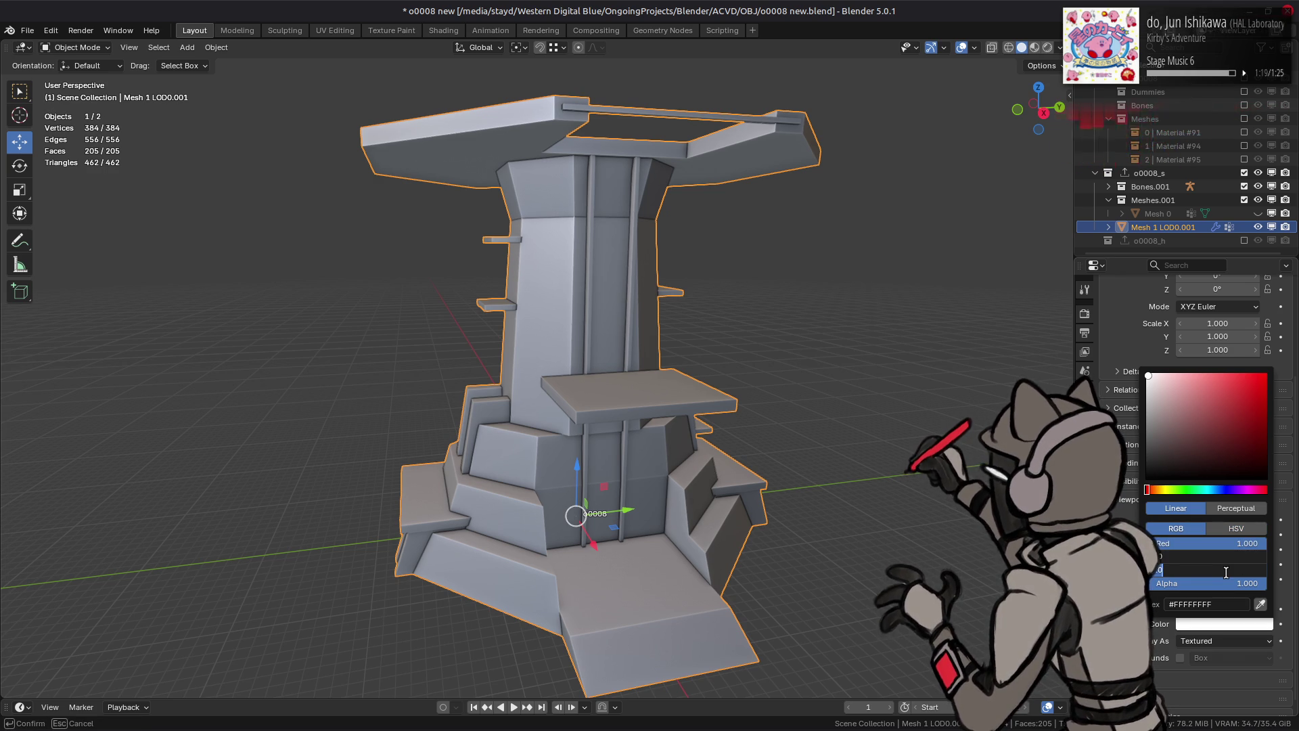
key(Return)
Step: Deselect the red tower, save the file, and unhide the older mesh
click(803, 306)
mouse_move(797, 310)
middle_down()
mouse_move(739, 327)
mouse_move(870, 360)
mouse_move(806, 346)
middle_up()
key(ctrl+s)
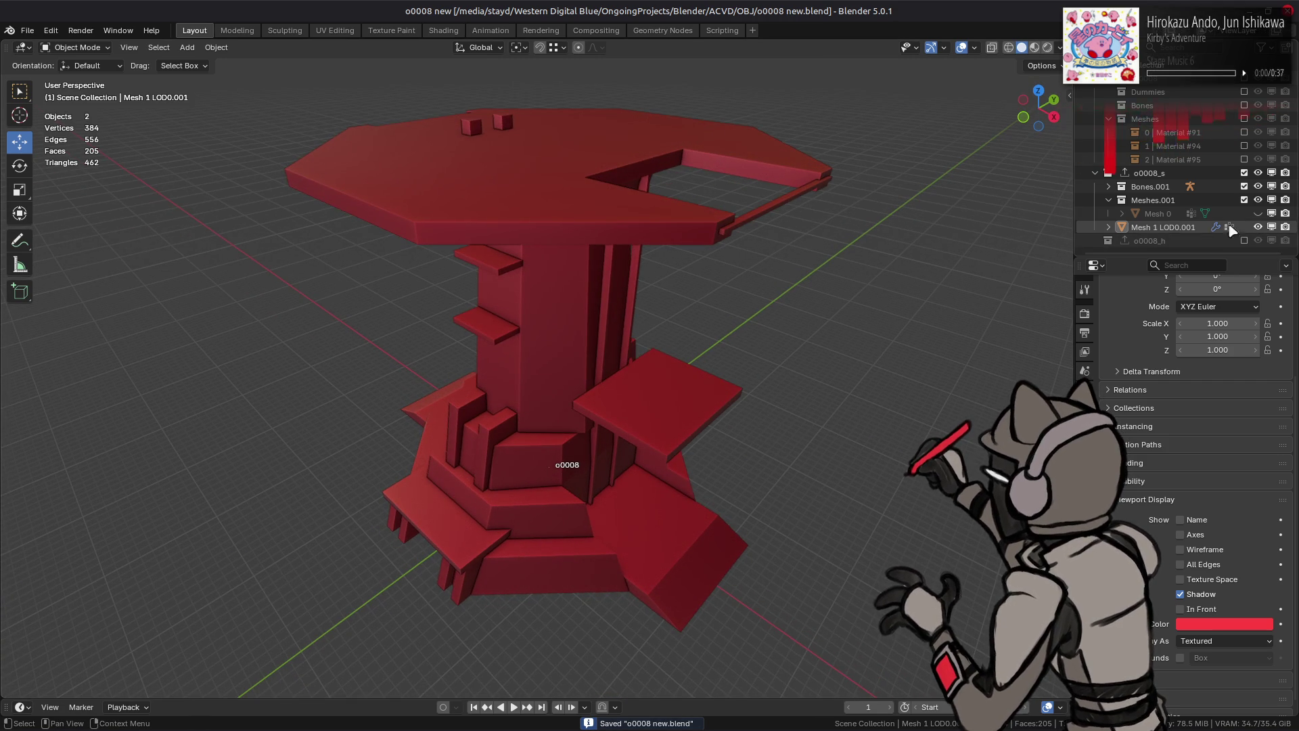
click(1259, 213)
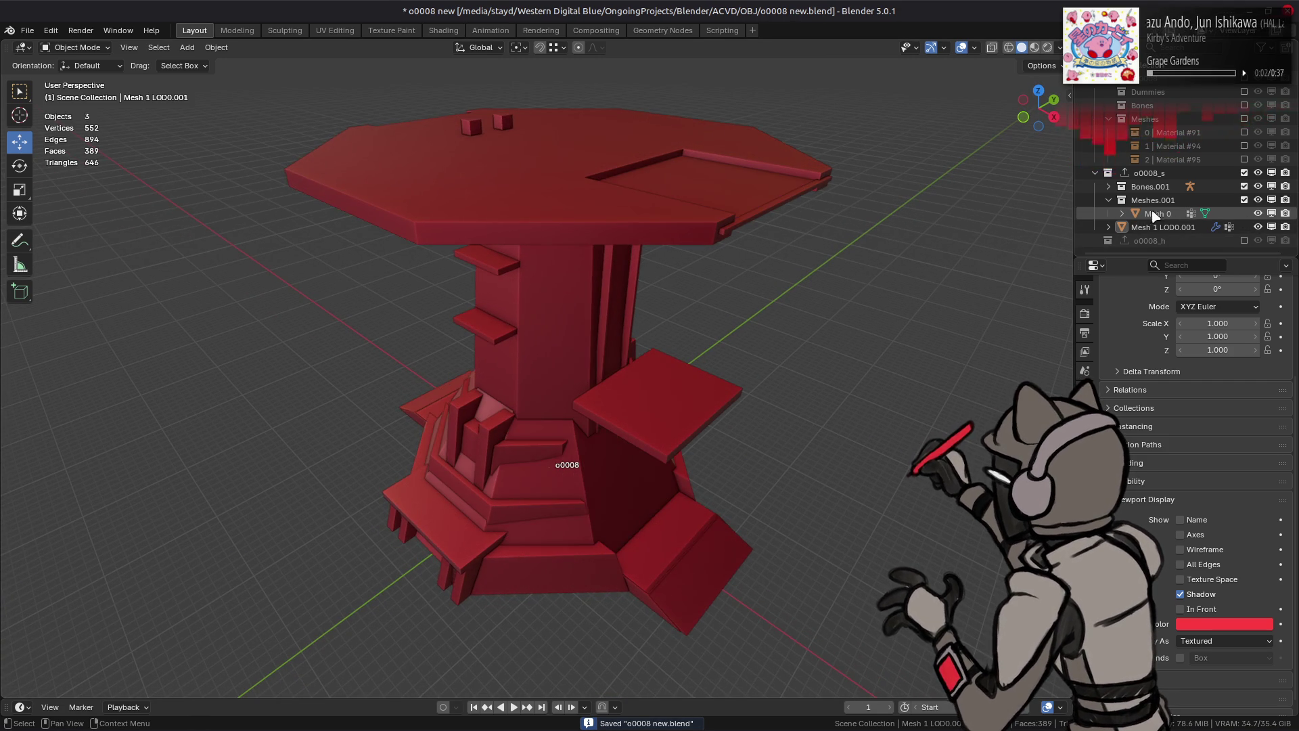
Step: Hide the older mesh again and select the new tower with its mesh data properties shown
click(1159, 214)
click(1258, 213)
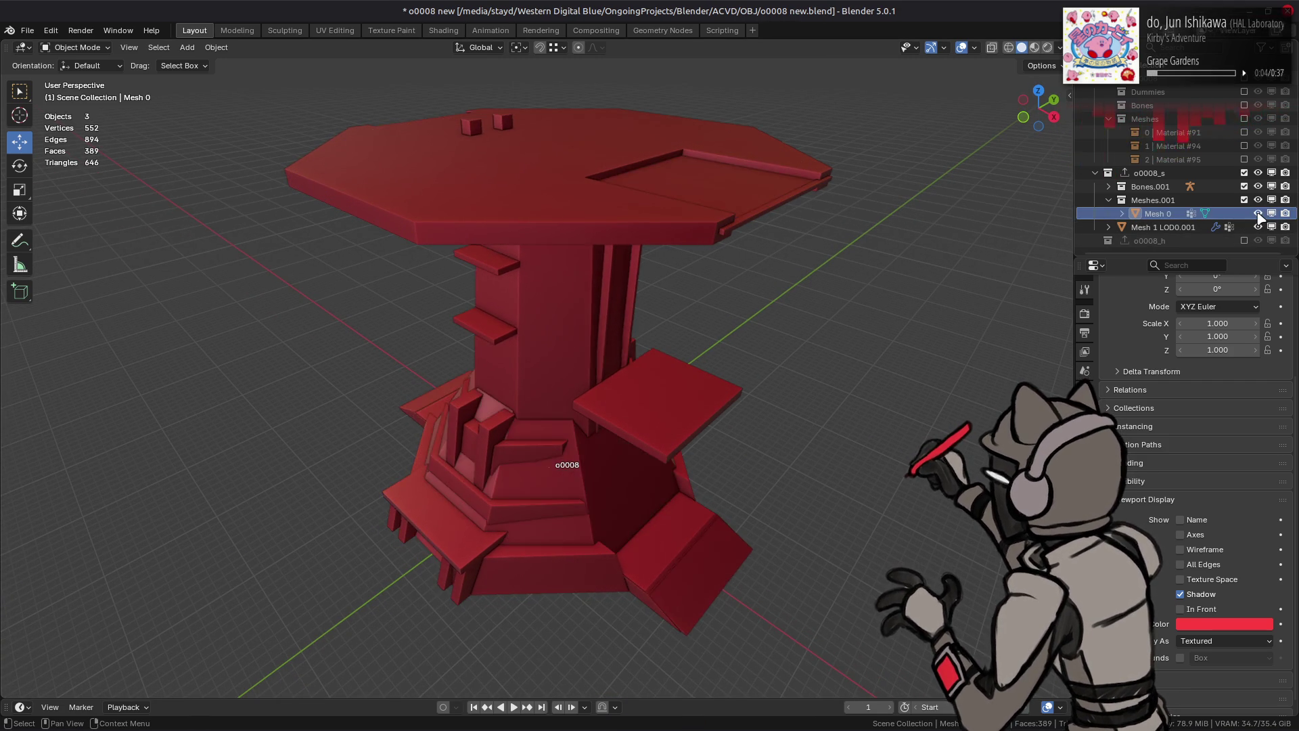
click(1258, 213)
click(1205, 213)
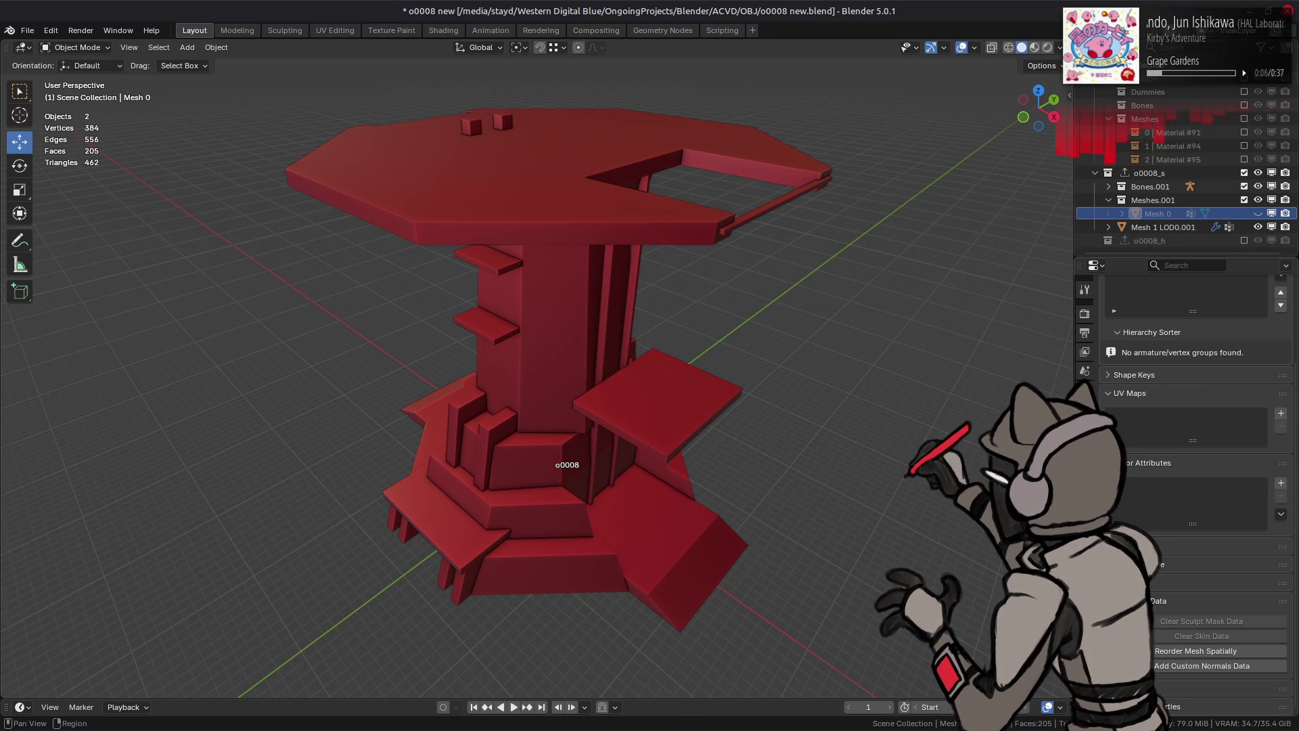
scroll(1175, 430, up, 4)
click(1178, 227)
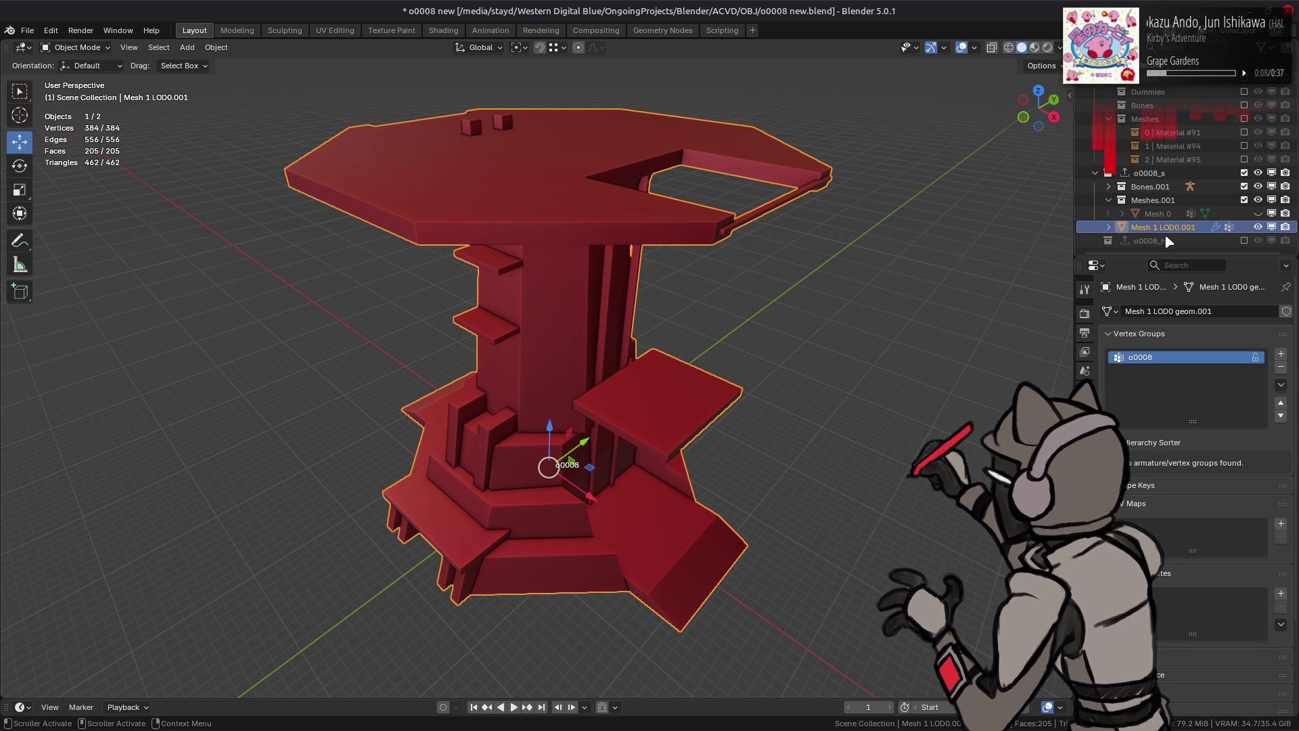
Step: Assign every vertex of the tower to the o0008 vertex group, then unhide the older mesh
key(Tab)
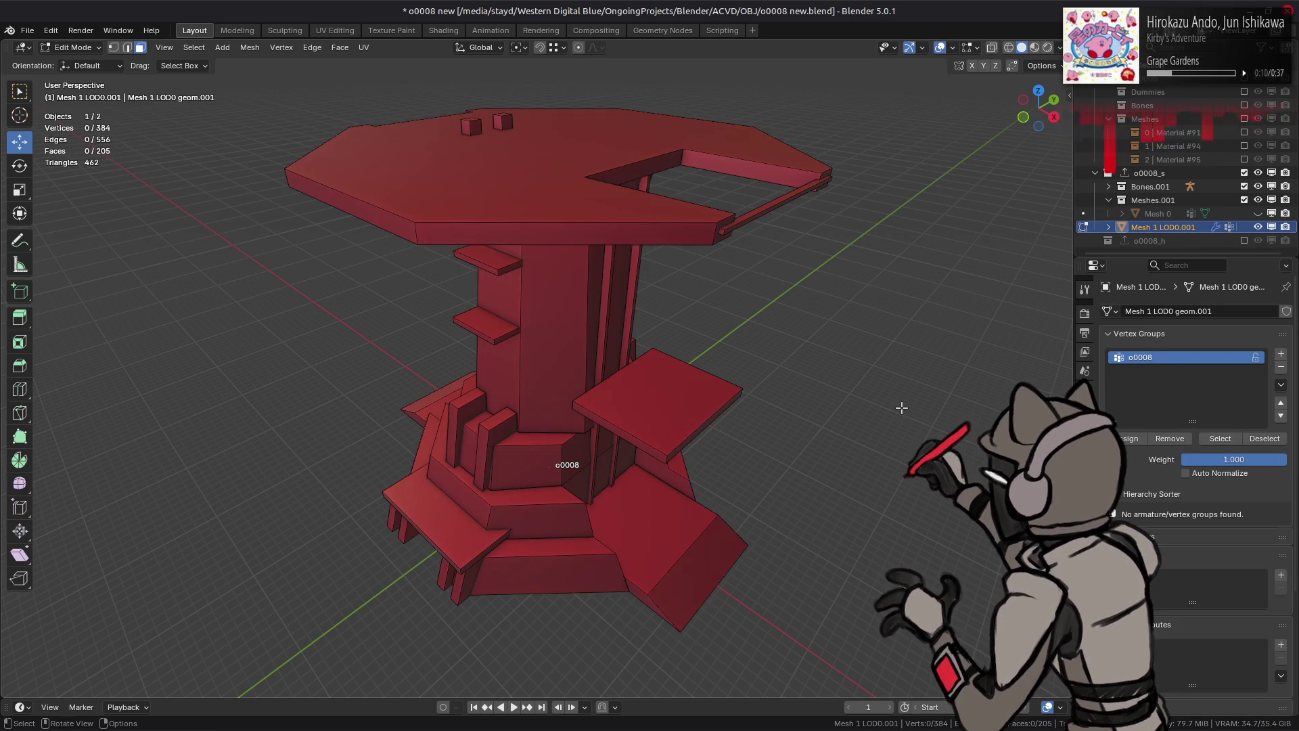
key(a)
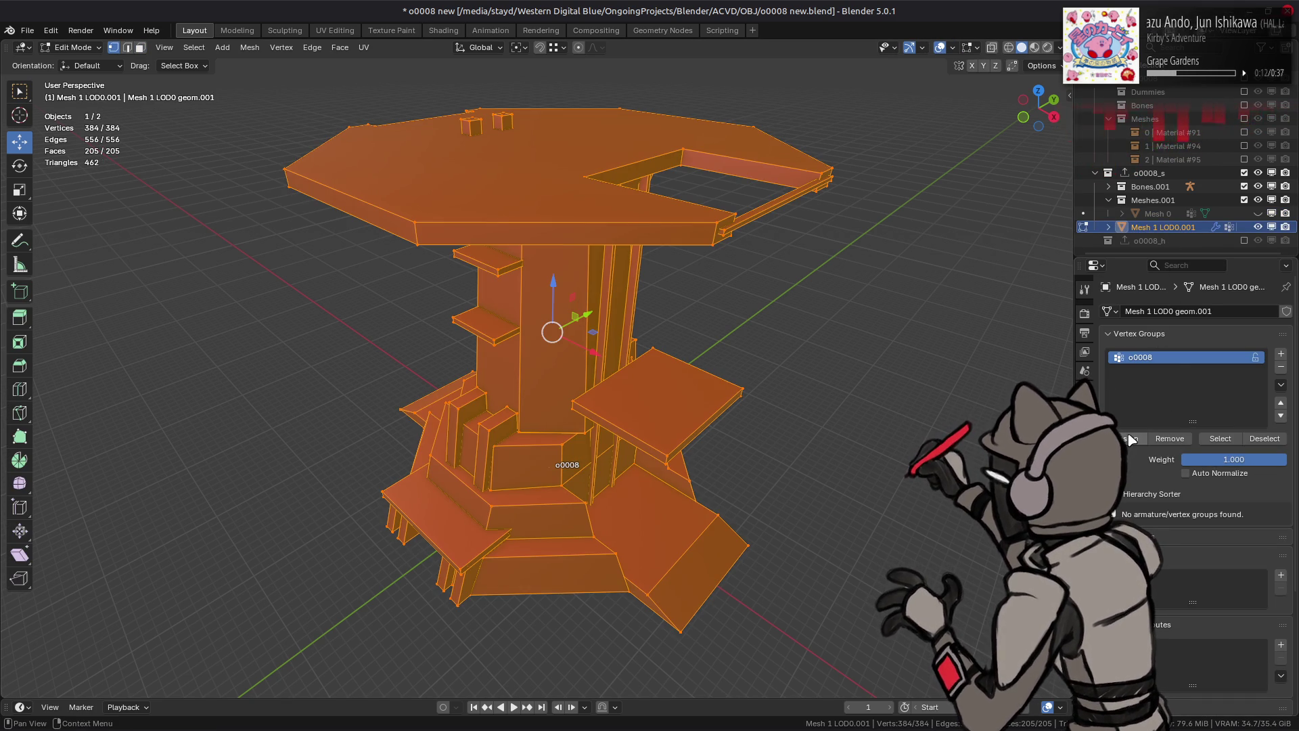
click(1132, 439)
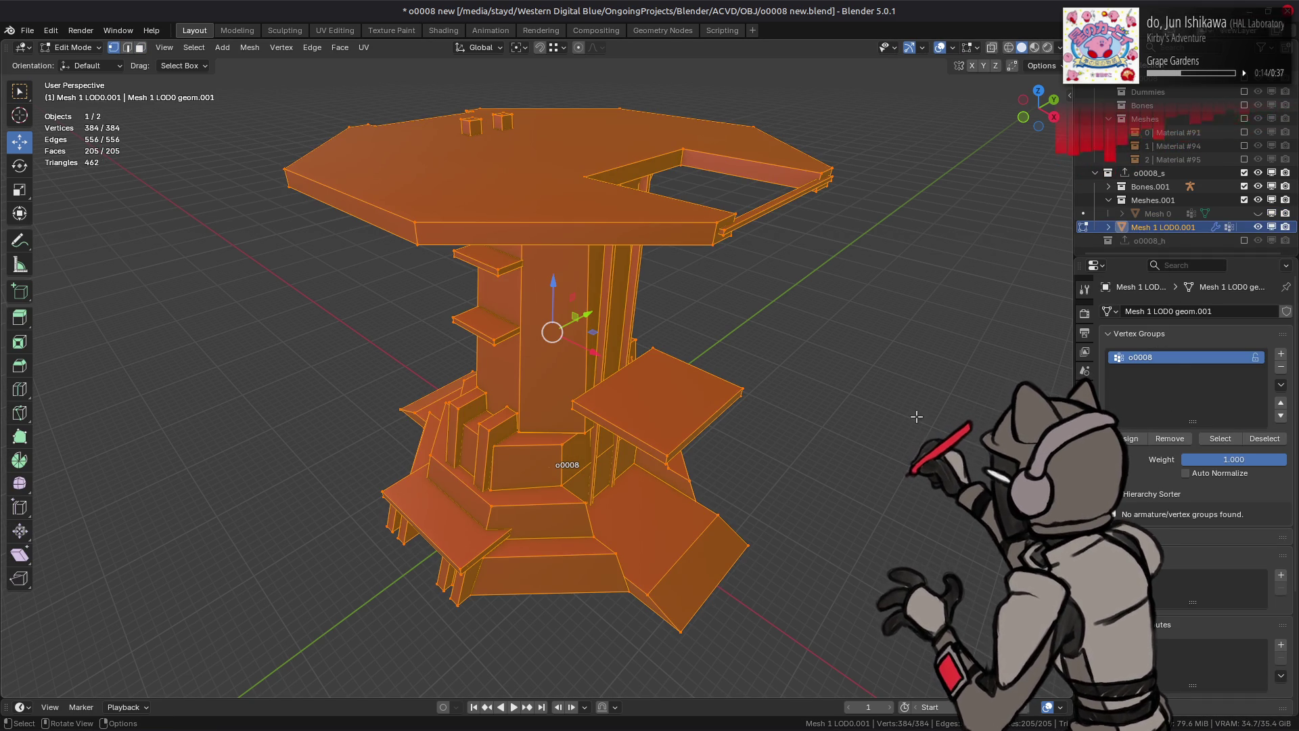
key(alt+a)
key(Tab)
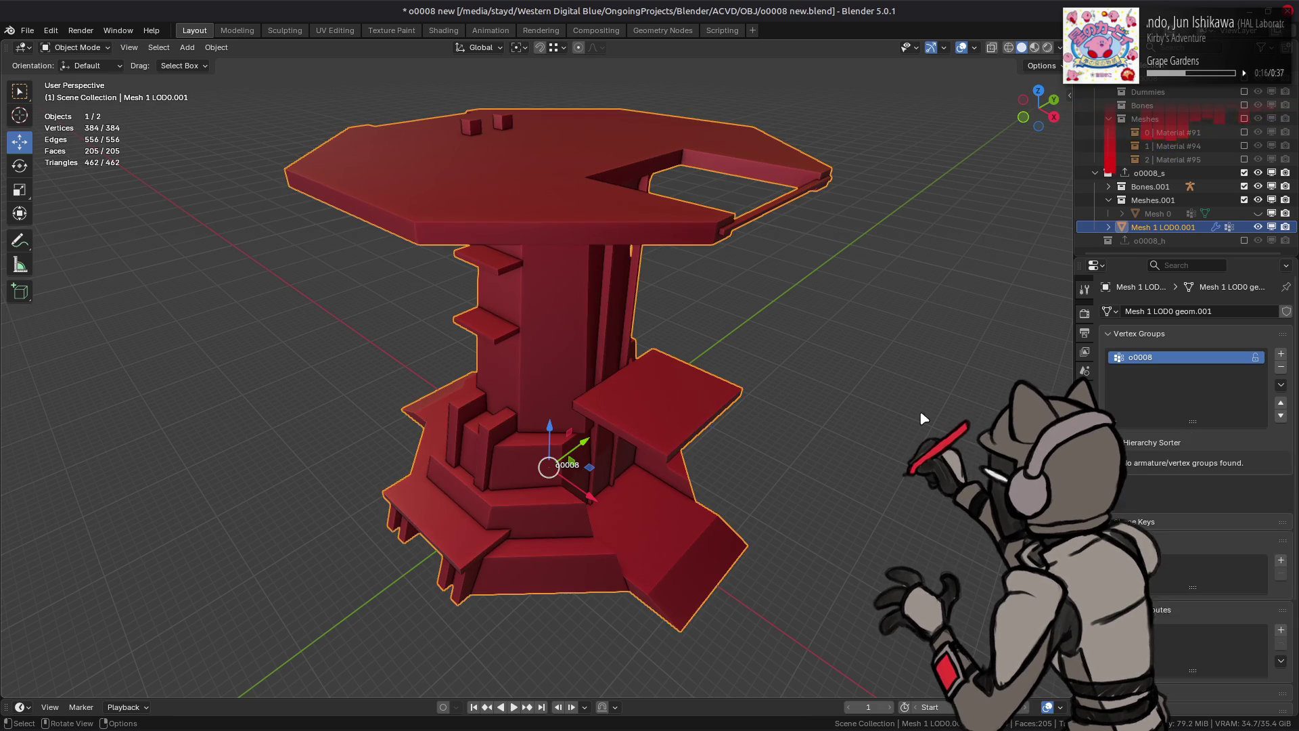
click(1258, 213)
Step: Rename the older mesh to 'Mesh 0 old'
click(1159, 213)
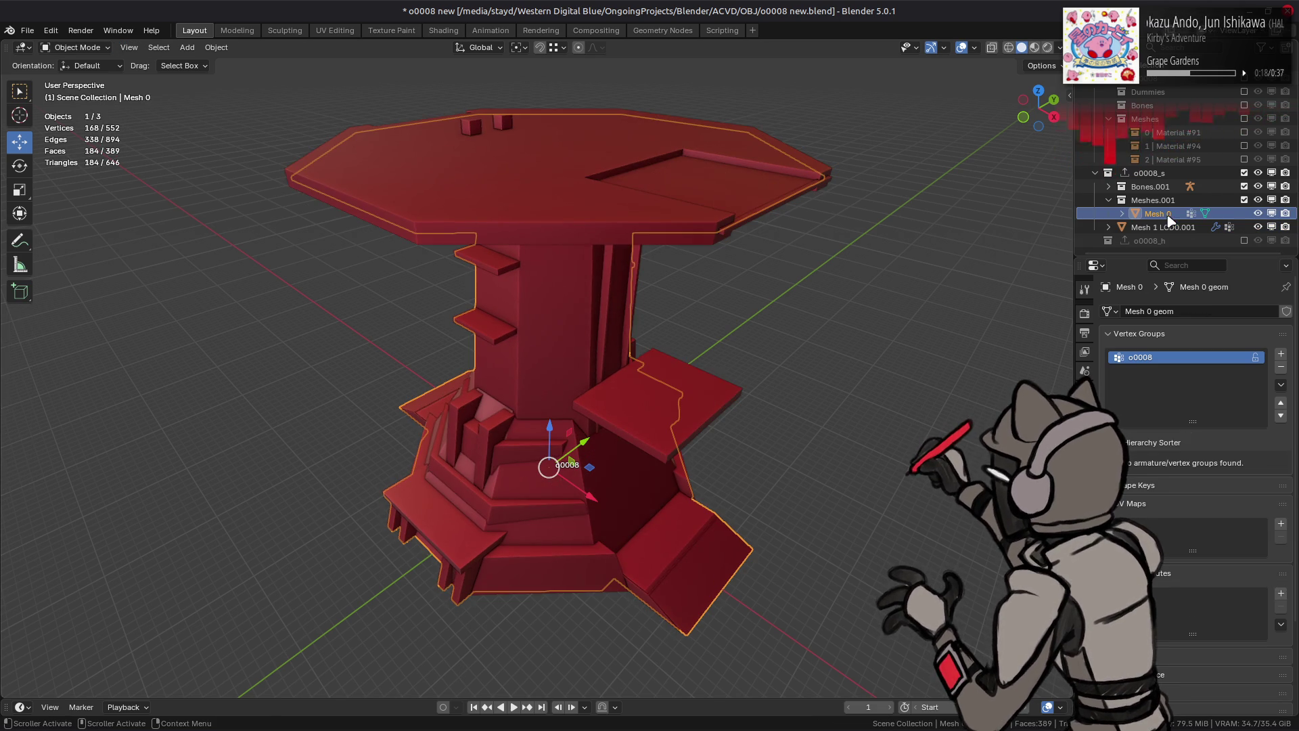
double_click(1159, 214)
text(old)
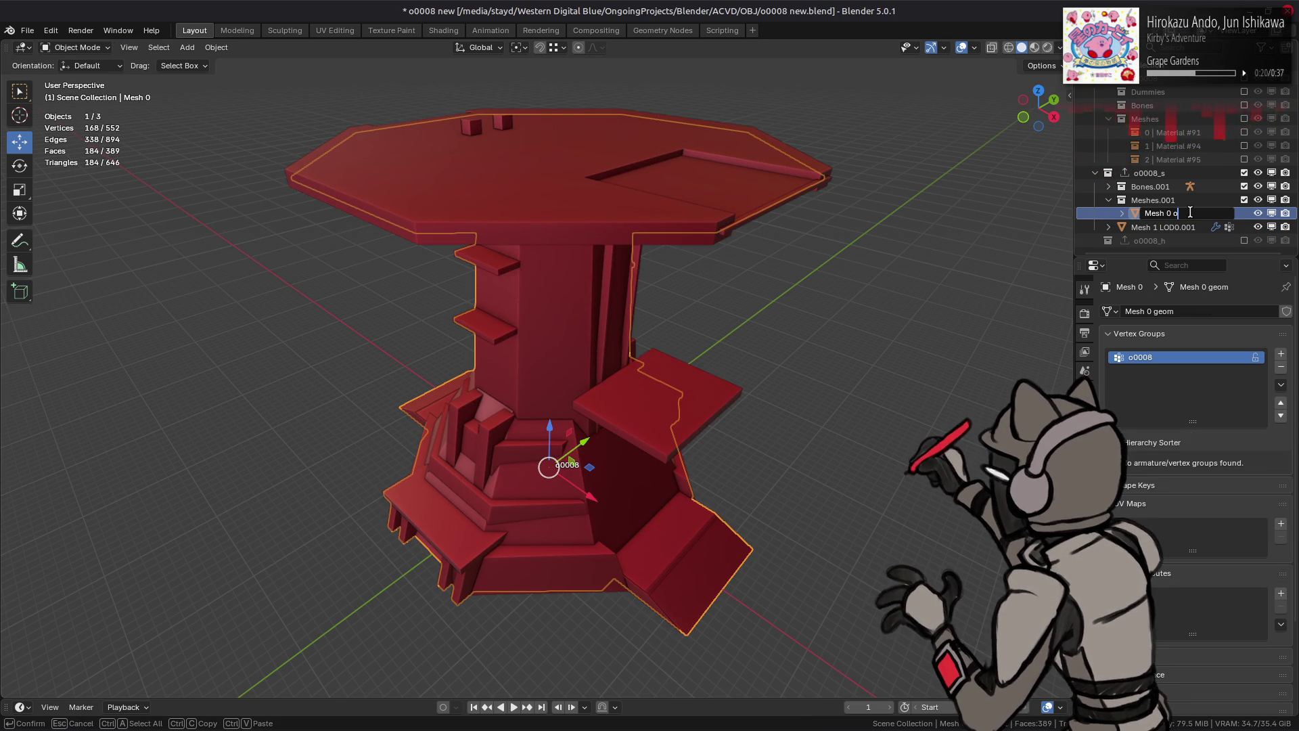
key(Return)
Step: Rename the new tower to 'Mesh 0' and move it into the Meshes.001 collection
click(1175, 227)
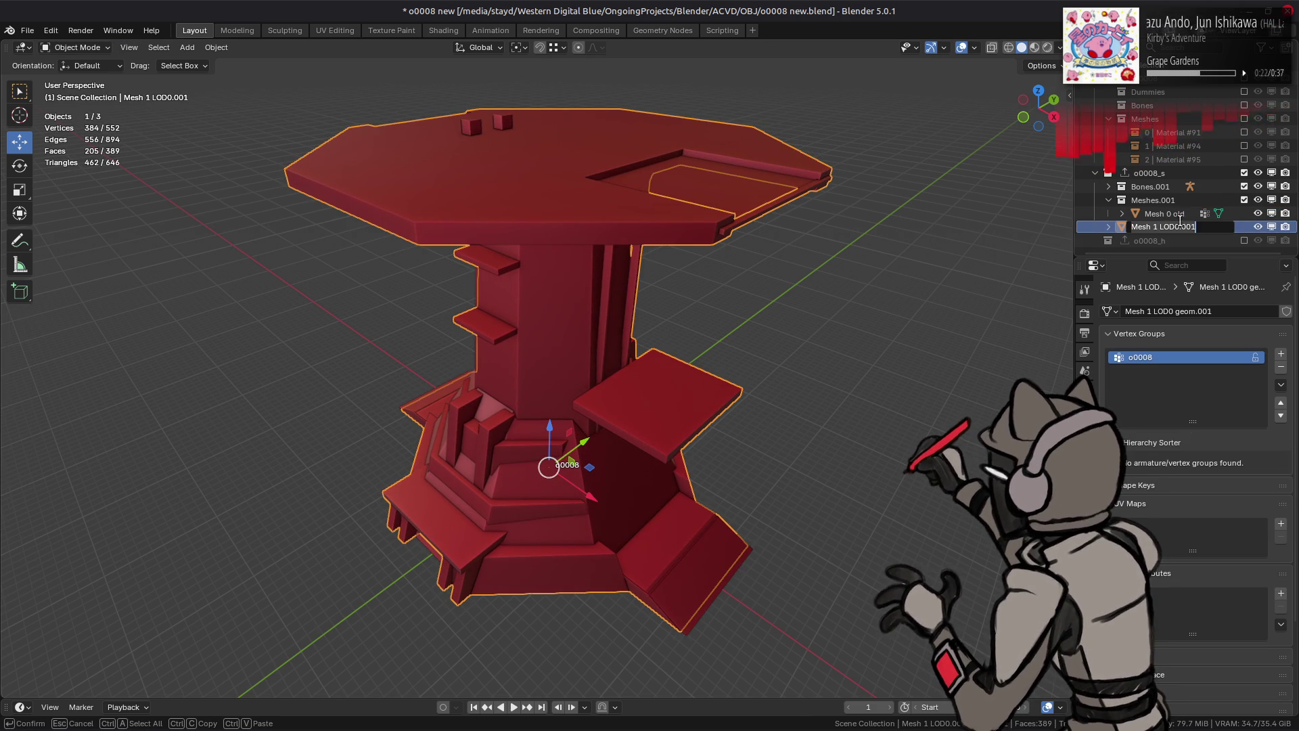
double_click(1198, 227)
key(BackSpace)
key(BackSpace)
key(BackSpace)
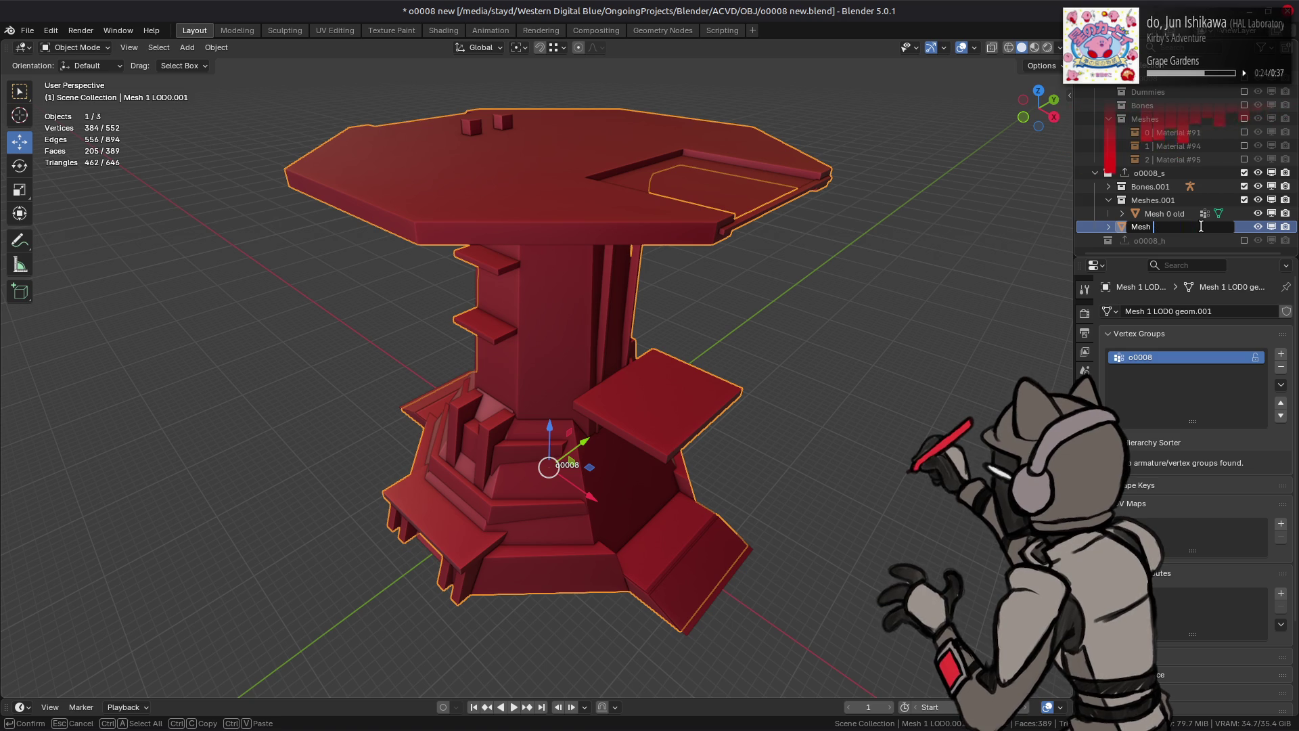
text(0)
key(Return)
drag(1150, 227, 1167, 203)
Step: Remove Mesh 0's WeightedNormal modifier, then reposition and hide Mesh 0 old
click(1191, 213)
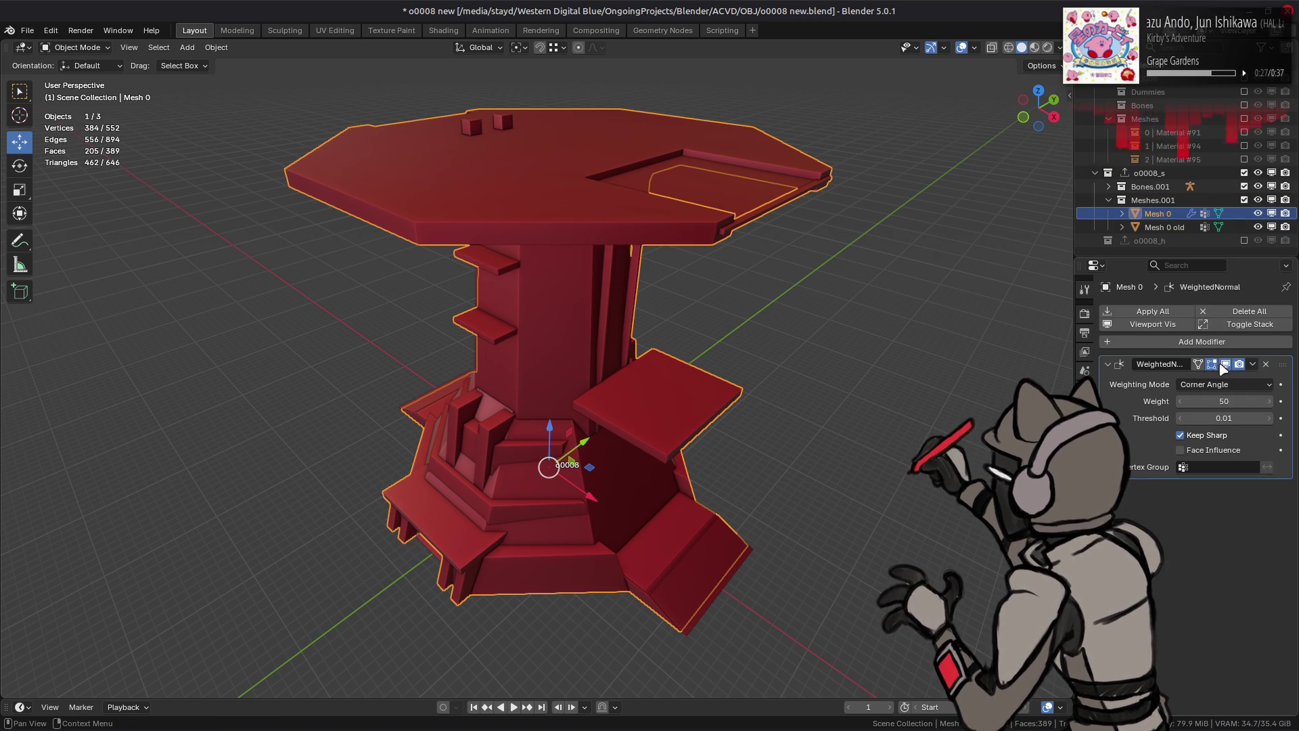
click(1267, 364)
click(1164, 227)
mouse_move(1164, 227)
mouse_down()
mouse_move(1160, 174)
mouse_move(1166, 202)
mouse_up()
click(1258, 227)
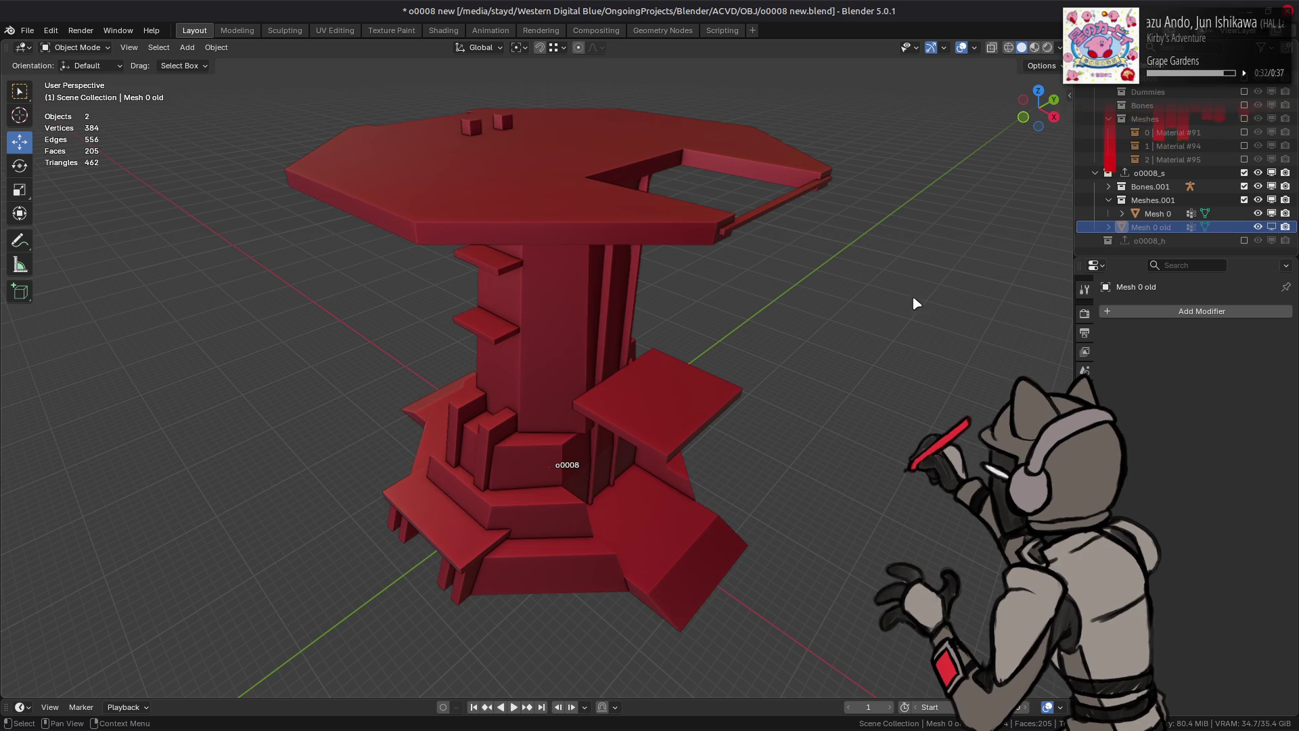
Step: Save the file and export the o0008_s collection as o0008_s.smd
click(579, 142)
key(ctrl+s)
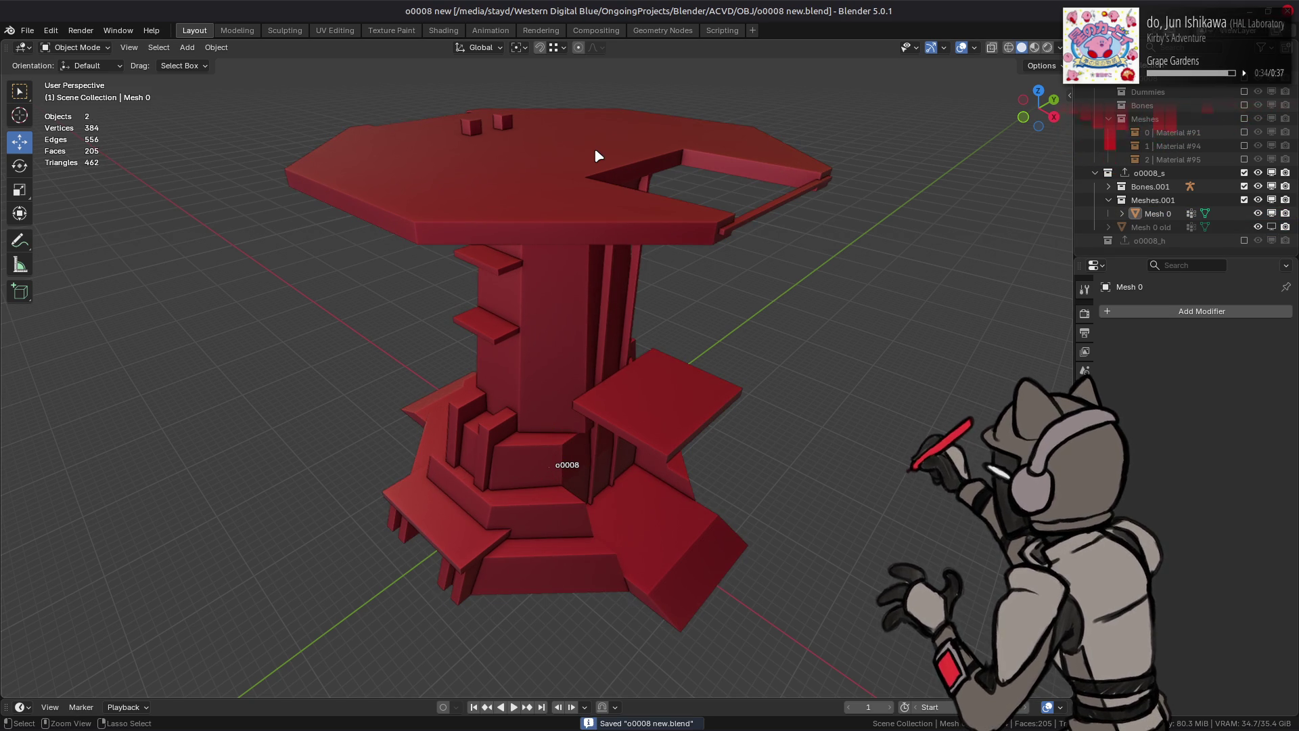
mouse_move(596, 148)
middle_down()
mouse_move(543, 184)
mouse_move(550, 151)
mouse_move(587, 258)
middle_up()
click(1160, 176)
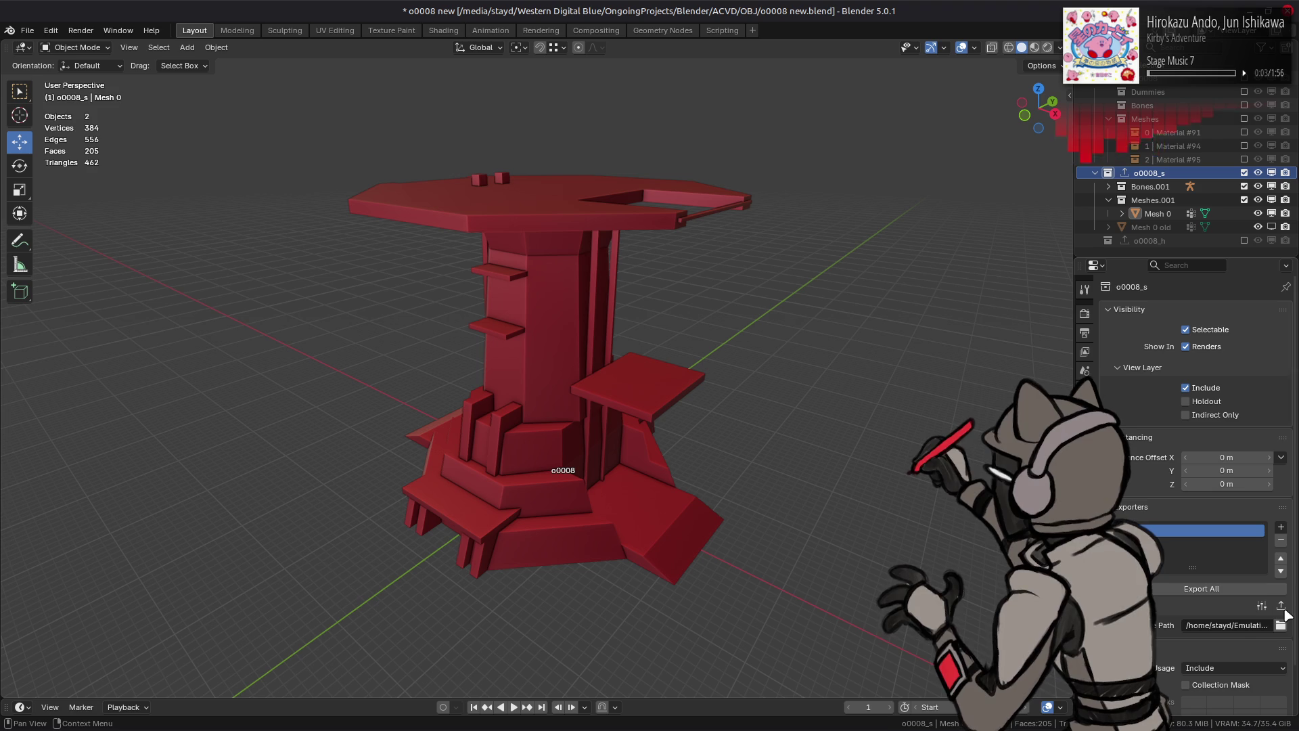
click(1283, 609)
Step: Purge the two unused data-blocks and save o0008 new.blend again
click(27, 30)
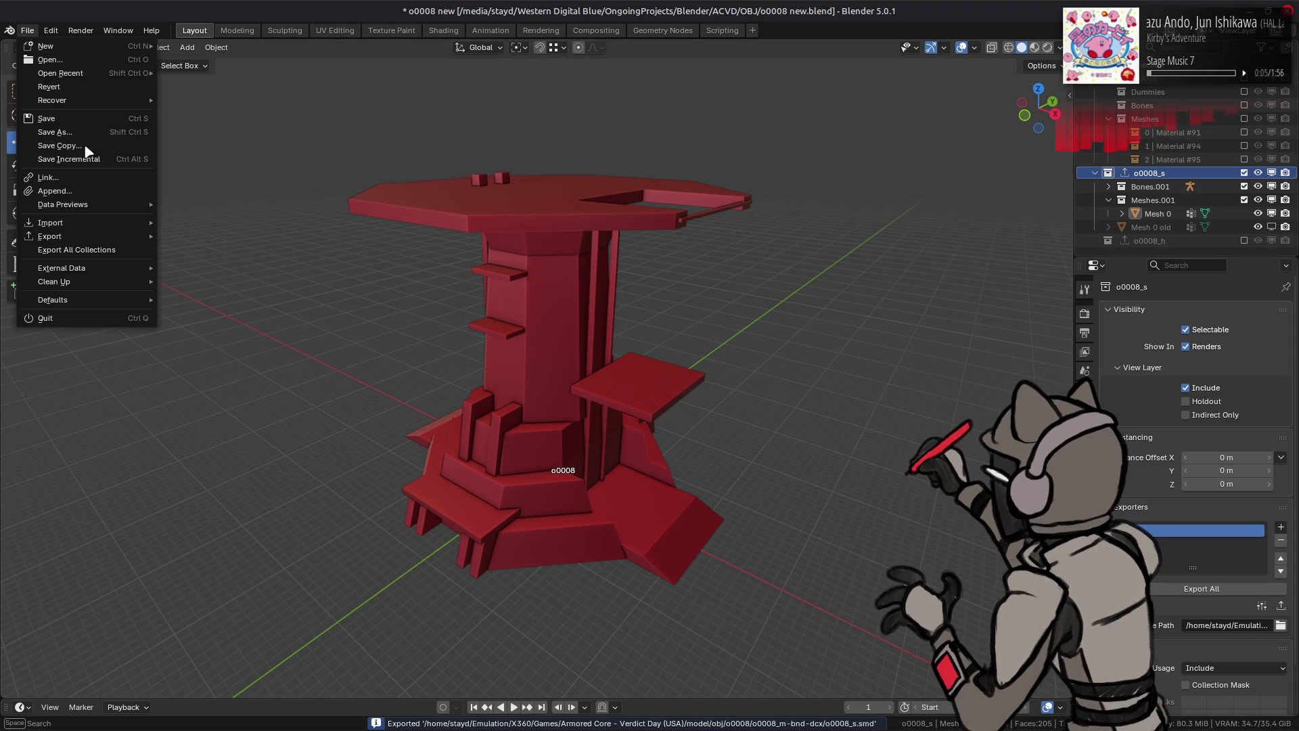
mouse_move(136, 282)
click(217, 282)
click(179, 369)
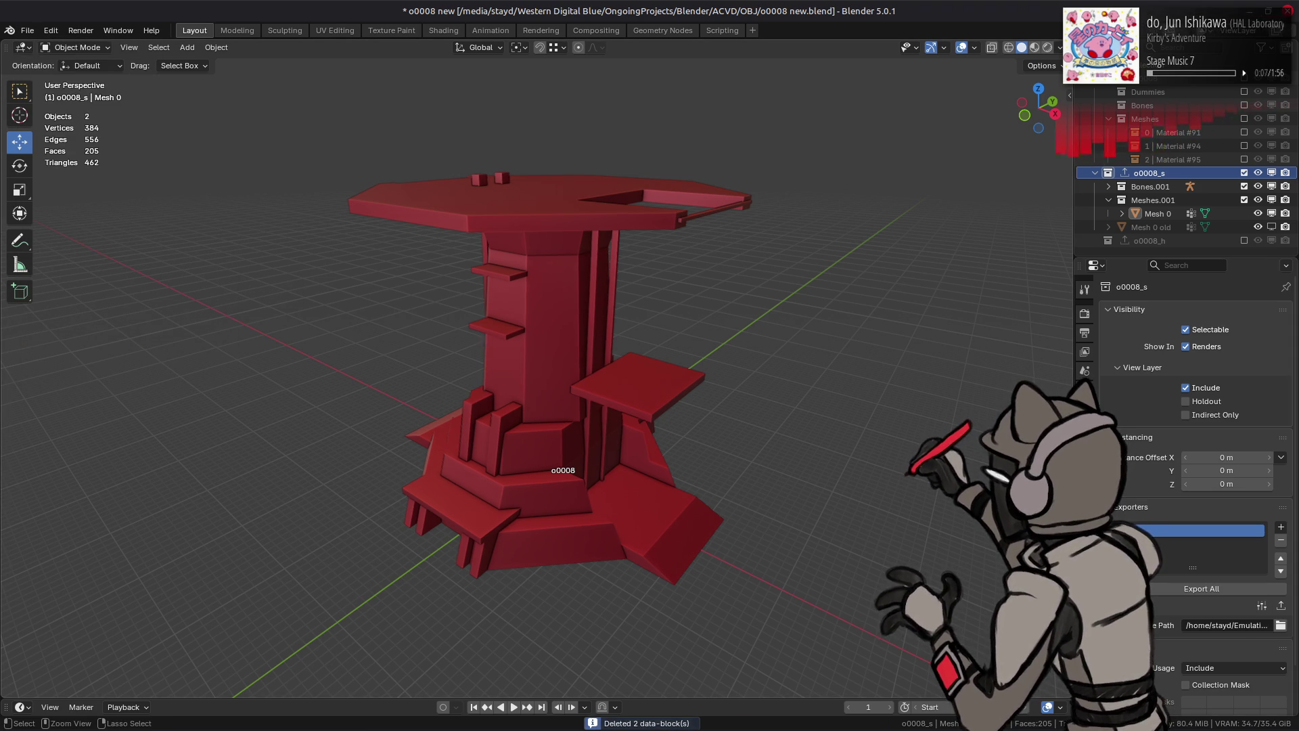
key(ctrl+s)
key(alt+Tab)
key(alt+Tab)
key(alt+Tab)
key(alt+Tab)
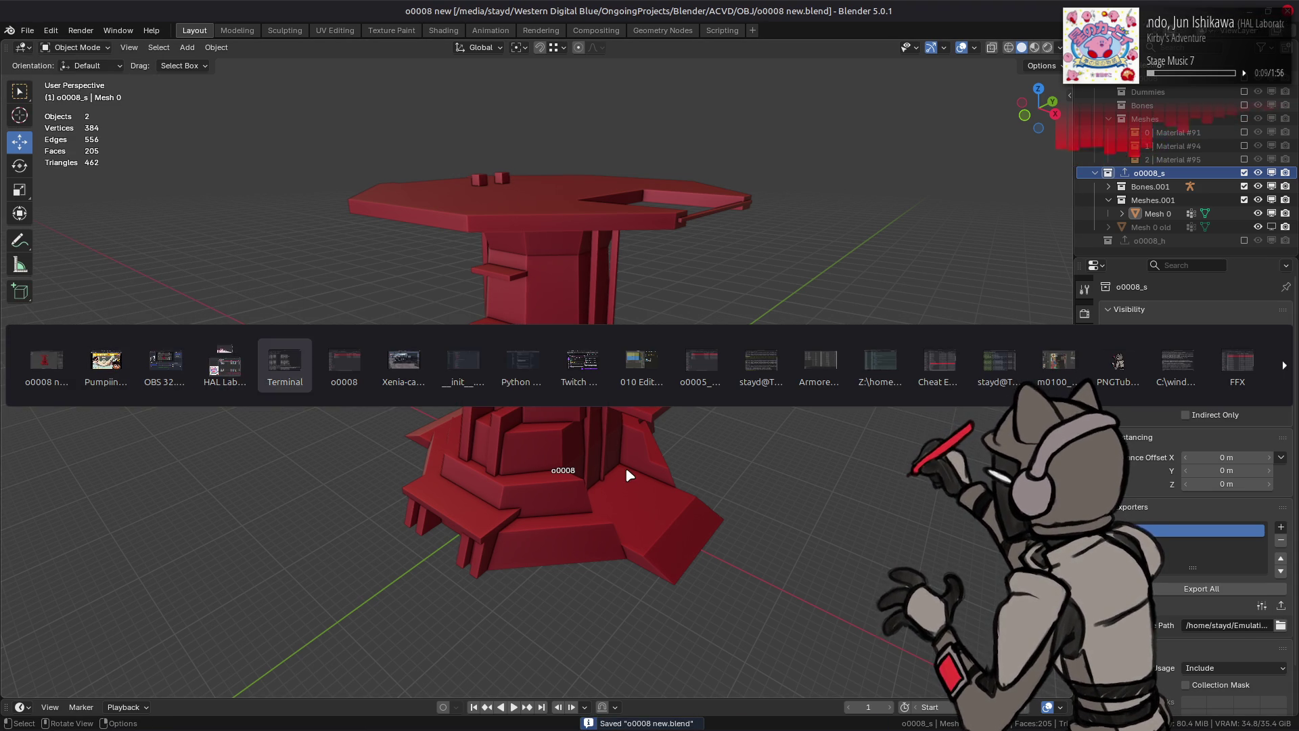
Step: Check inside o0008_m-bnd-dcx, then repack it into o0008_m.bnd.dcx with YabberExtended
right_click(573, 265)
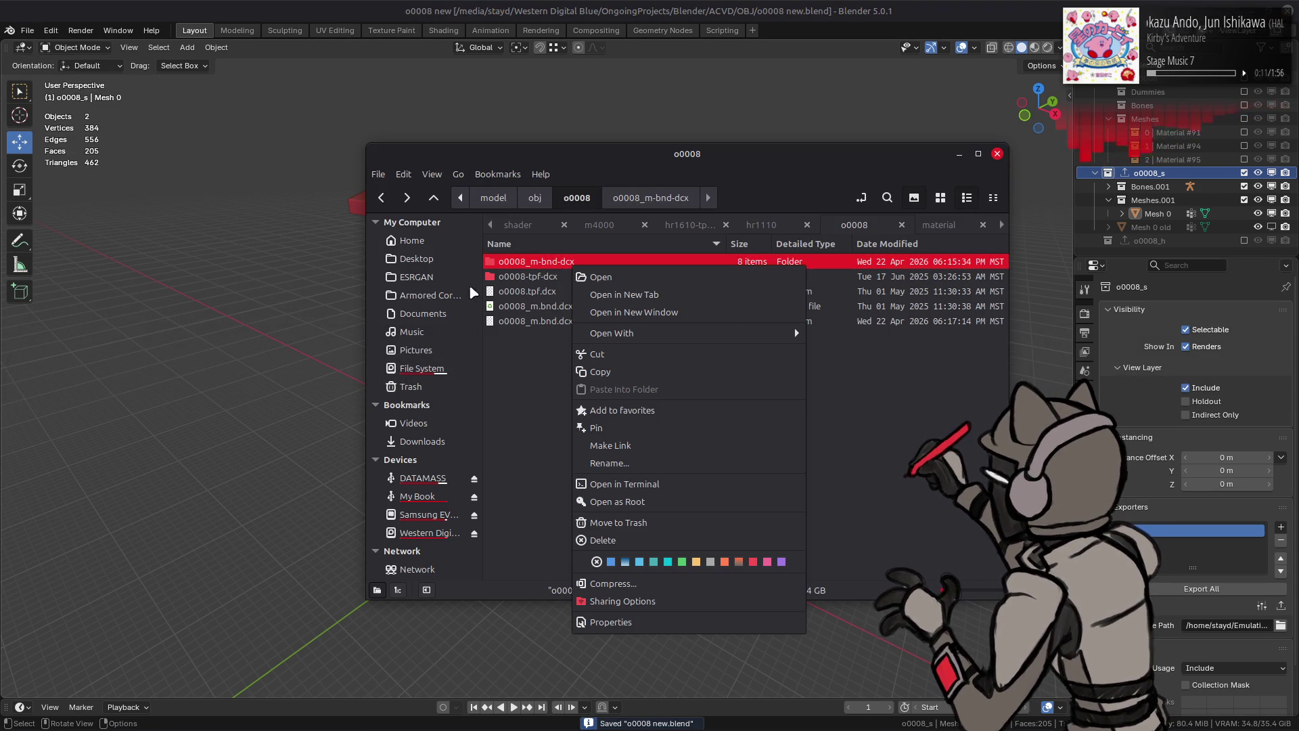
click(541, 270)
double_click(541, 268)
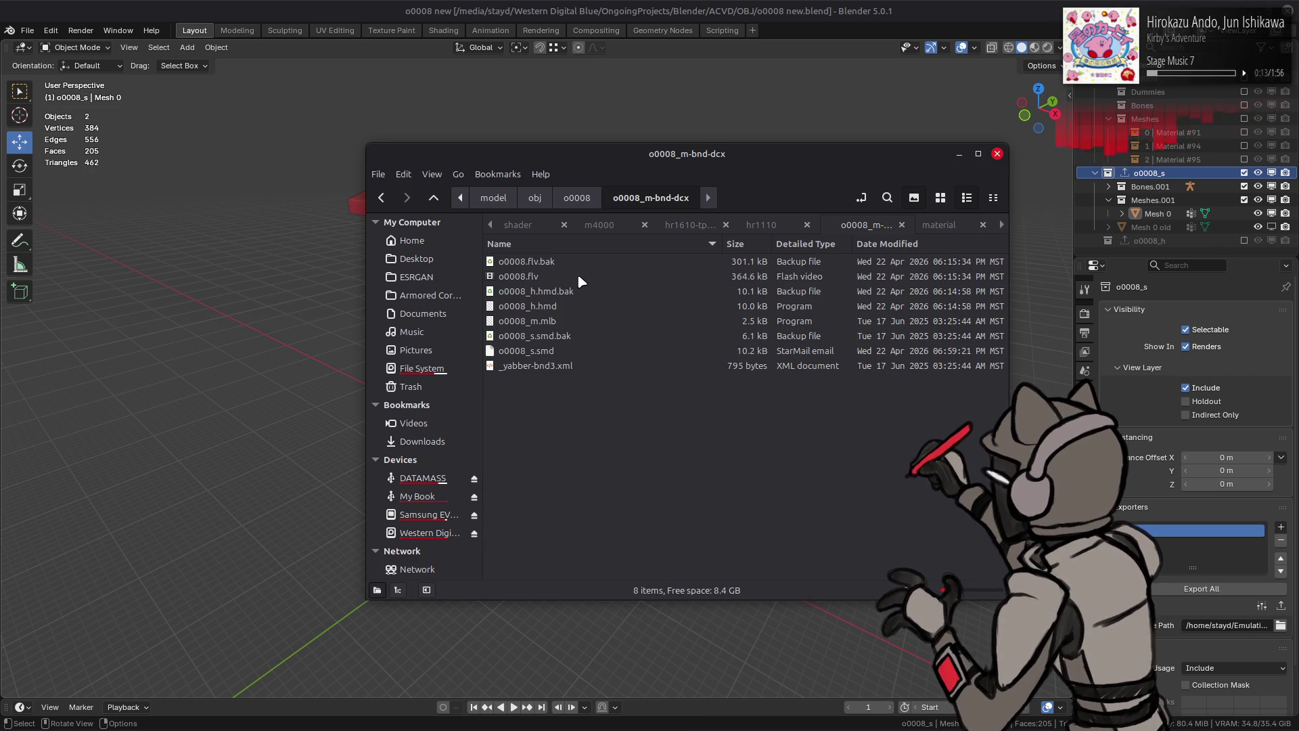
key(alt+Left)
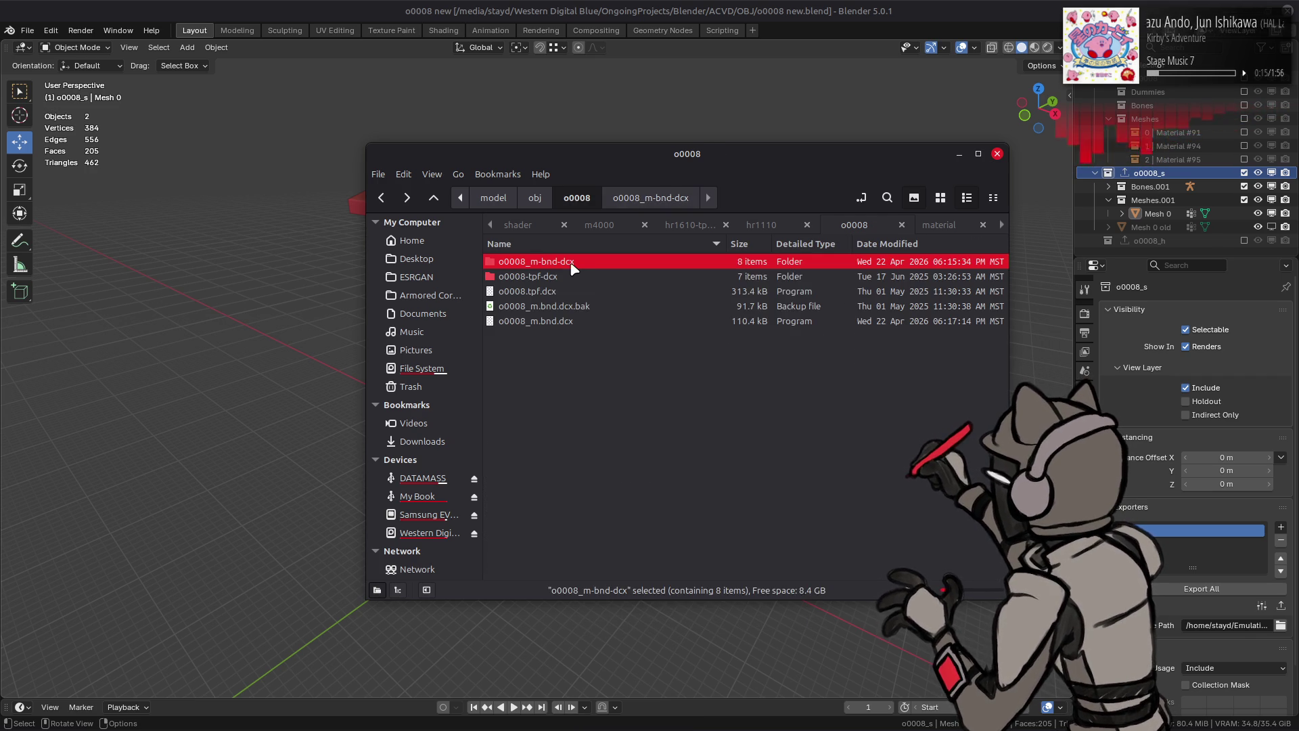
right_click(573, 266)
mouse_move(684, 330)
click(840, 416)
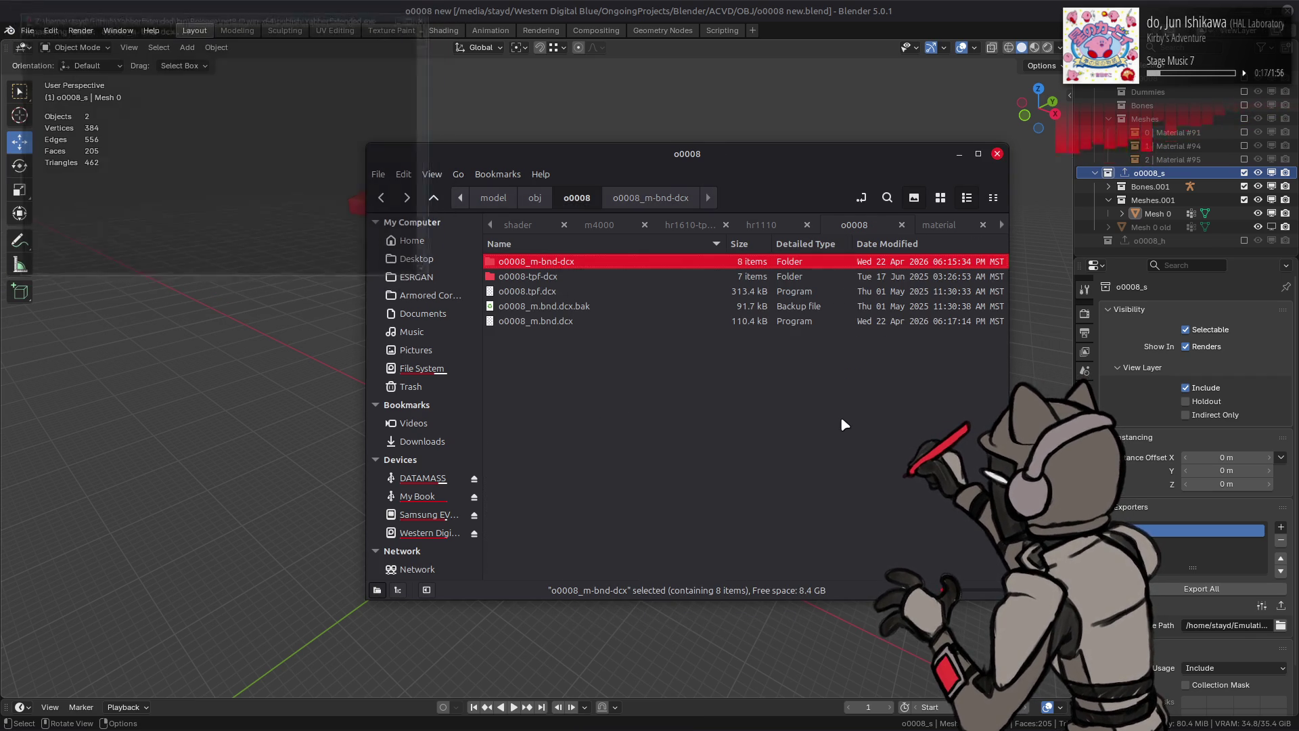
key(alt+Tab)
key(alt+Tab)
key(alt+Tab)
key(alt+Tab)
key(alt+Tab)
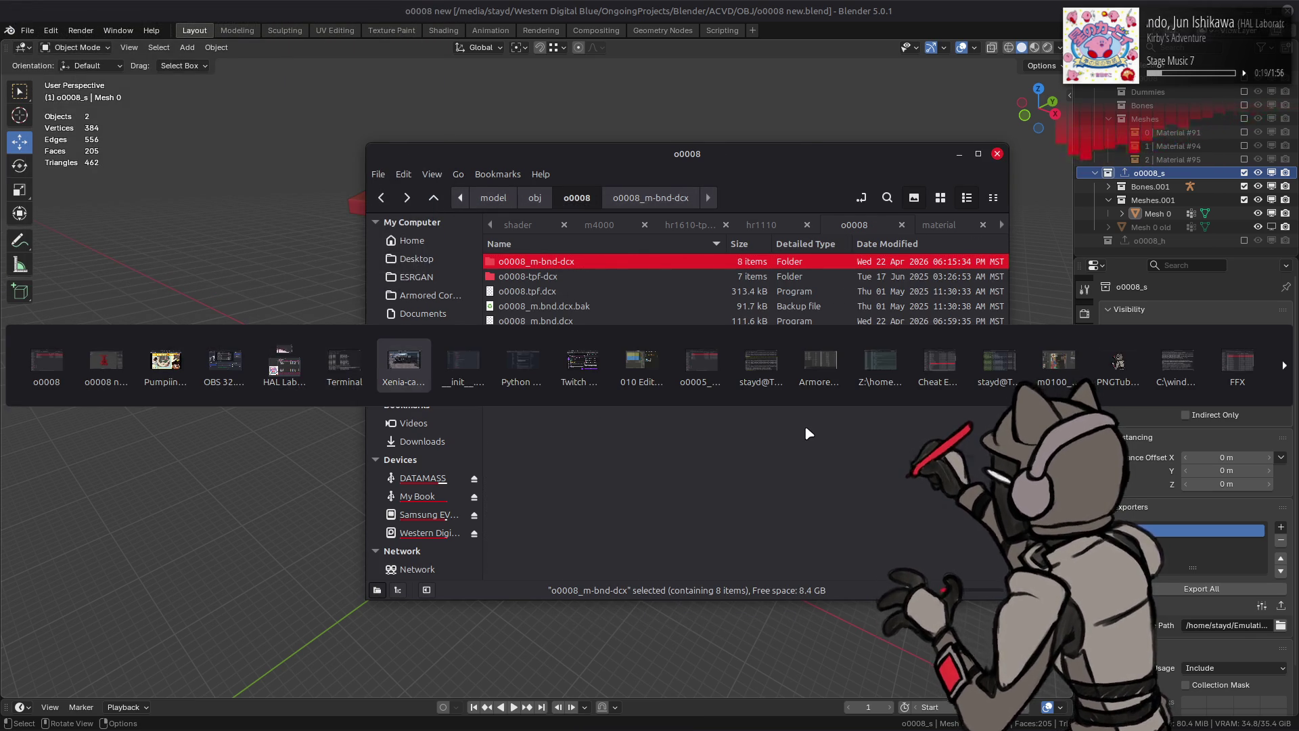
Step: Run the AC test sortie to view the rebuilt tower, then pause and cancel quitting
key(Return)
key(Return)
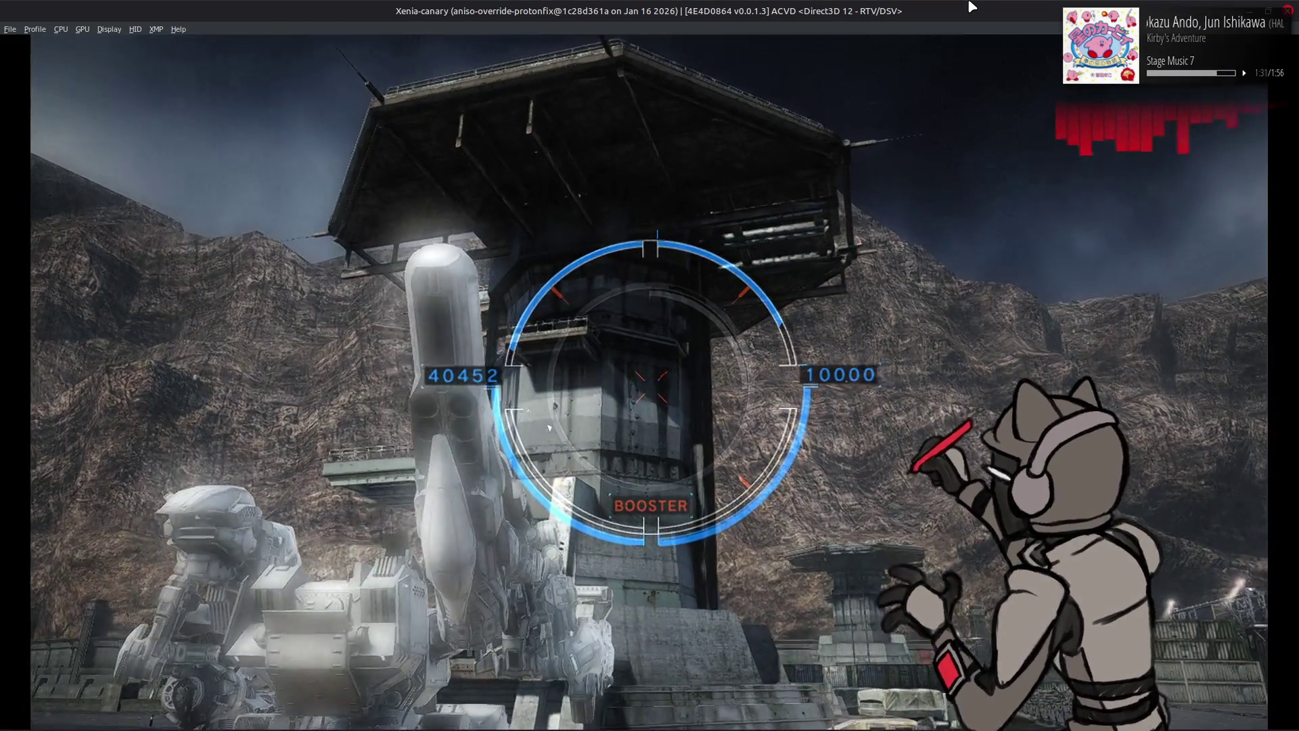
key(Escape)
key(Down)
key(Return)
key(Escape)
key(Escape)
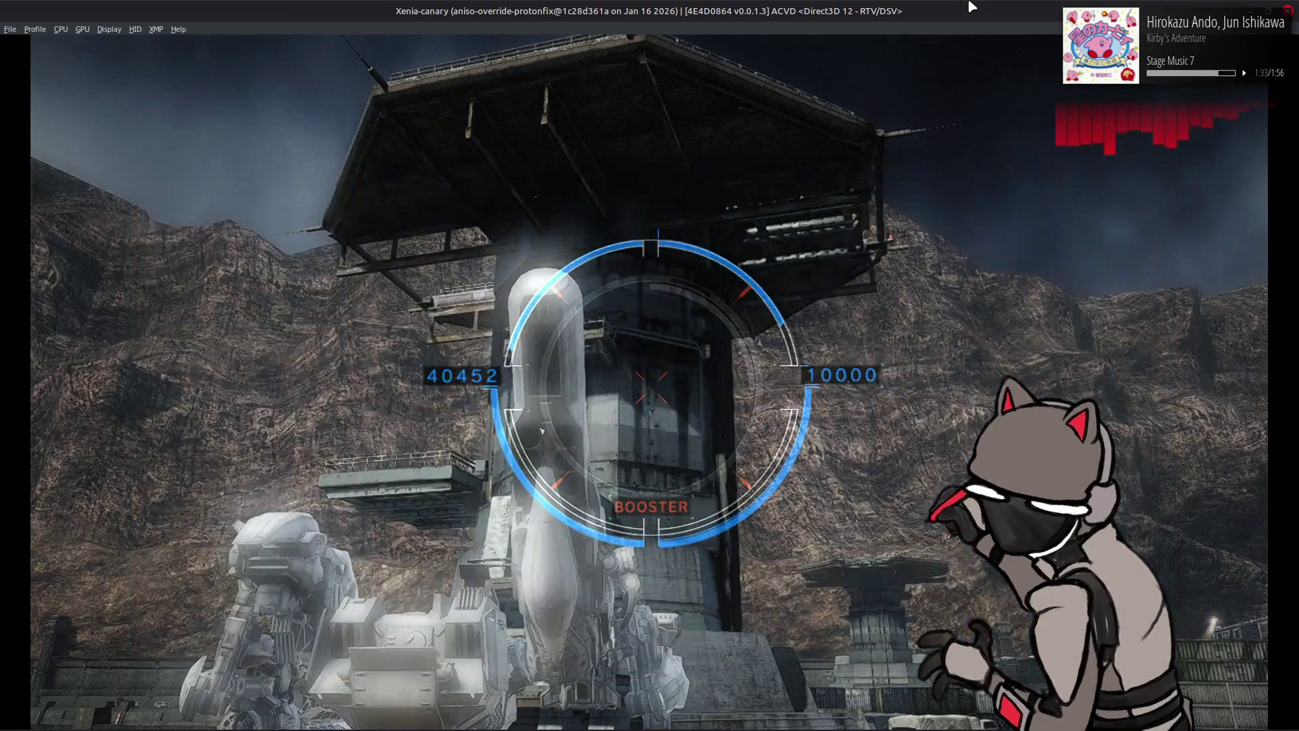
key(alt+Tab)
key(Tab)
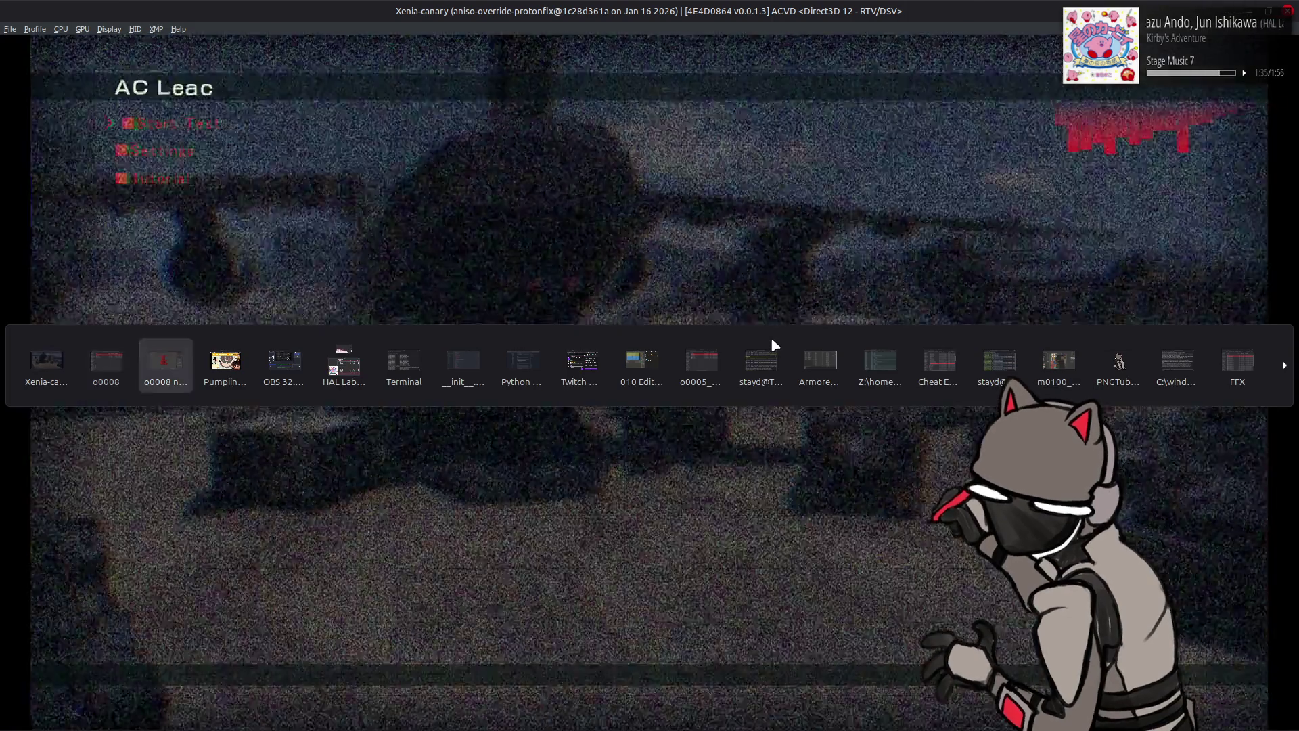
Step: Select Mesh 0 and unhide the rest of the textured tower alongside it
scroll(619, 311, up, 5)
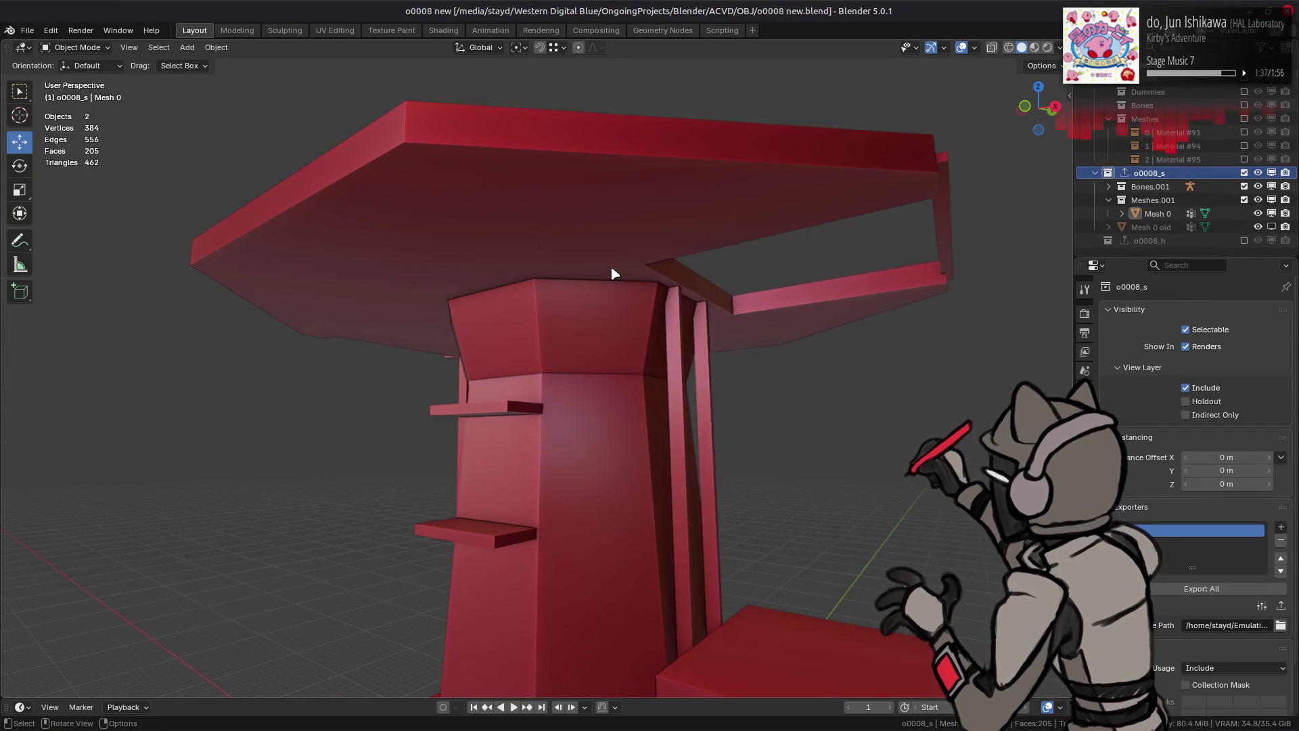
click(598, 230)
key(Tab)
scroll(1184, 136, up, 3)
click(1243, 105)
scroll(1221, 164, down, 3)
click(1085, 434)
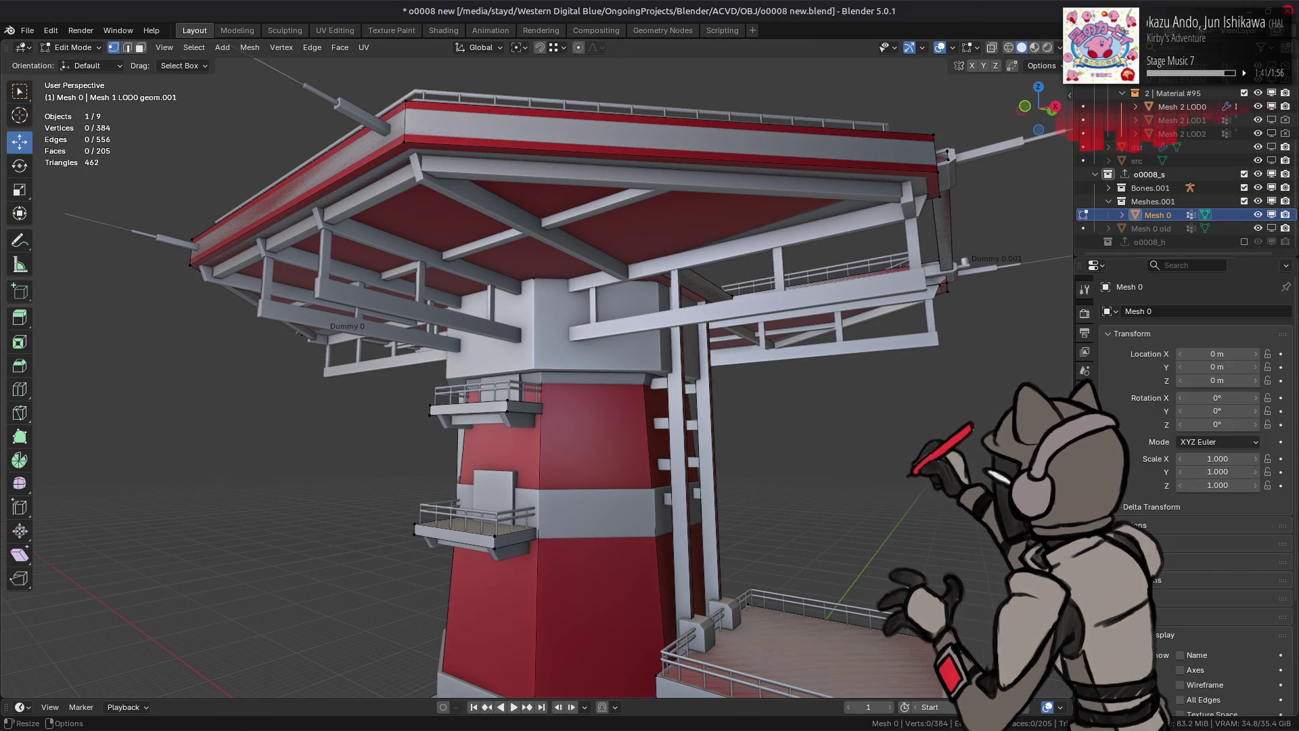
Step: Look up under the roof and select a face beneath it in Edit Mode
key(Tab)
scroll(1182, 570, down, 10)
middle_drag(832, 253, 706, 330)
key(Tab)
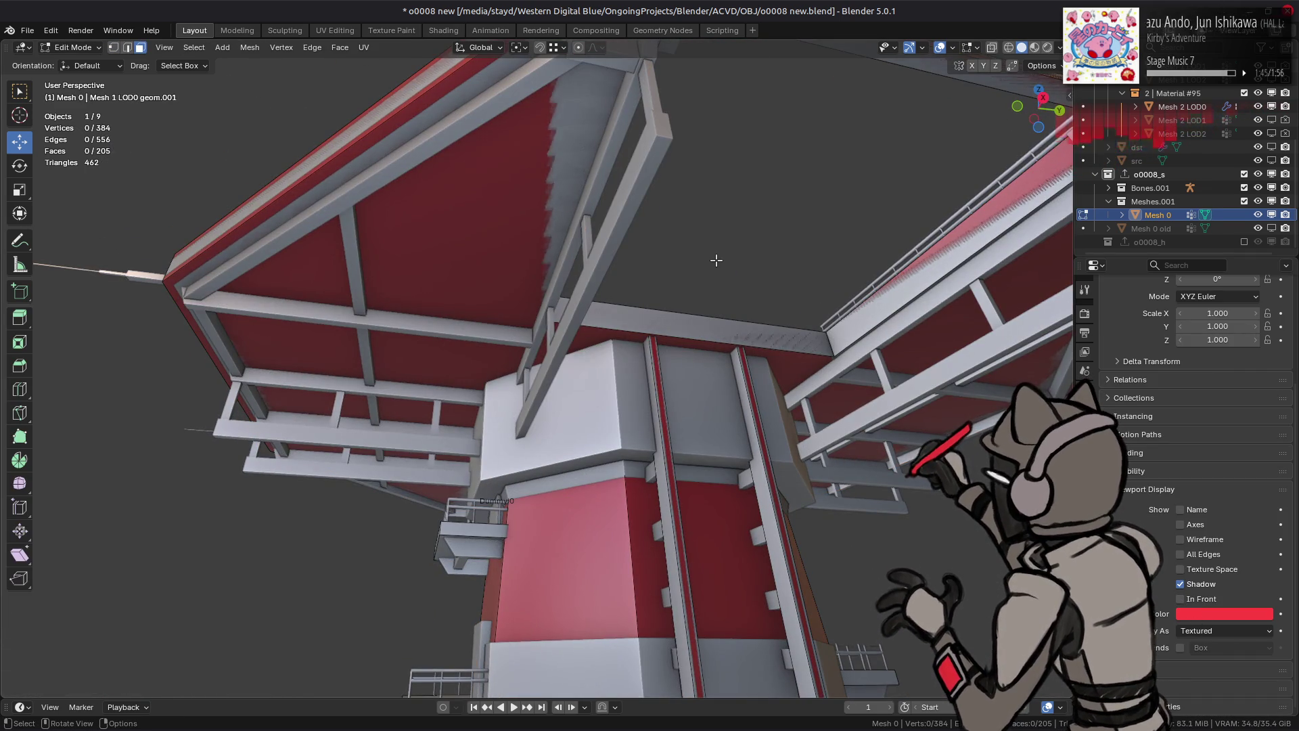
click(486, 267)
mouse_move(486, 268)
middle_down()
mouse_move(648, 376)
mouse_move(600, 389)
mouse_move(514, 359)
middle_up()
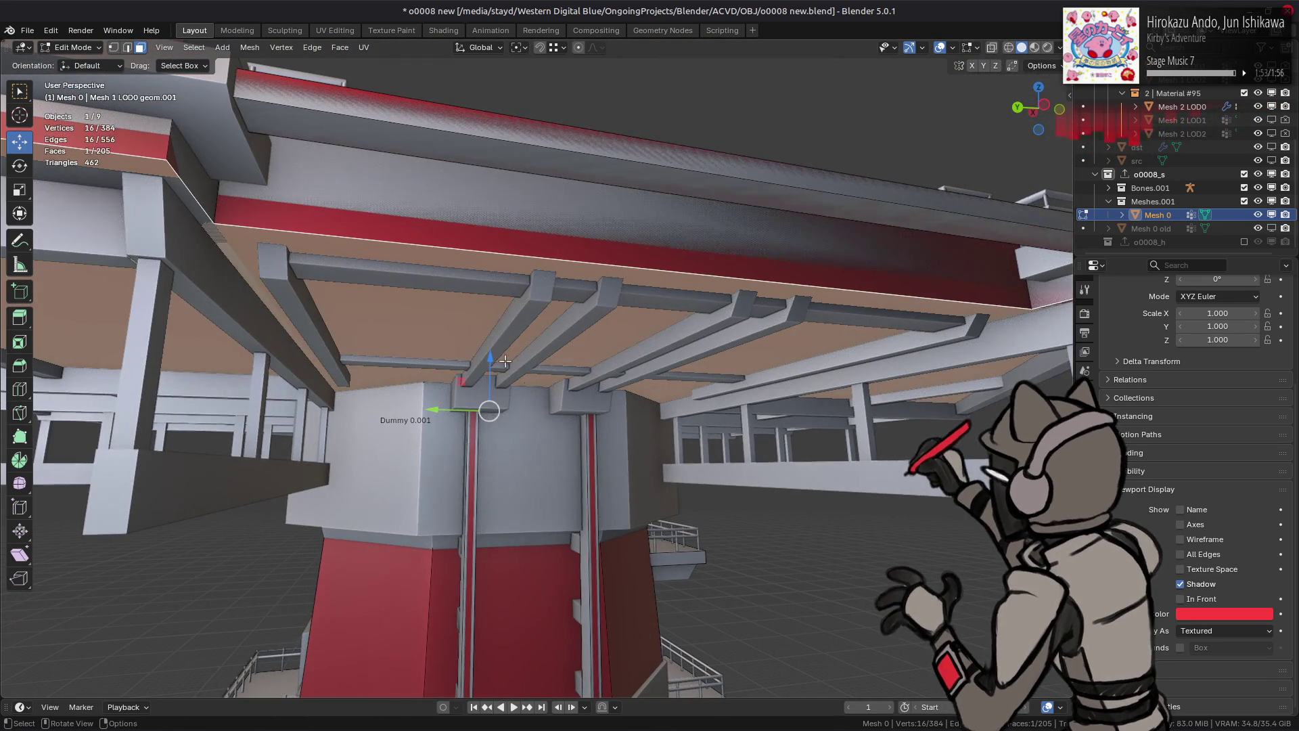
Step: Snap-raise the roof-underside face of Mesh 0 about 0.32 m on Z and view it from the side
key(g)
key(z)
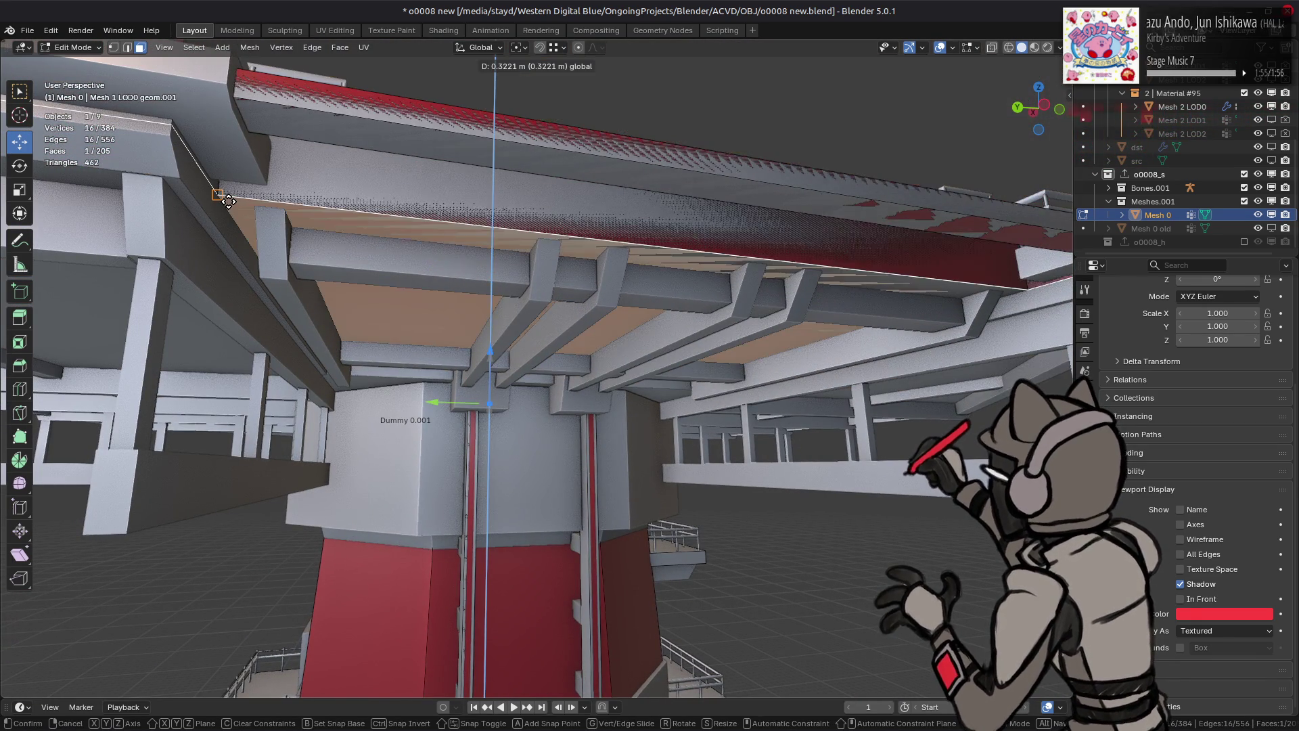
key(ctrl)
click(228, 200)
middle_drag(487, 271, 517, 310)
Step: Raise the face 0.1 m on Z instead, inspect it from above and below, then undo and return to Object Mode
key(g)
key(z)
key(period)
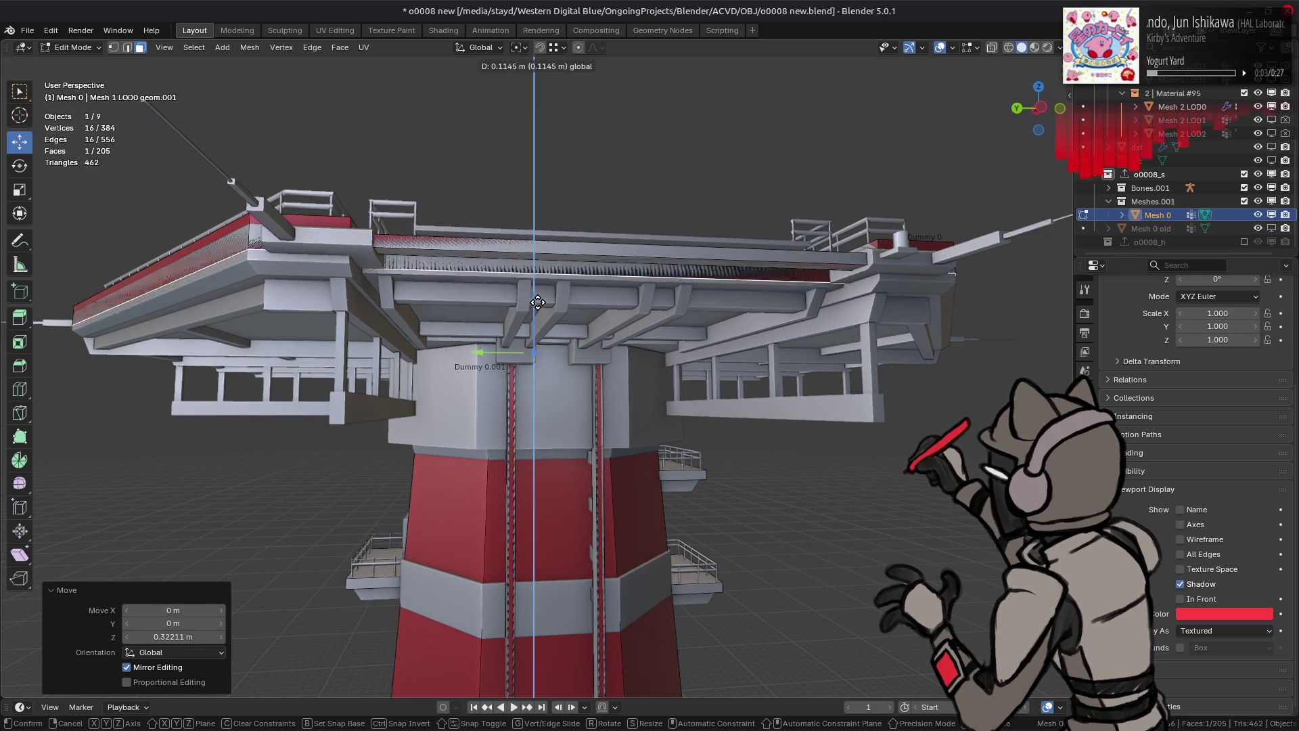
text(1)
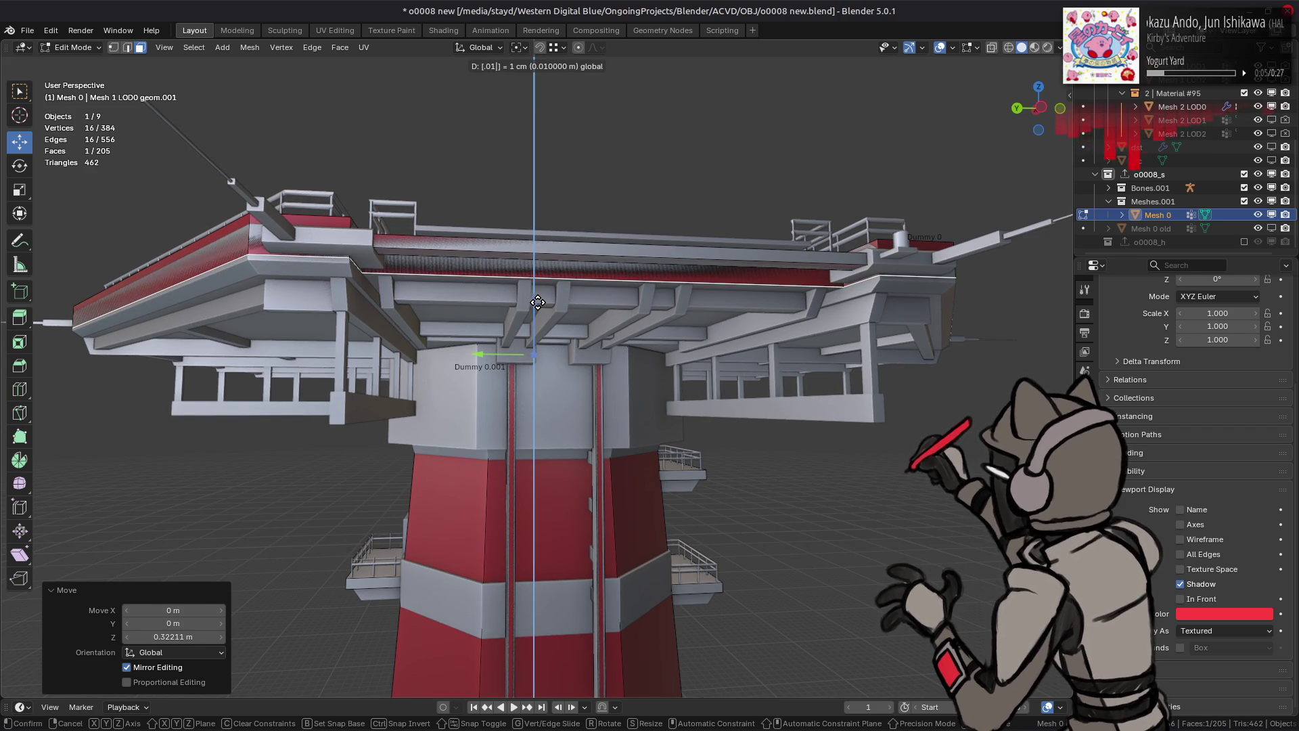
key(BackSpace)
key(BackSpace)
text(1)
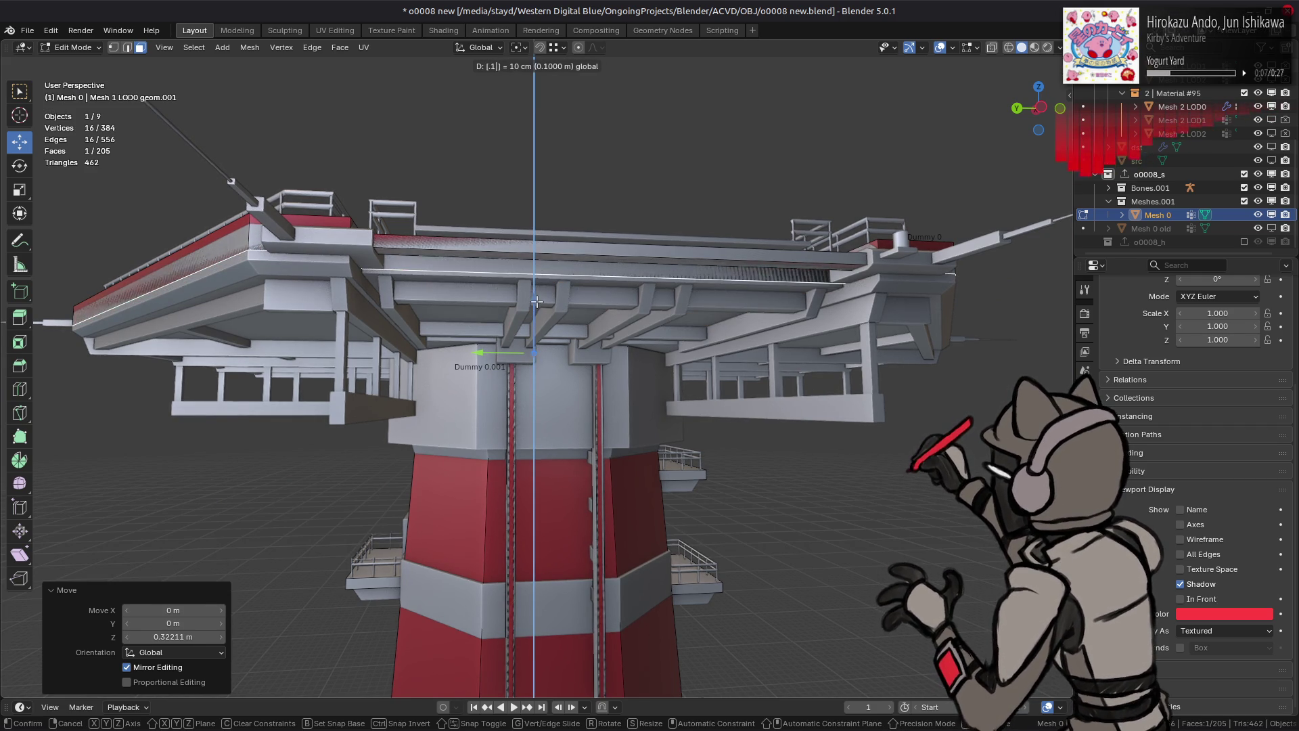
key(Return)
middle_drag(550, 312, 549, 329)
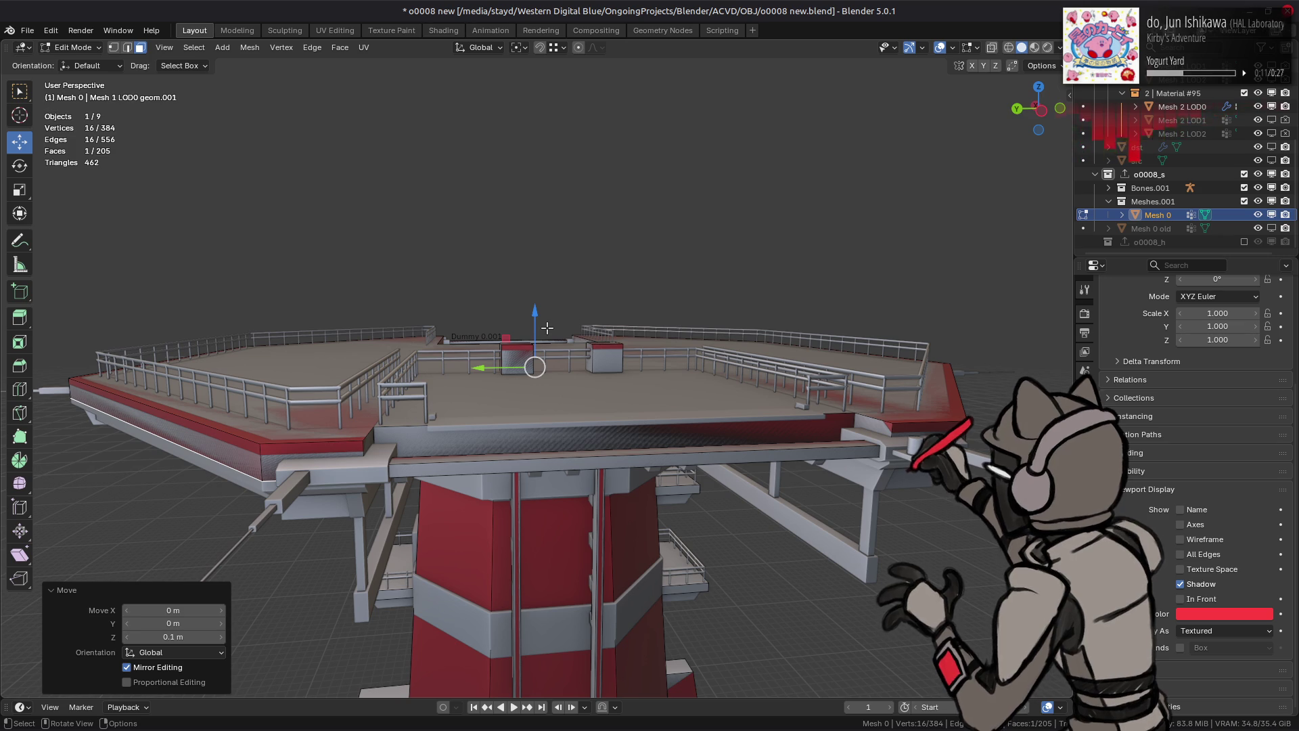
middle_drag(462, 362, 455, 334)
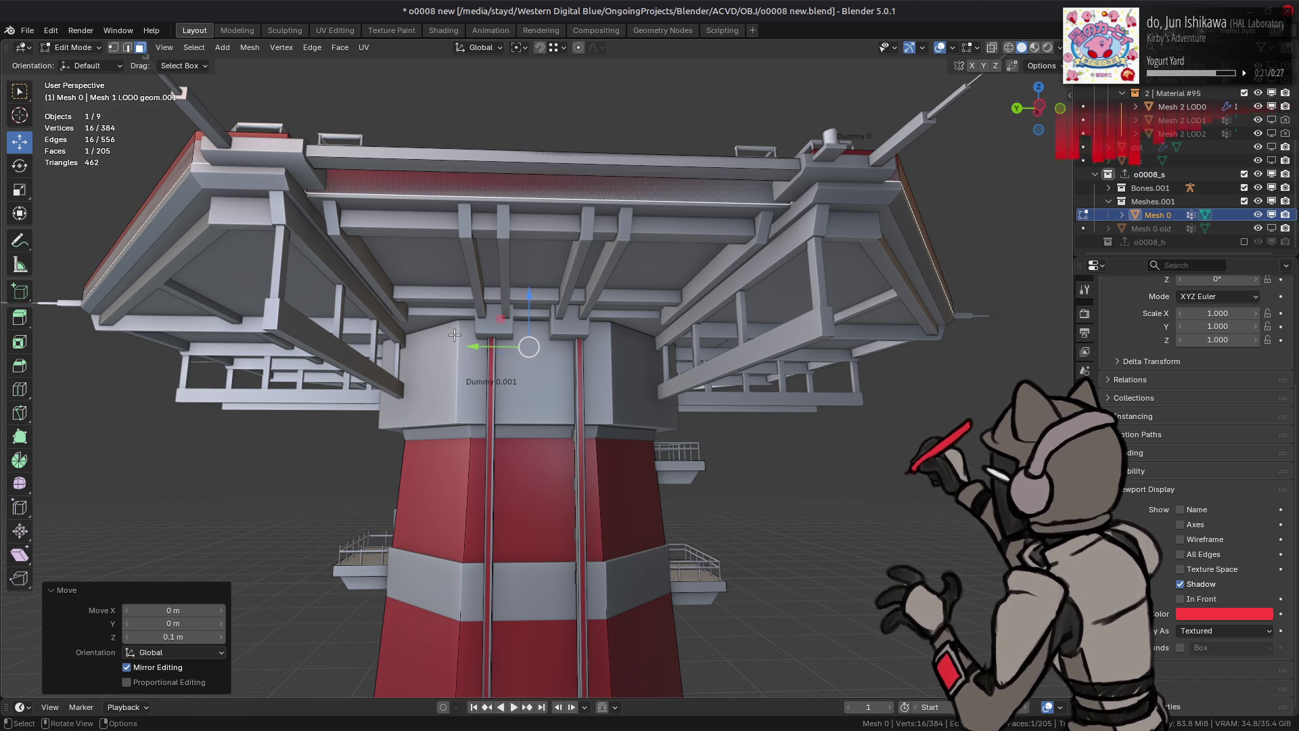
key(ctrl+z)
key(ctrl+z)
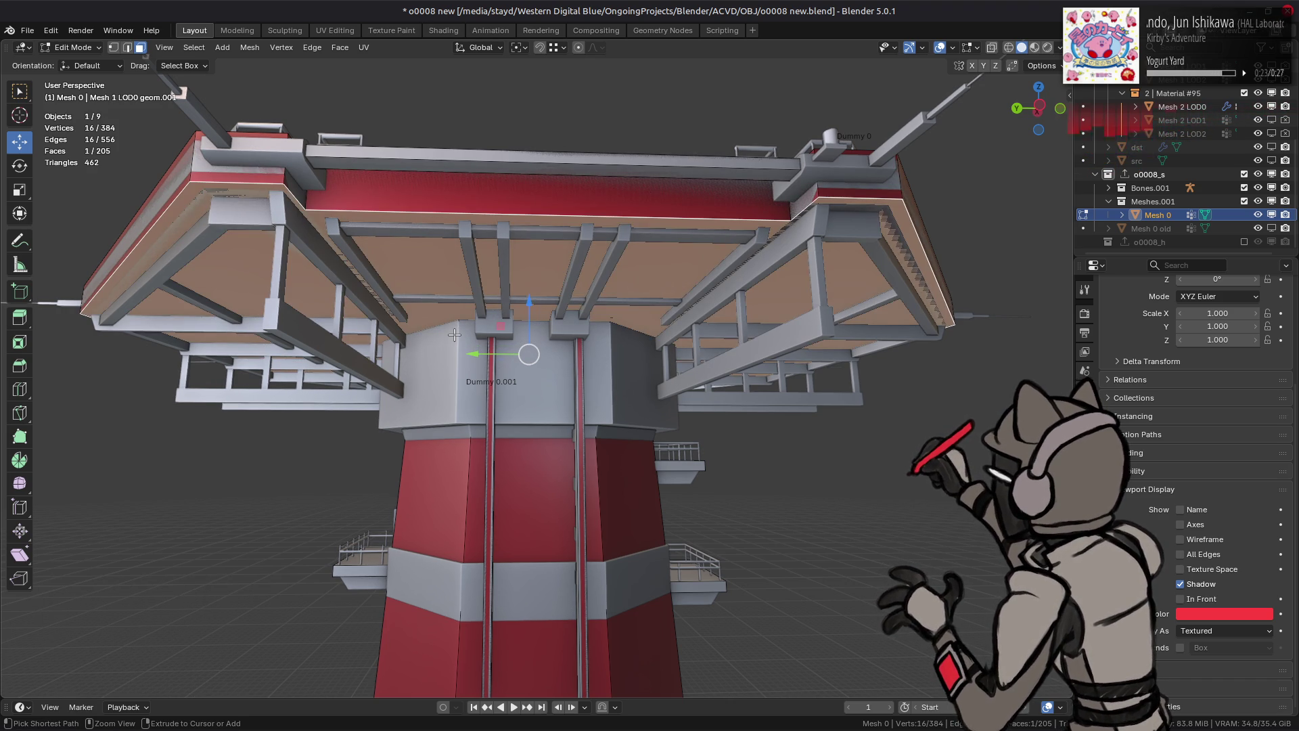
key(Tab)
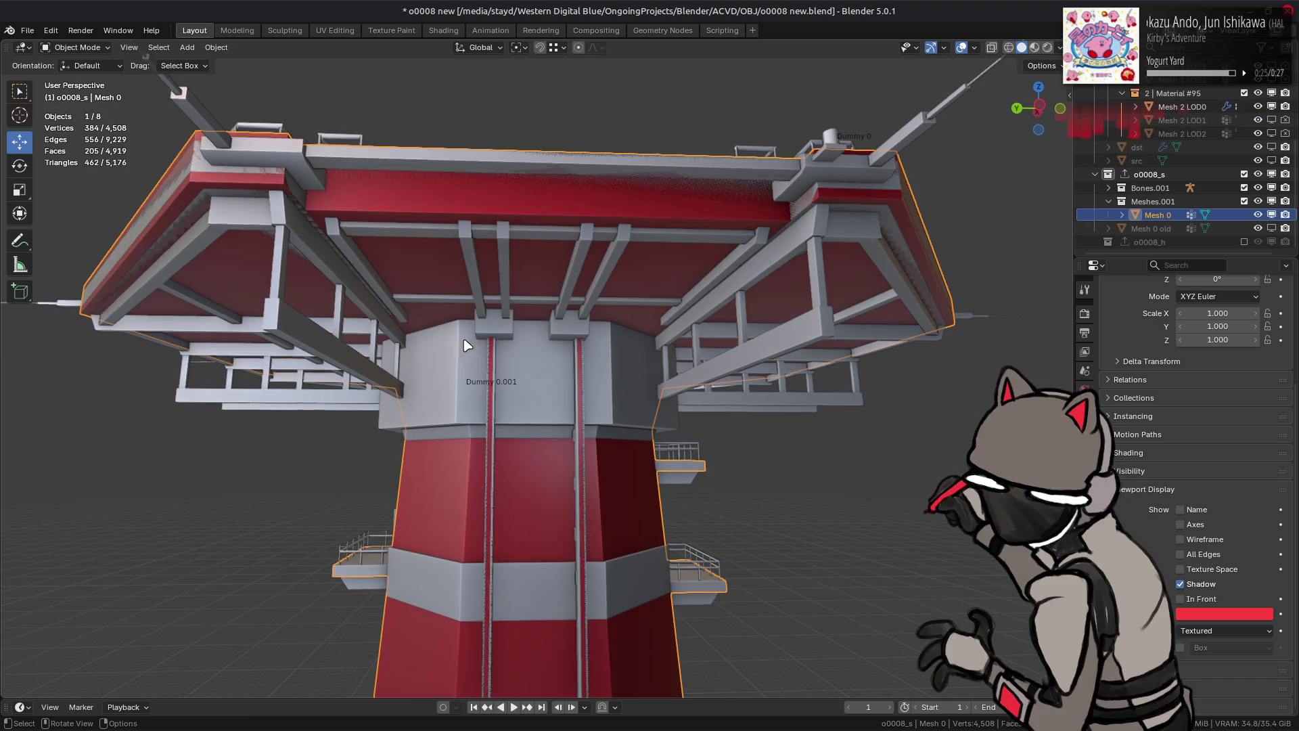
Step: Hide Mesh 0, then duplicate the grey mesh's ceiling face and separate it into its own object
click(1259, 216)
mouse_move(636, 246)
middle_down()
mouse_move(598, 374)
mouse_move(571, 256)
middle_up()
key(Tab)
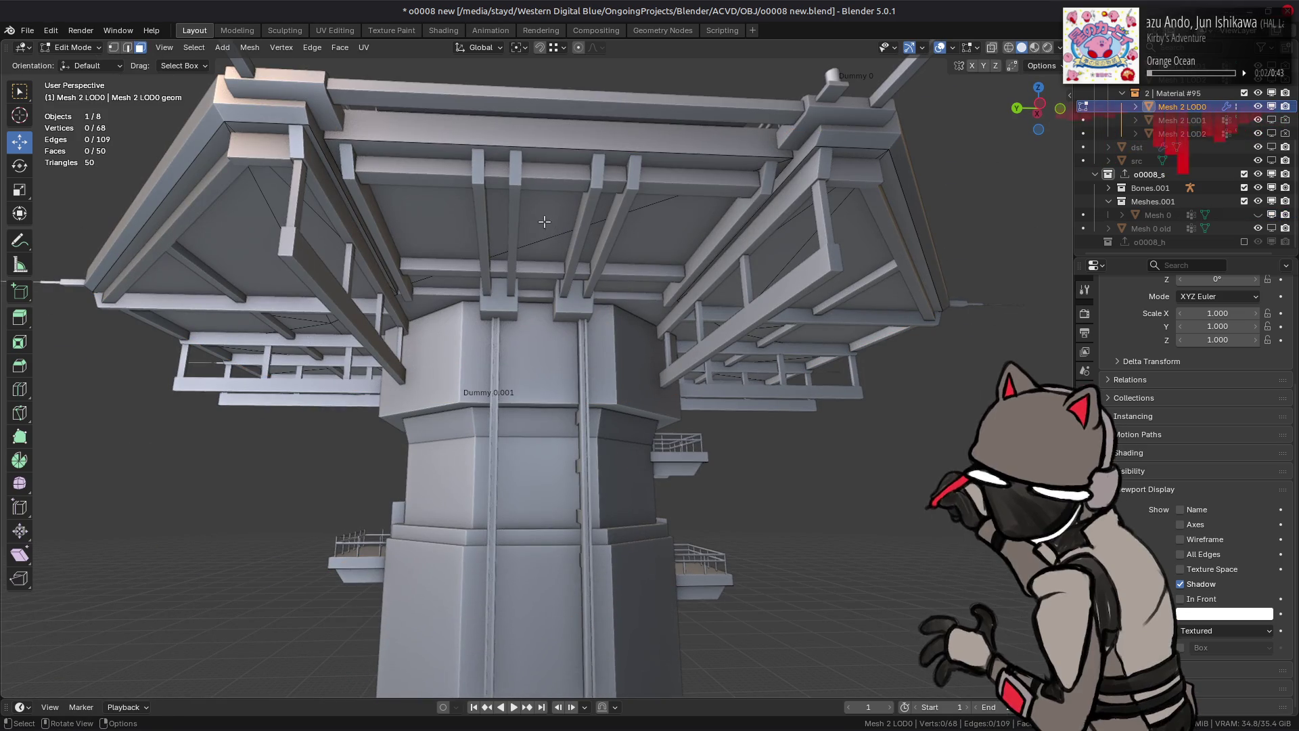
click(542, 223)
key(shift+d)
right_click(471, 201)
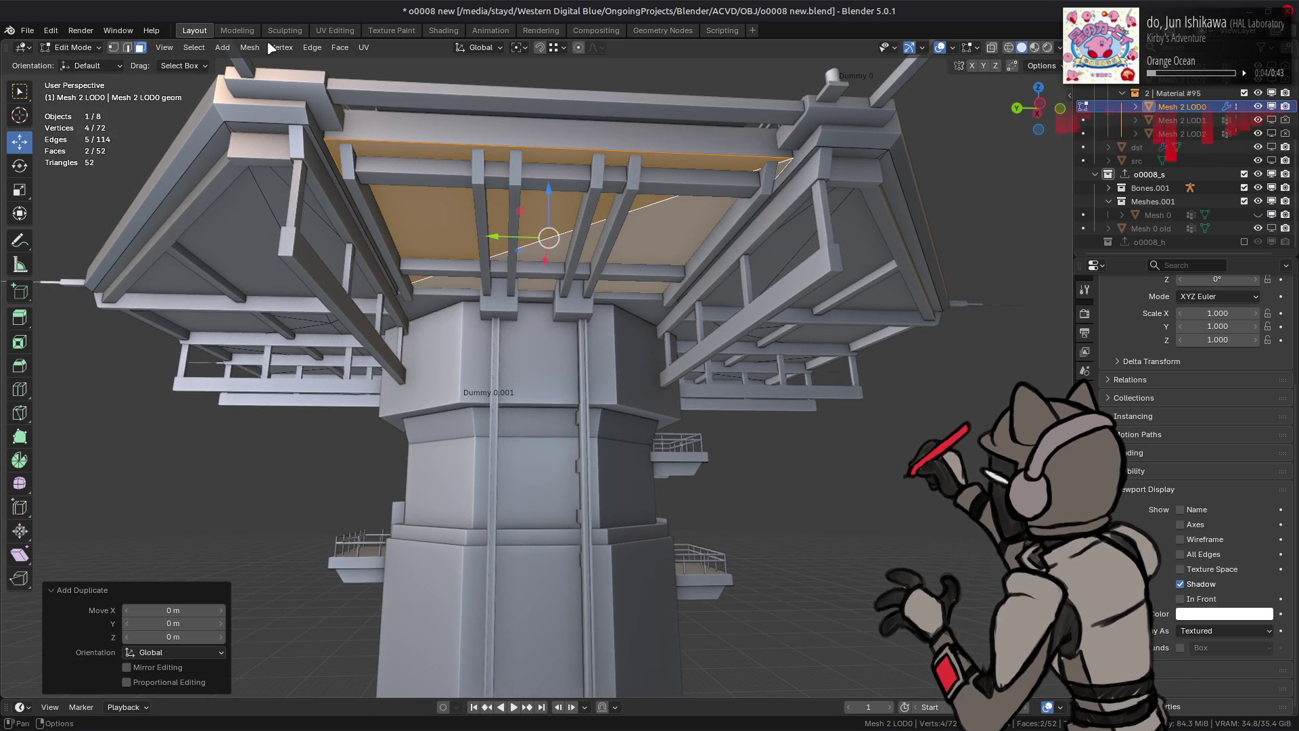
click(250, 46)
mouse_move(304, 167)
click(400, 167)
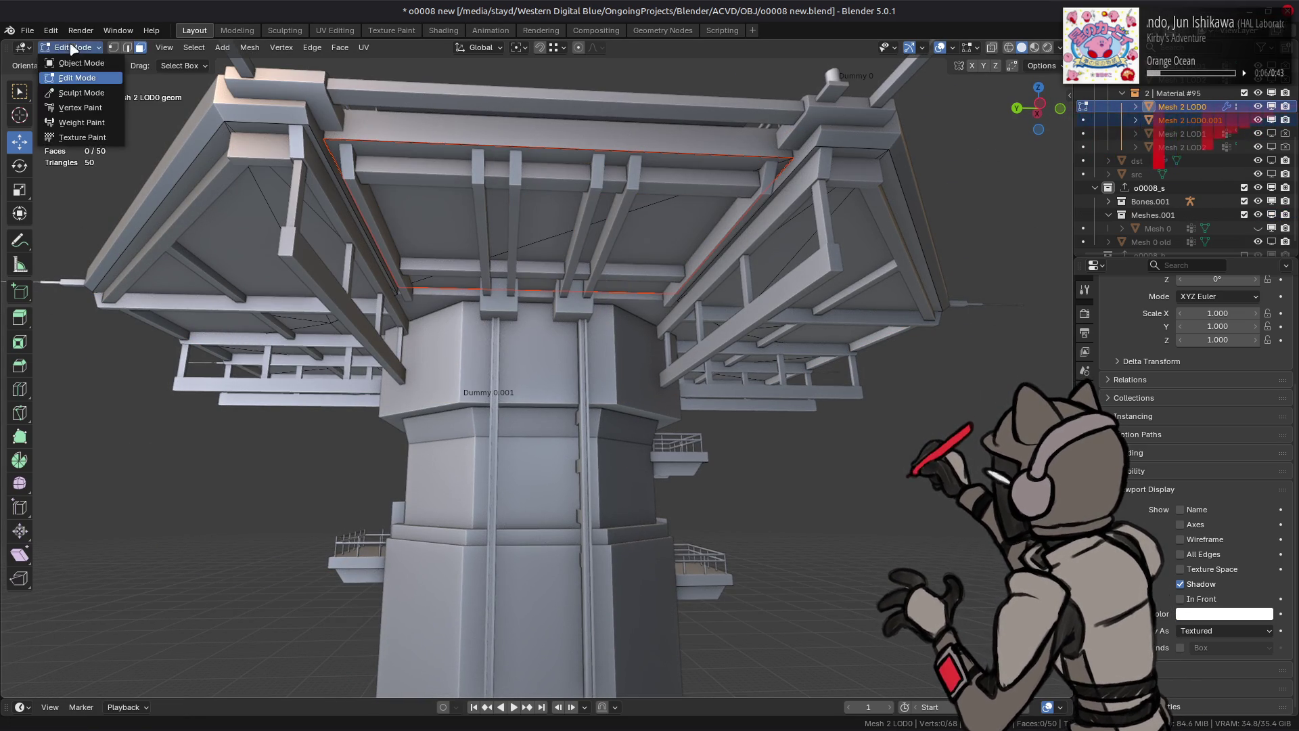
key(Tab)
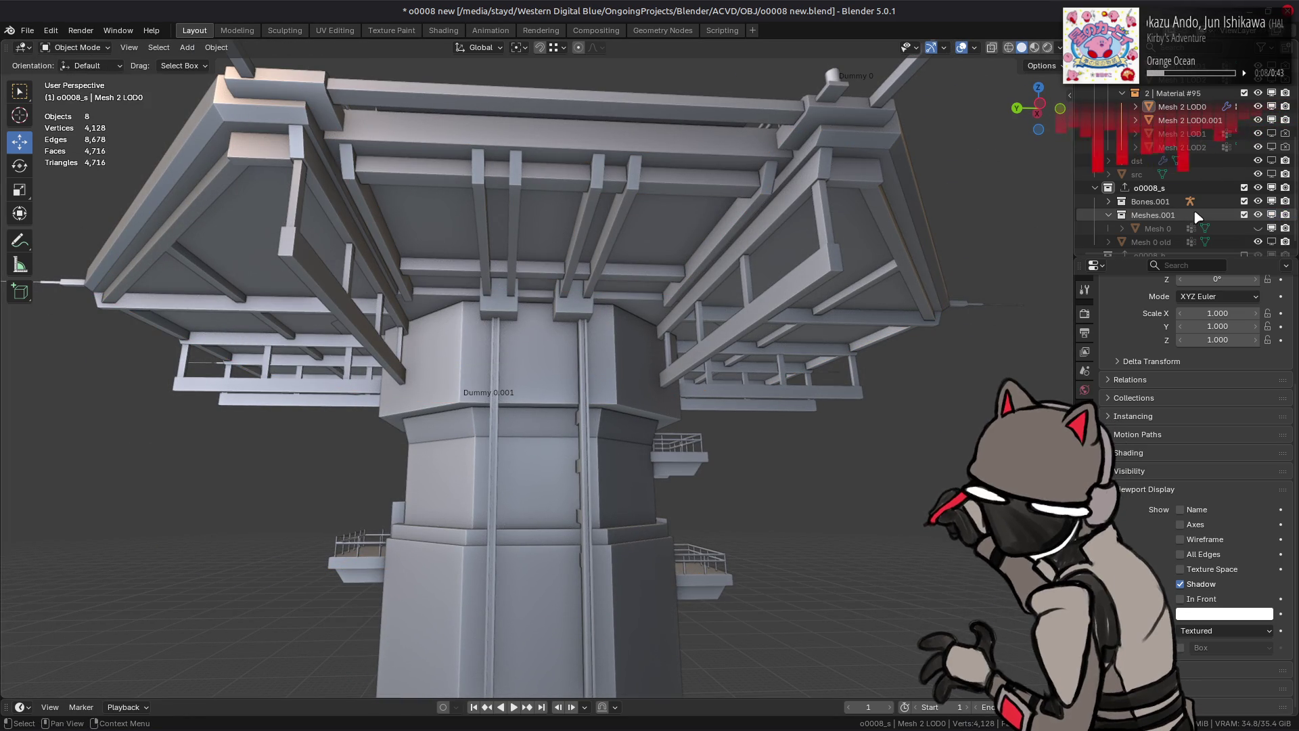
Step: Move Mesh 2 LOD0.001 into Meshes.001 and hide the Meshes collection
click(716, 216)
drag(1188, 120, 1175, 215)
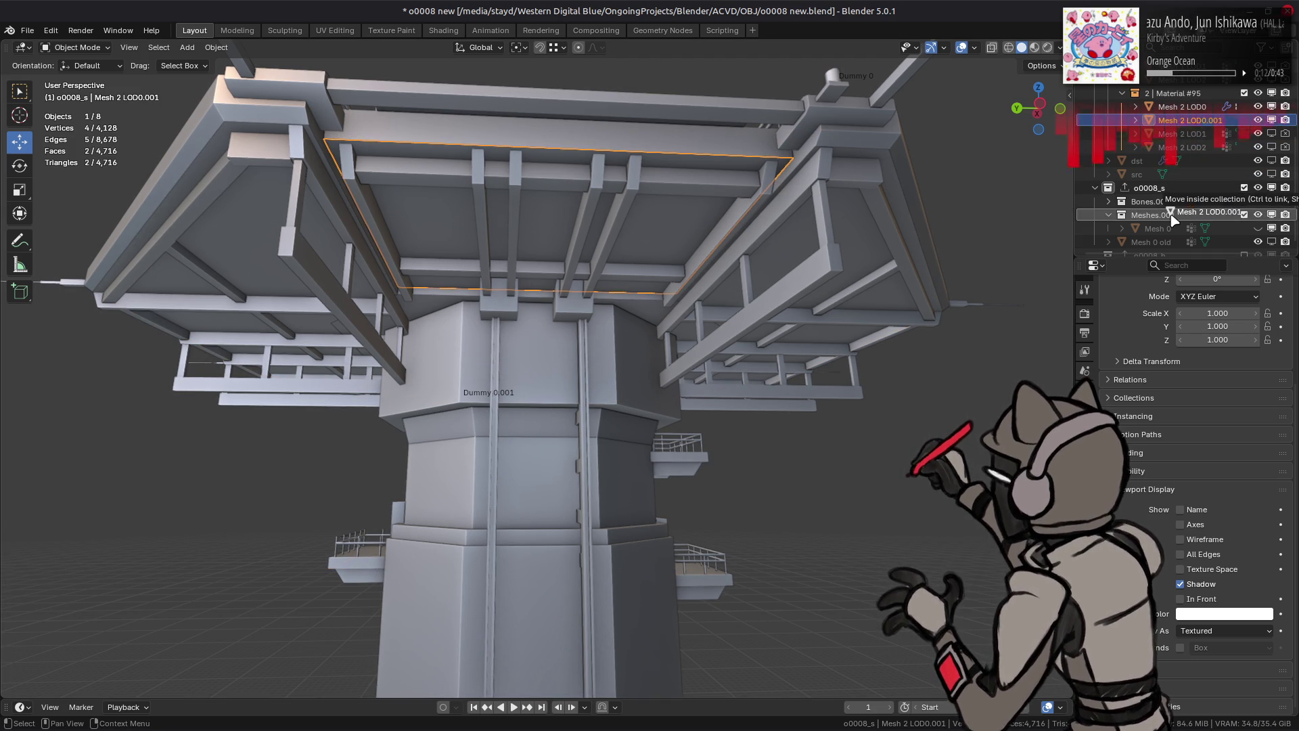
click(1244, 119)
scroll(1235, 120, down, 1)
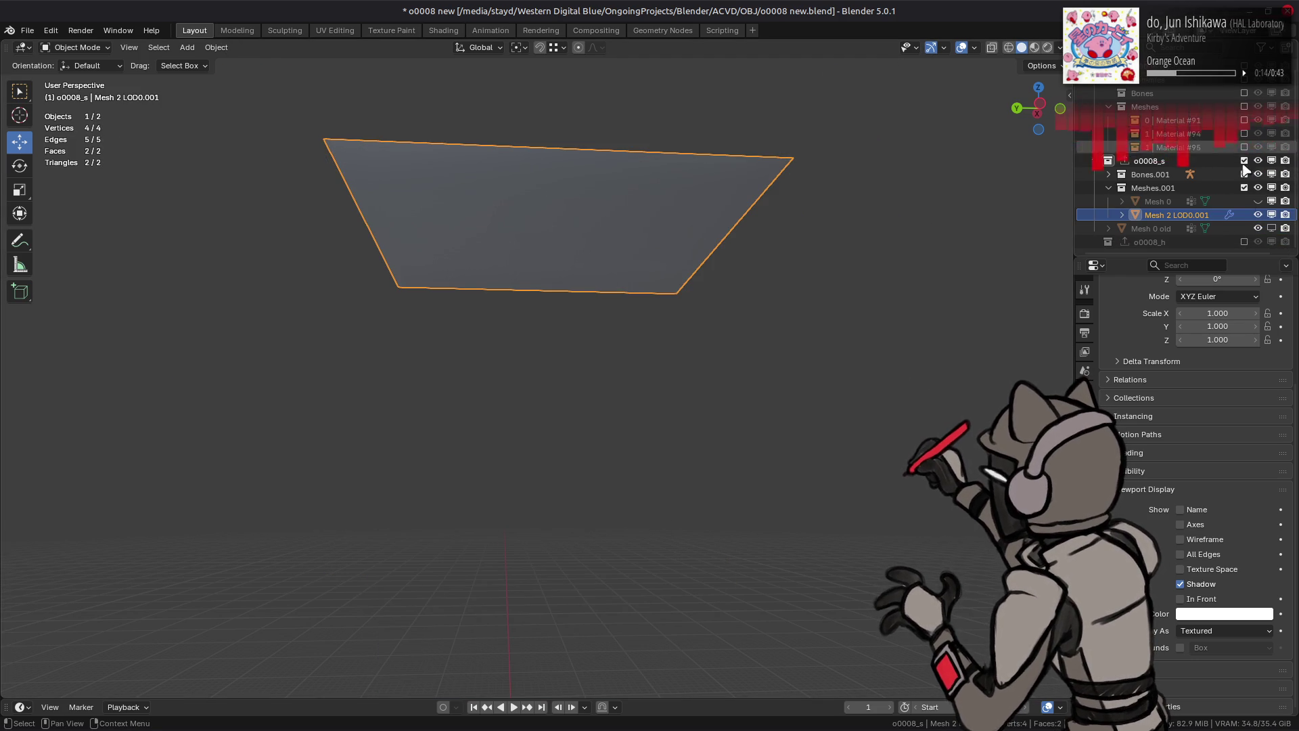
Step: Show Mesh 0 again and Limited Dissolve the plane's two triangles into one face, drawn in front
click(1258, 201)
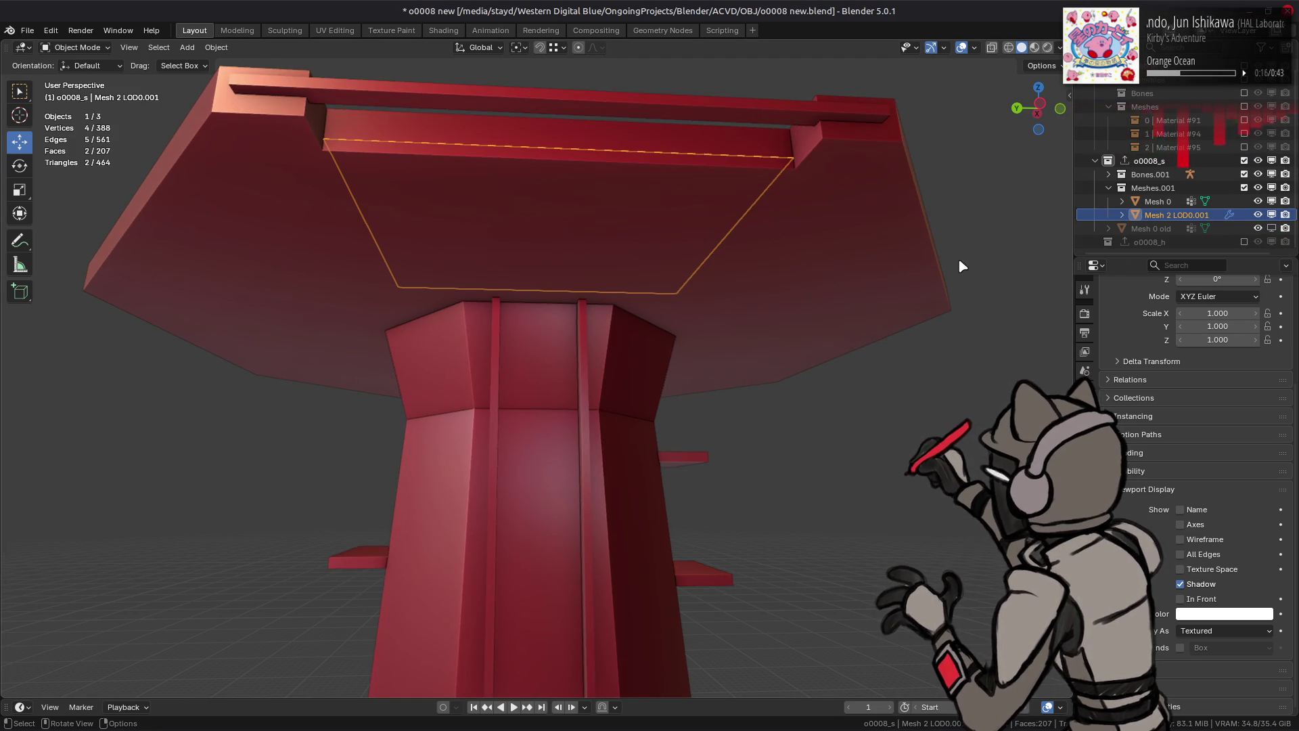
key(Tab)
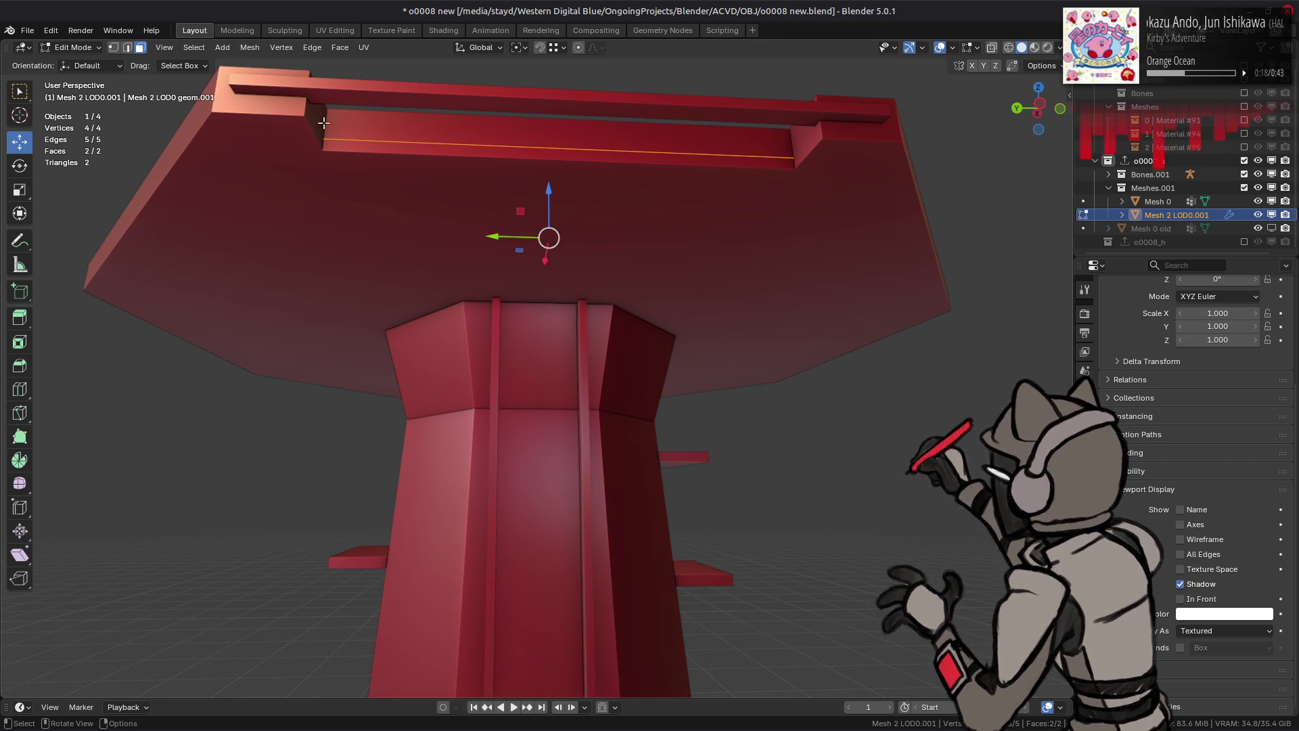
click(1202, 603)
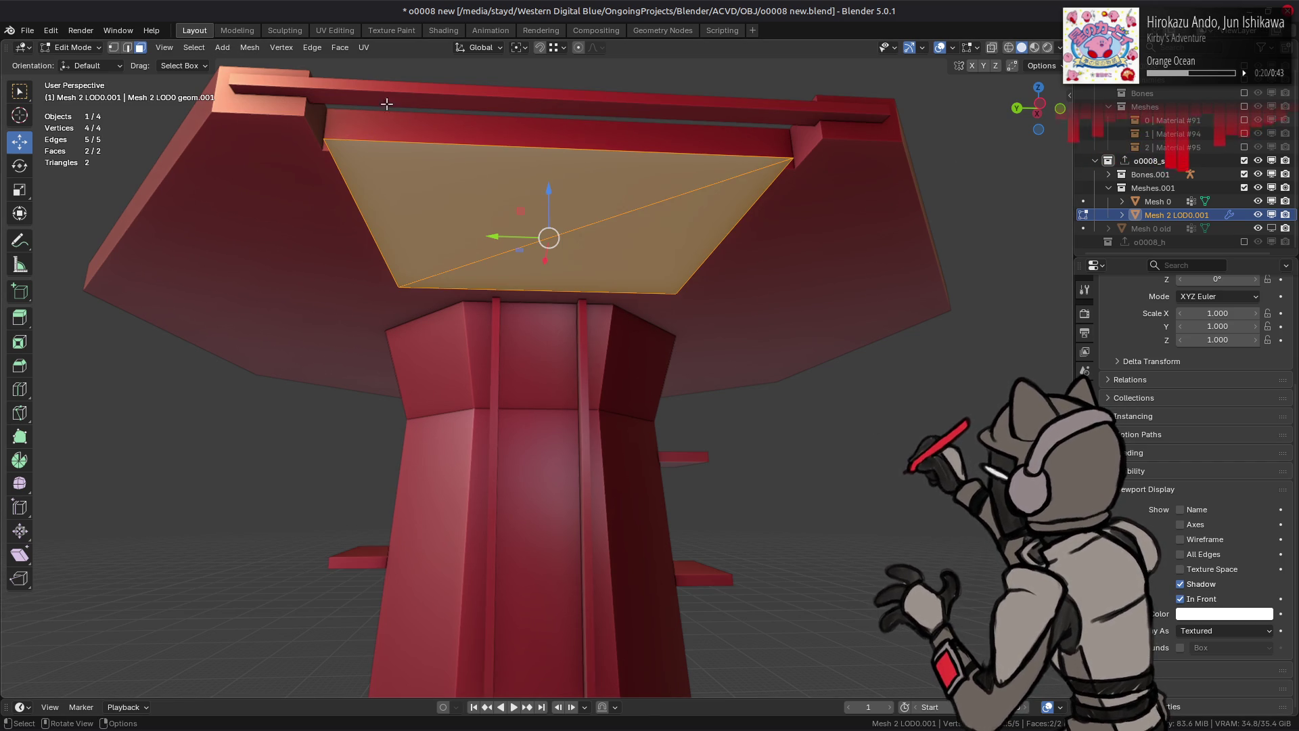
click(250, 47)
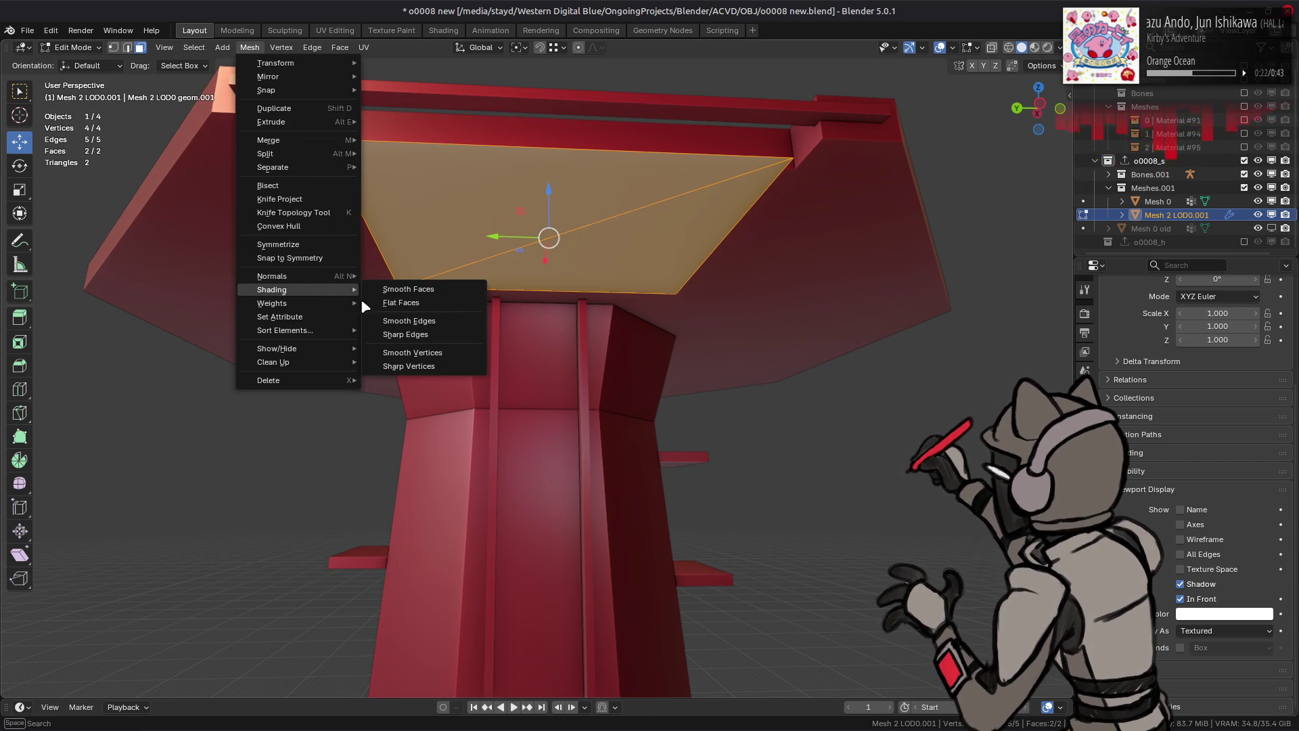
key(x)
click(380, 297)
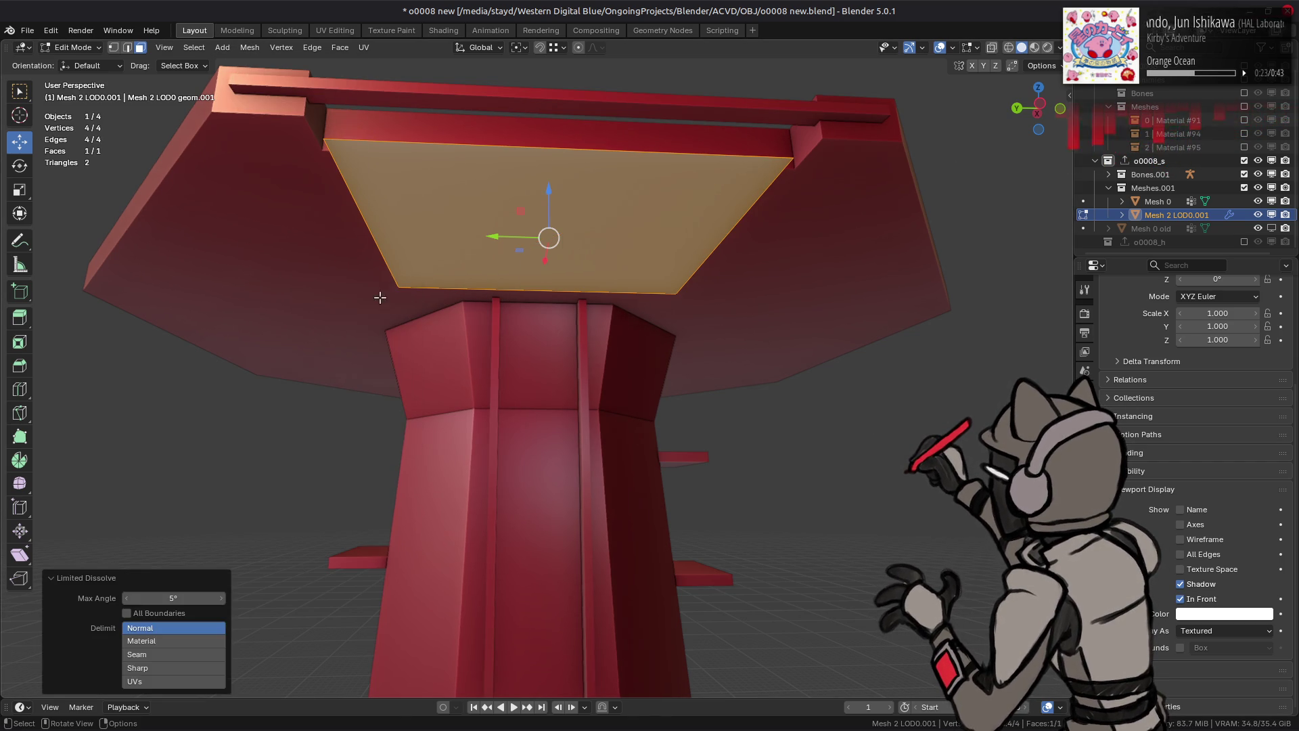
key(Tab)
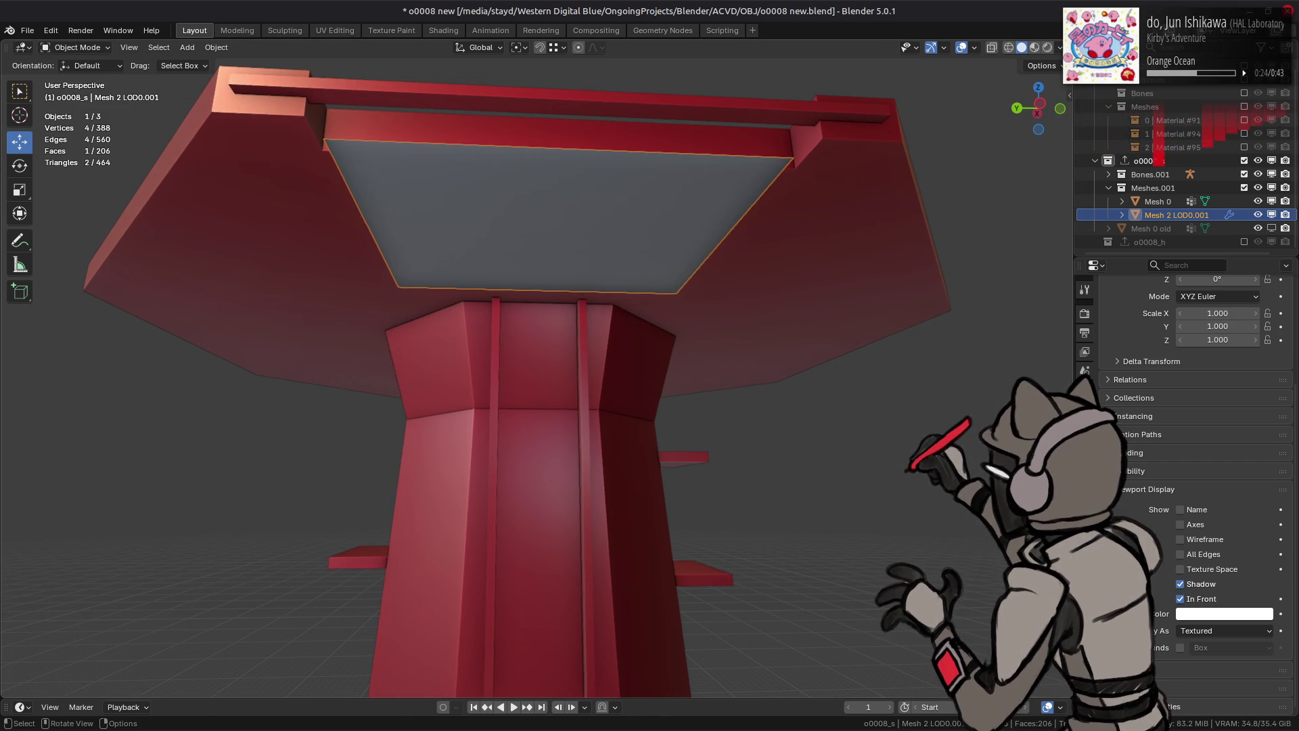
Step: Remove the uv0 UV map, Color attribute, custom normals and Material #95 from the plane, then save
click(1085, 506)
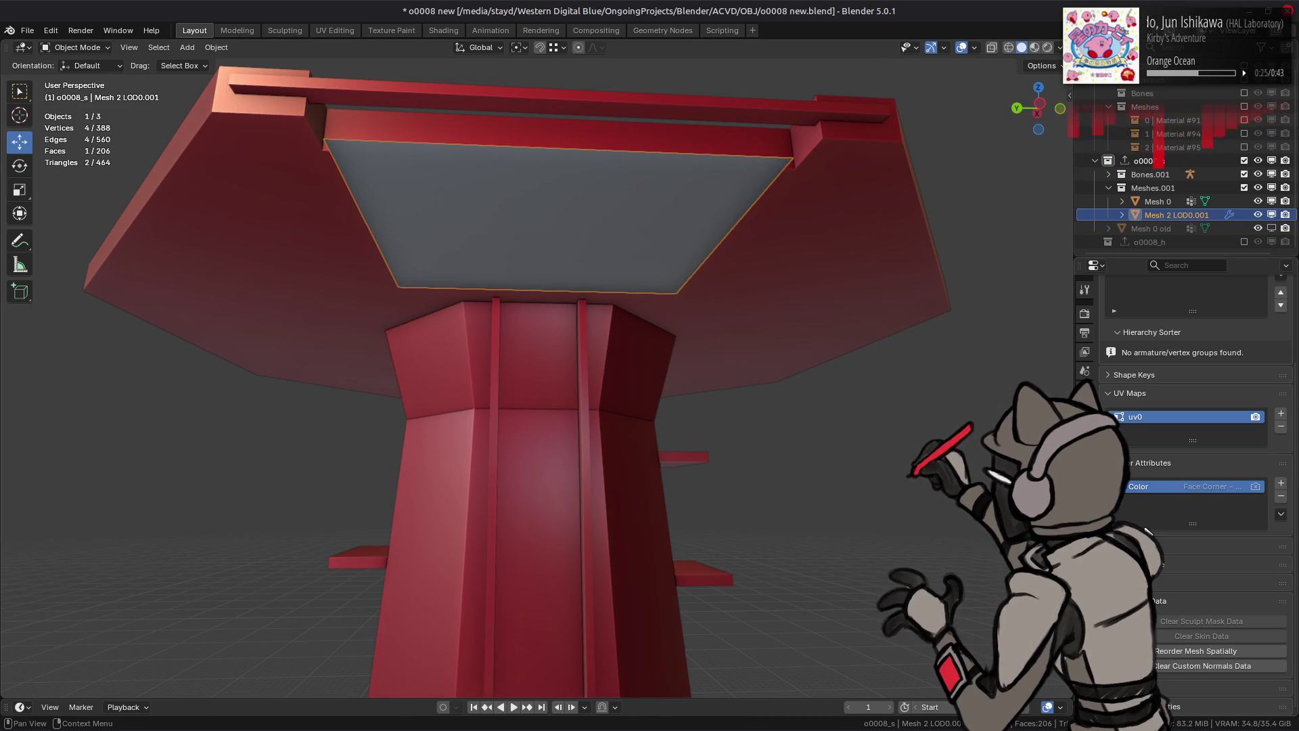
click(1281, 427)
click(1281, 496)
click(1202, 666)
click(1085, 526)
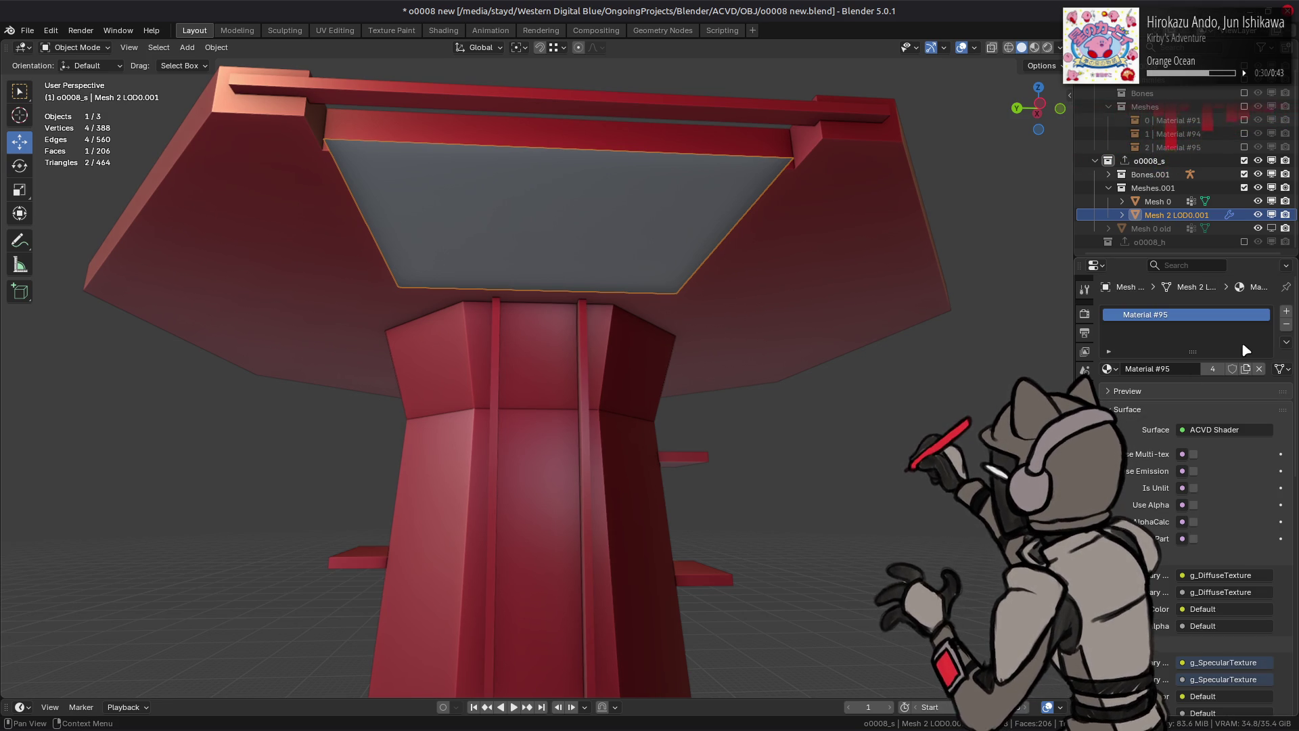
click(1286, 325)
key(ctrl+s)
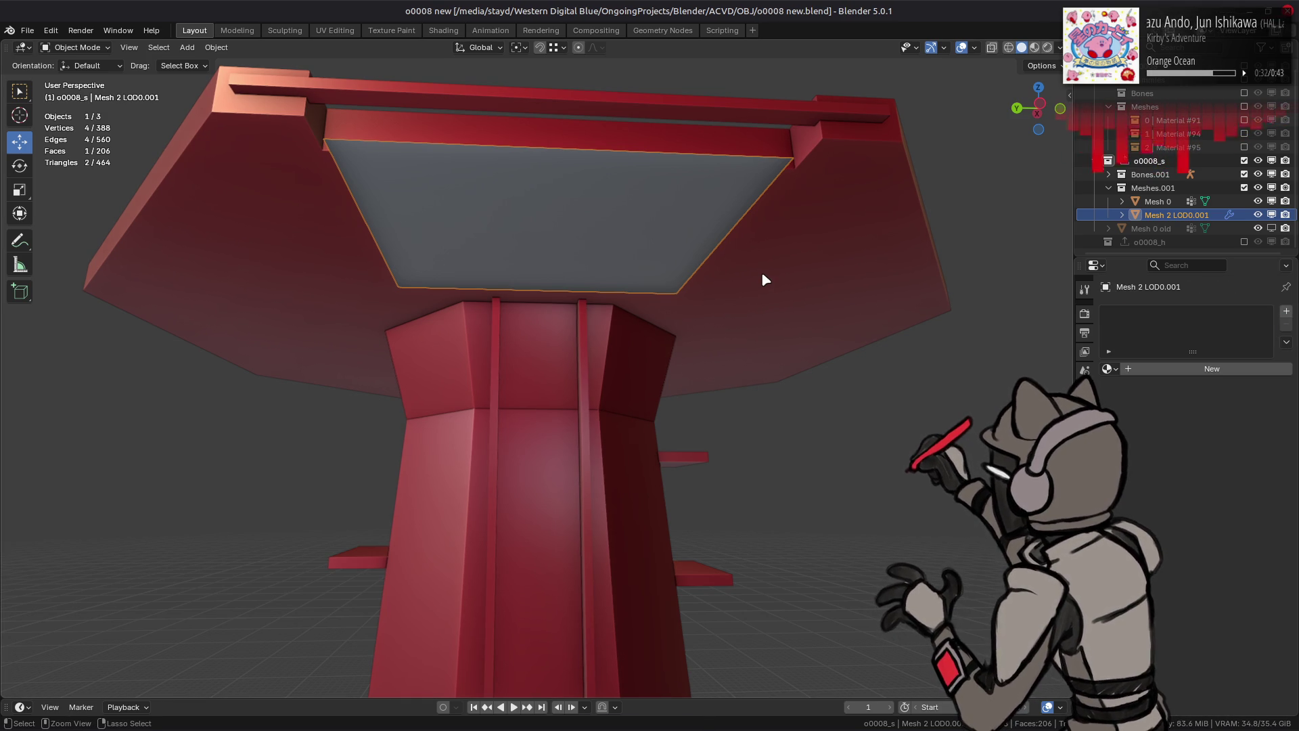
mouse_move(552, 264)
middle_down()
mouse_move(521, 293)
mouse_move(582, 265)
mouse_move(576, 255)
middle_up()
Step: Undo a trial Y scale, then move the plane's left edge 1 m along Y
key(Tab)
key(s)
key(y)
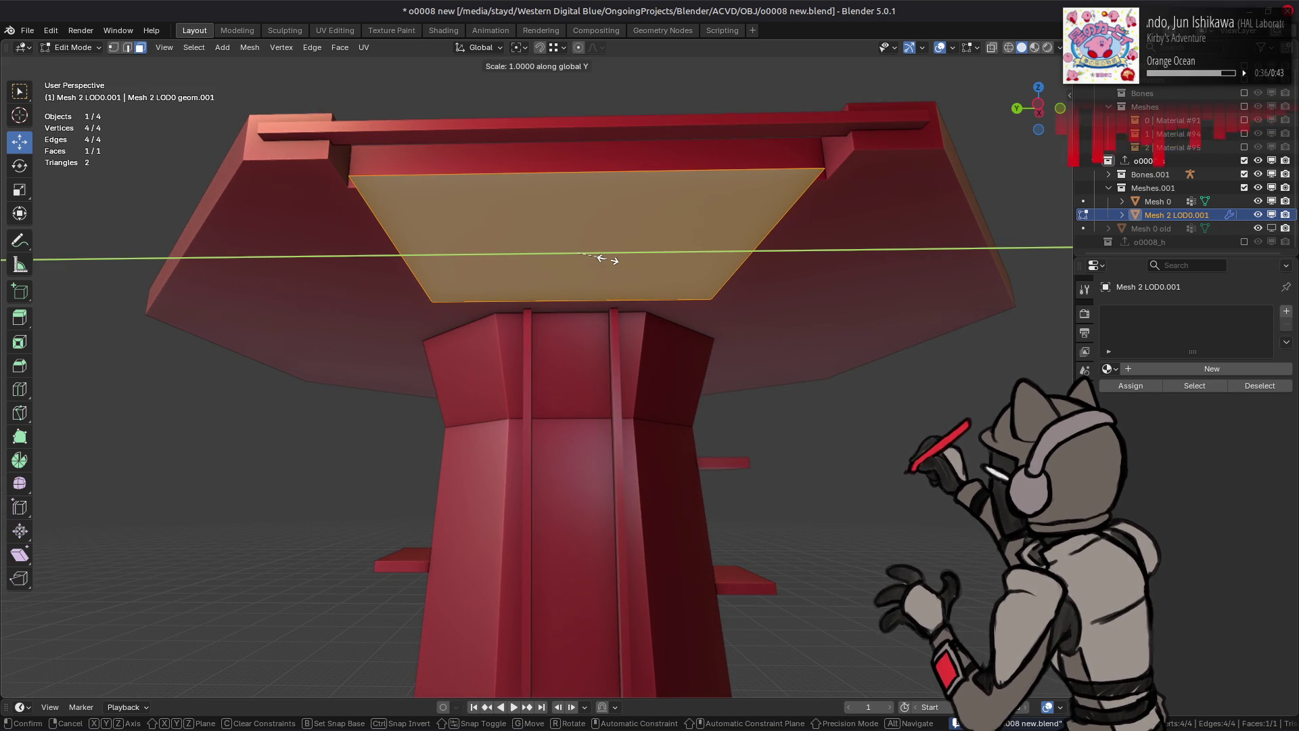
key(Return)
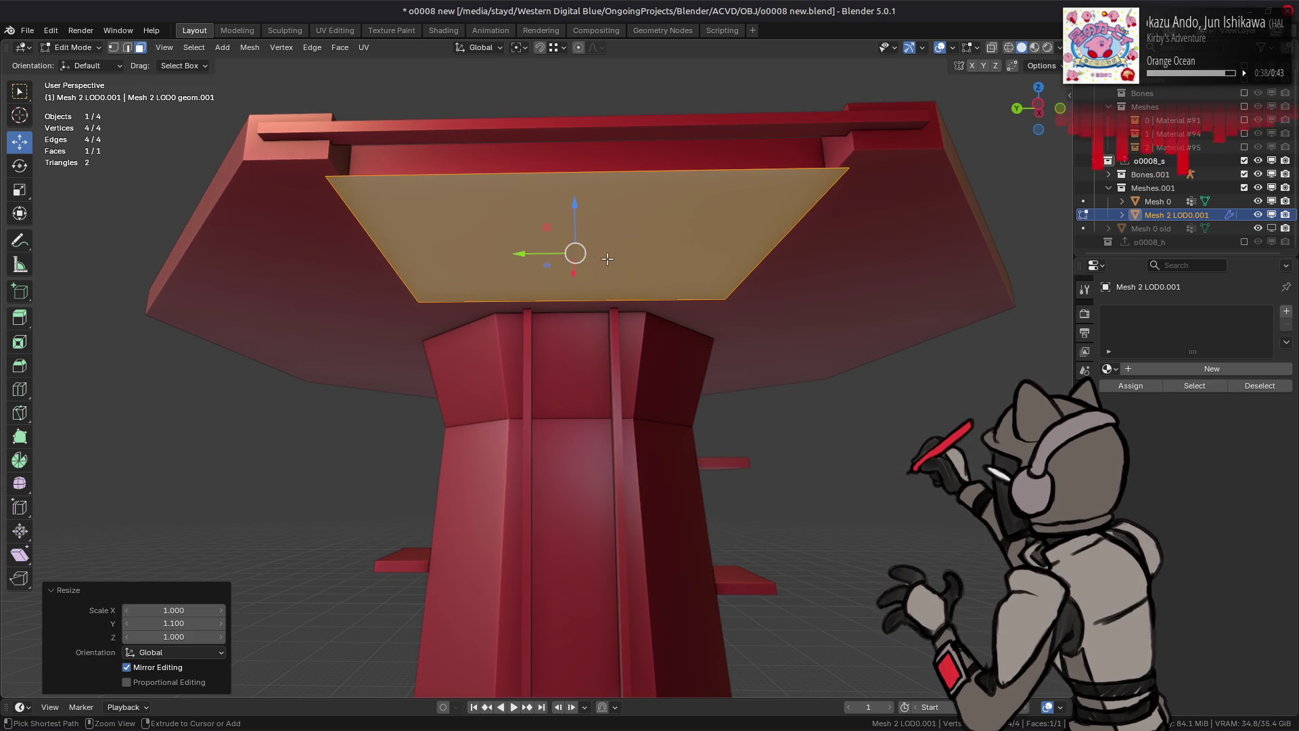
key(ctrl+z)
click(379, 245)
click(395, 243)
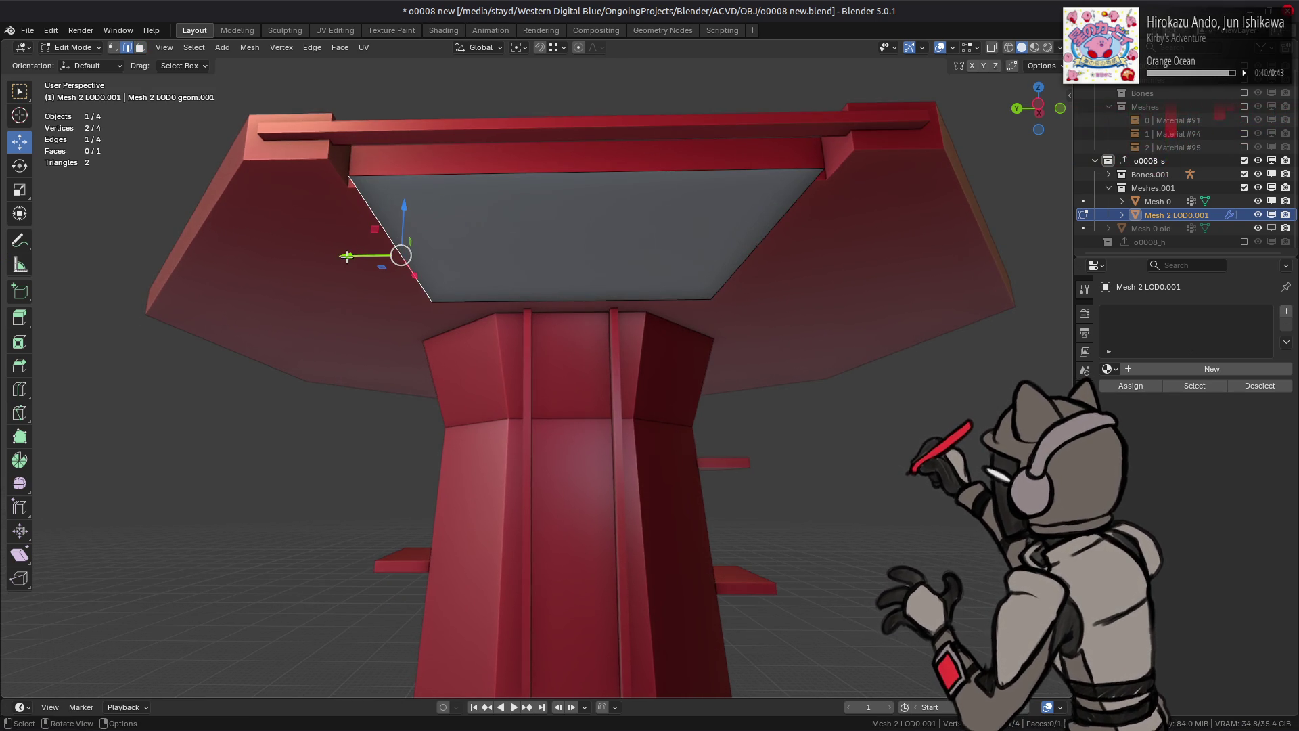
drag(353, 253, 328, 256)
text(1)
key(Return)
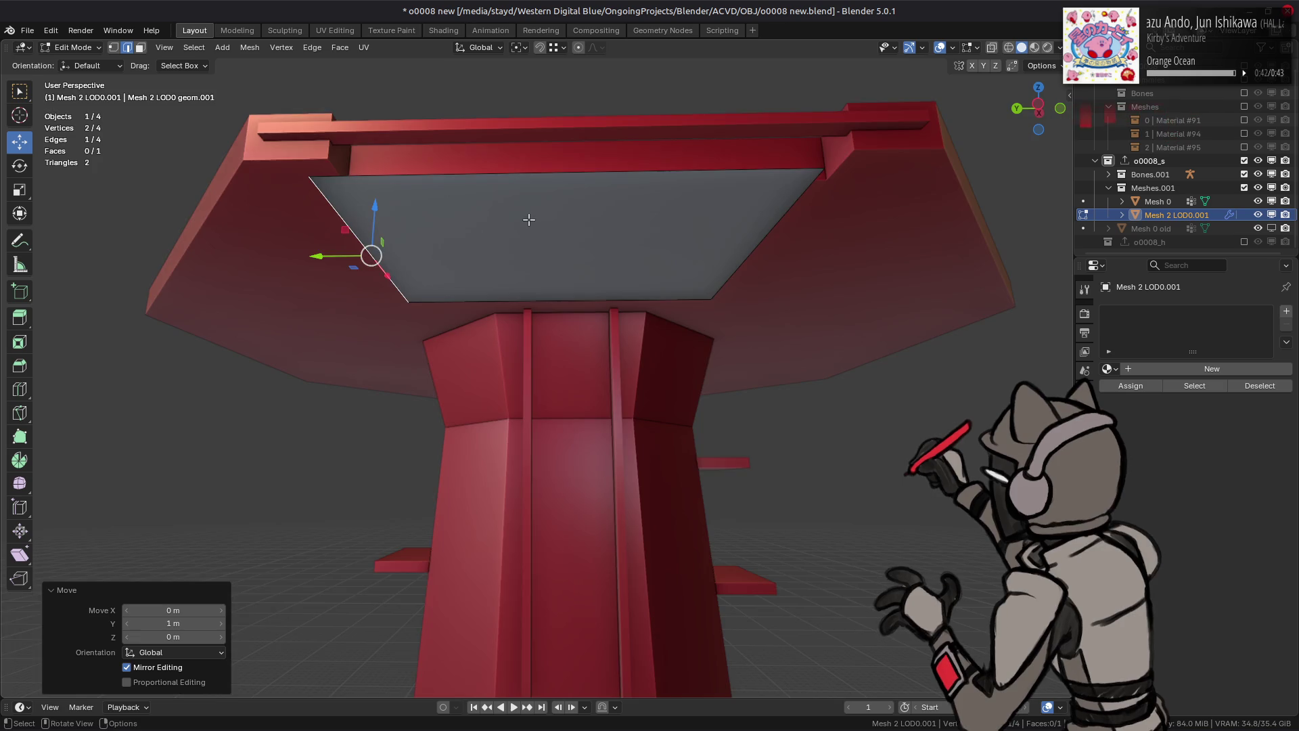
Step: Undo a -1 m move of the right edge and instead shift the edge 1 m along X
middle_drag(530, 223, 535, 229)
click(642, 208)
drag(611, 220, 604, 225)
text(-1)
mouse_move(605, 225)
middle_down()
mouse_move(420, 223)
mouse_move(580, 270)
mouse_move(450, 337)
mouse_move(528, 363)
mouse_move(568, 342)
middle_up()
key(ctrl+z)
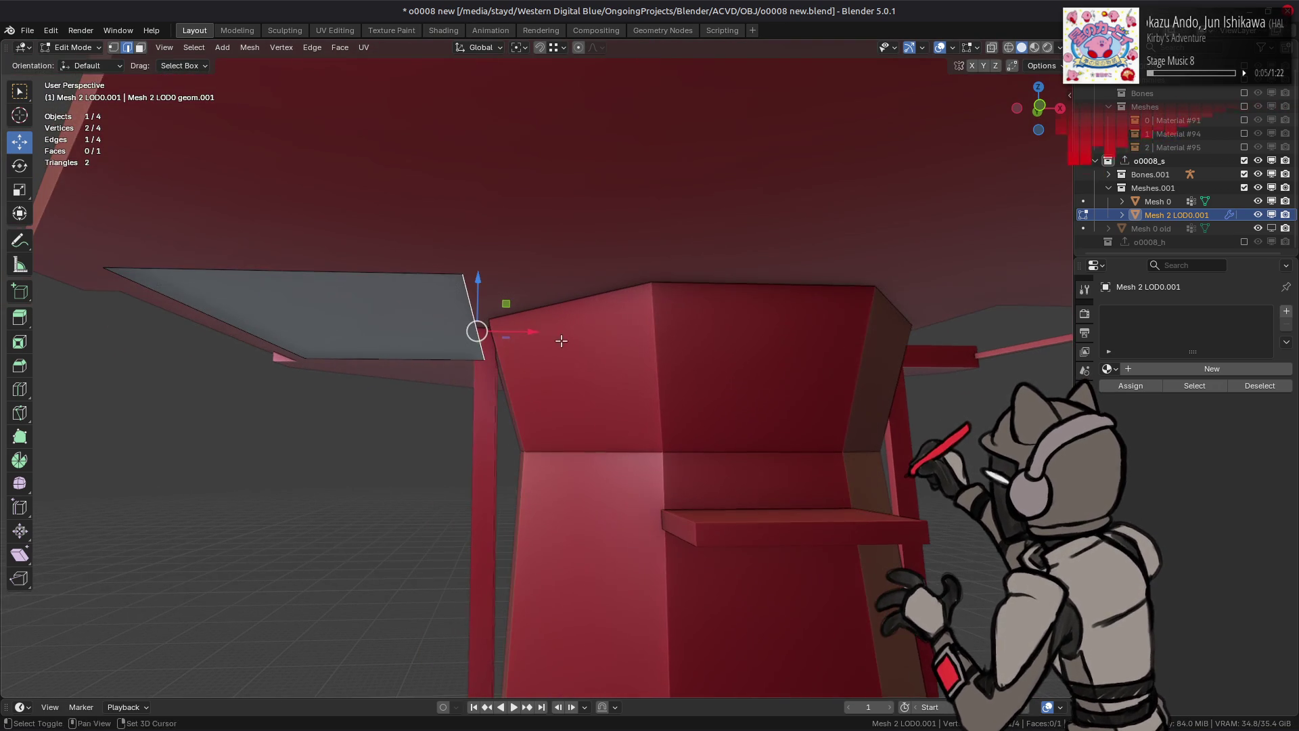
drag(538, 335, 542, 335)
text(1)
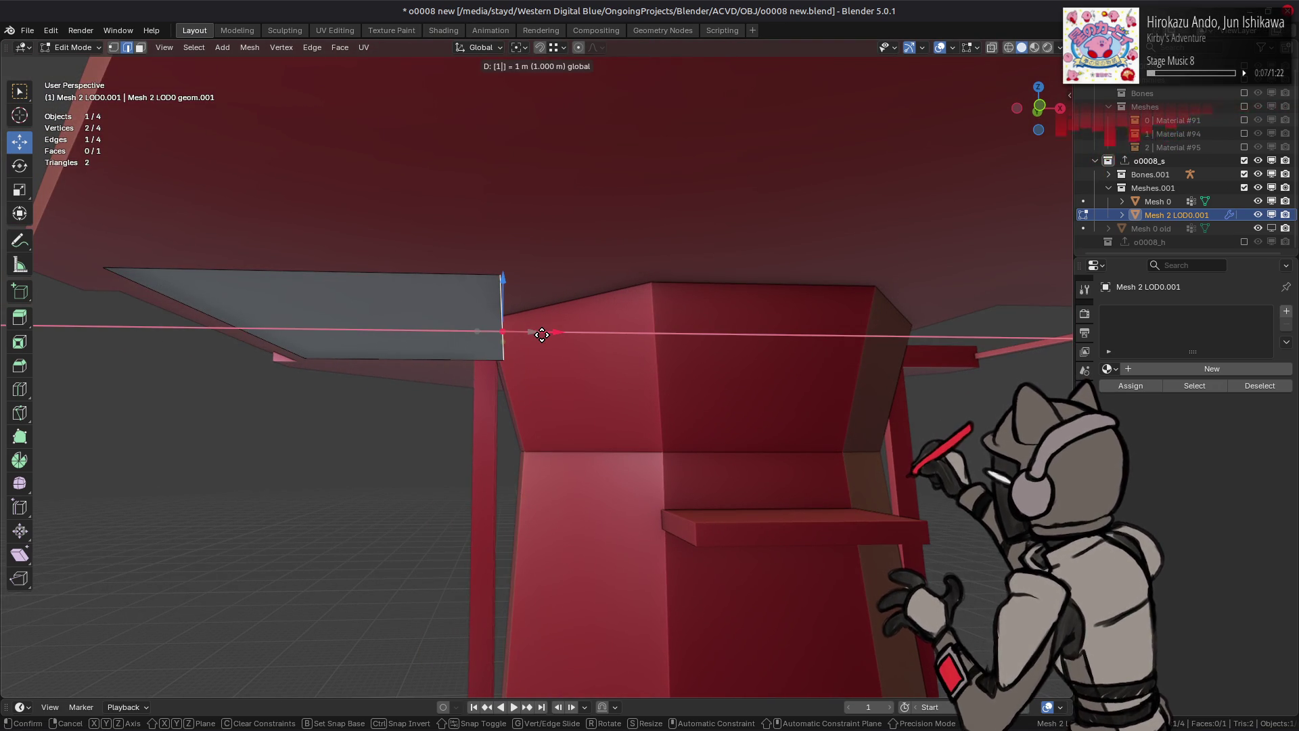
key(Return)
middle_drag(545, 318, 531, 278)
Step: Raise the whole plane face 0.1 m on Z, leave Edit Mode, and add Mesh 0 to the selection
key(a)
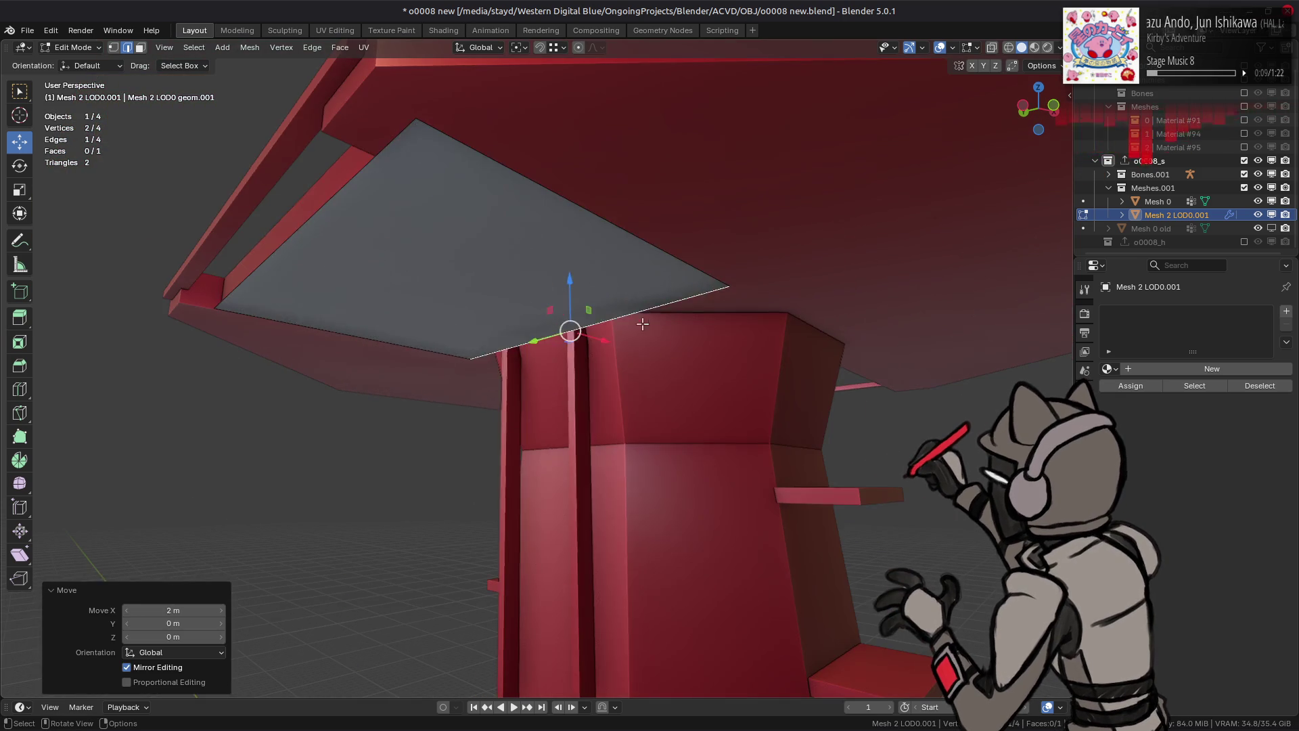
key(3)
drag(458, 251, 458, 252)
text(.1)
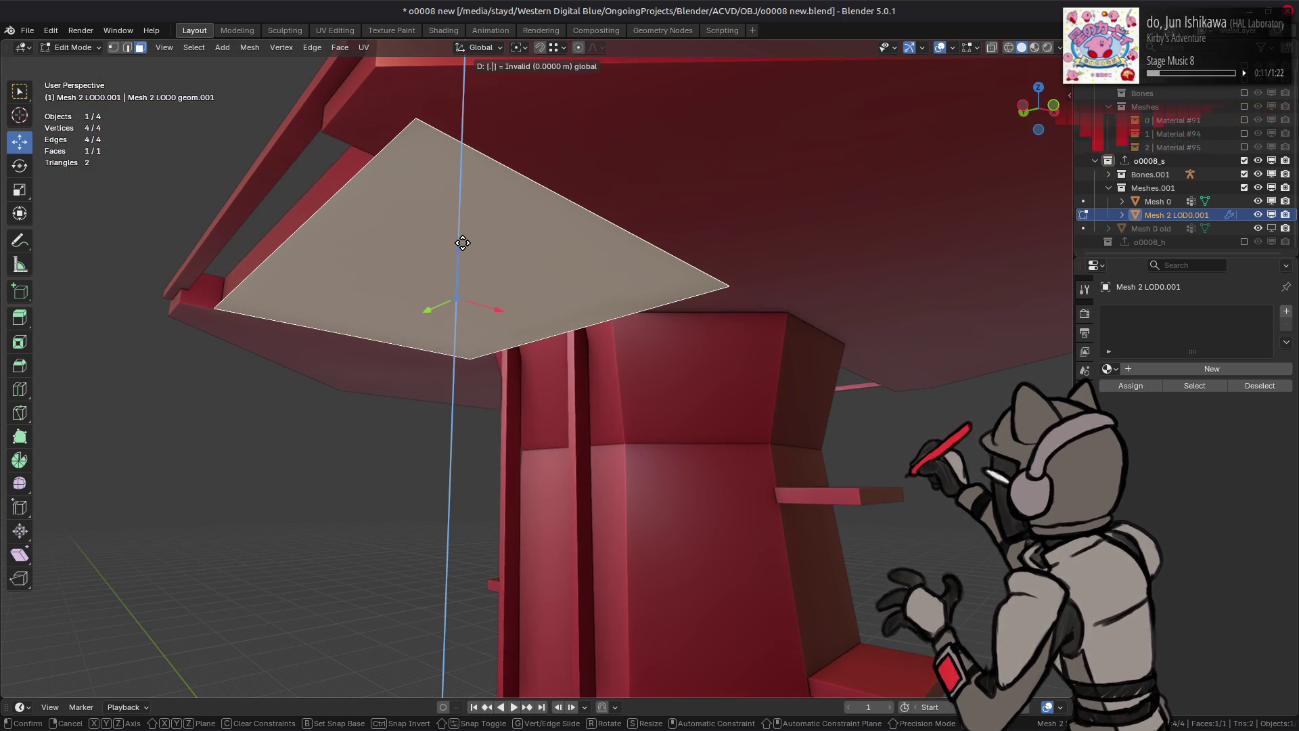
key(Return)
mouse_move(458, 252)
middle_down()
mouse_move(610, 284)
mouse_move(616, 310)
mouse_move(586, 333)
mouse_move(666, 291)
mouse_move(640, 195)
middle_up()
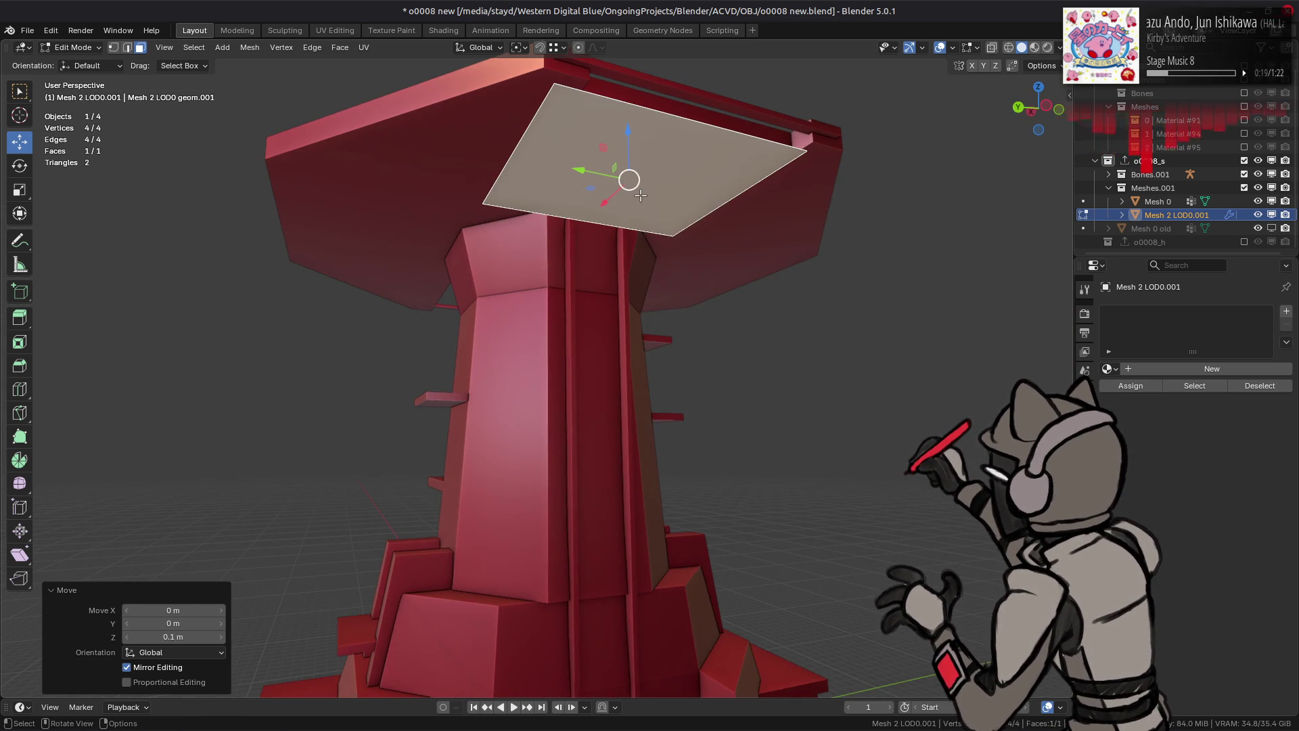
key(Tab)
shift+click(548, 256)
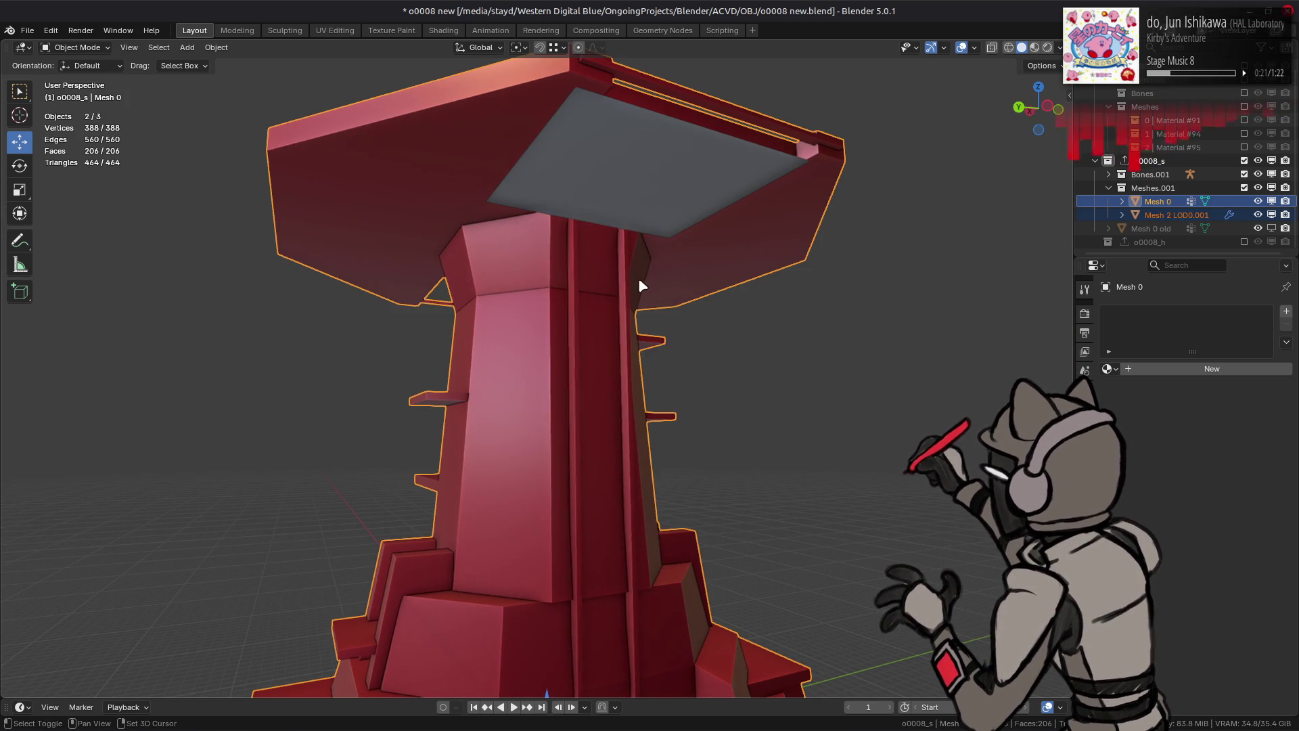
Step: Join the plane into Mesh 0, save, and export the o0008_s collection to SMD
right_click(640, 283)
click(637, 283)
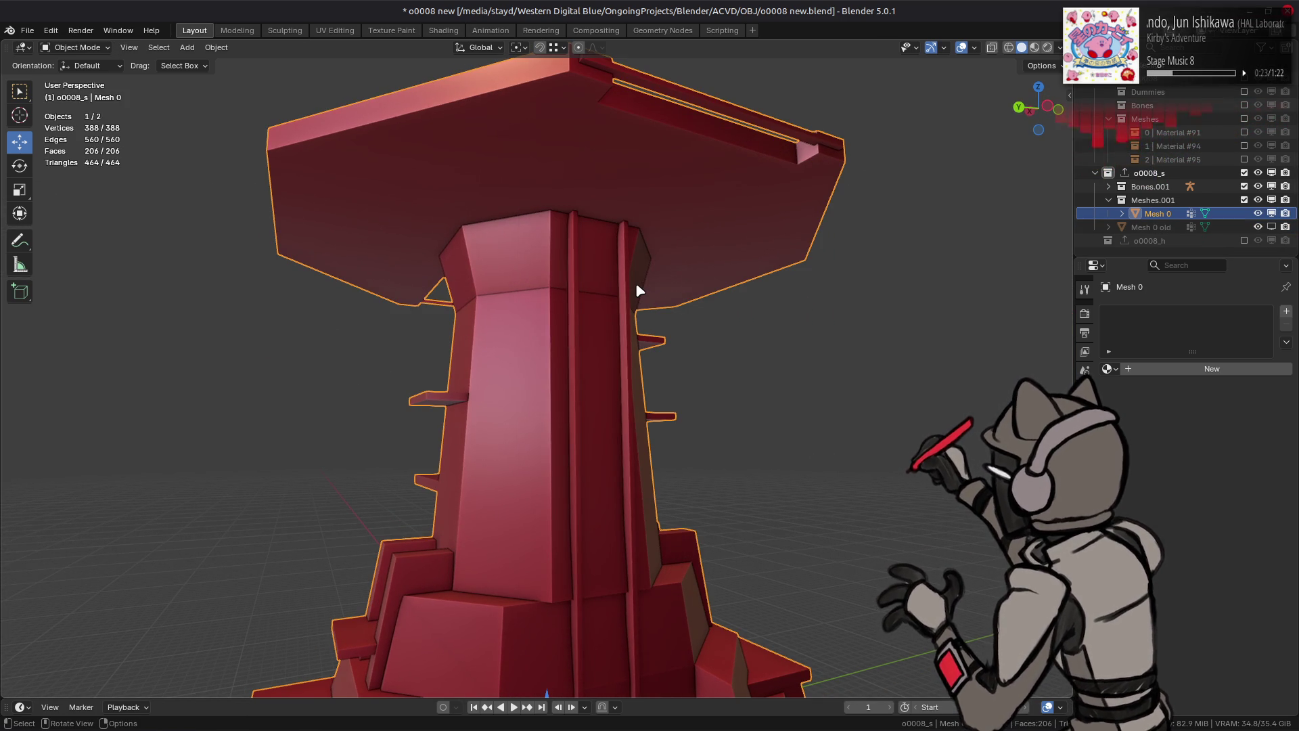
key(ctrl+s)
click(1149, 173)
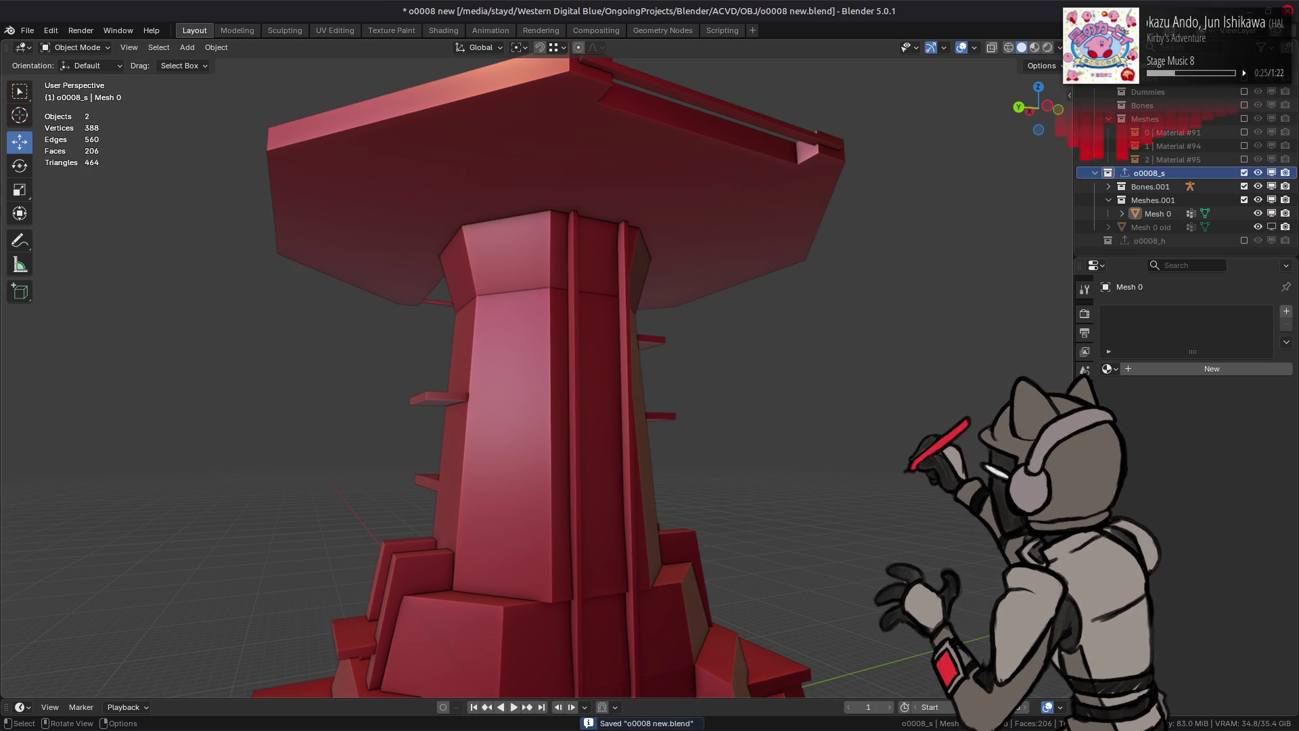
click(1085, 410)
click(1270, 589)
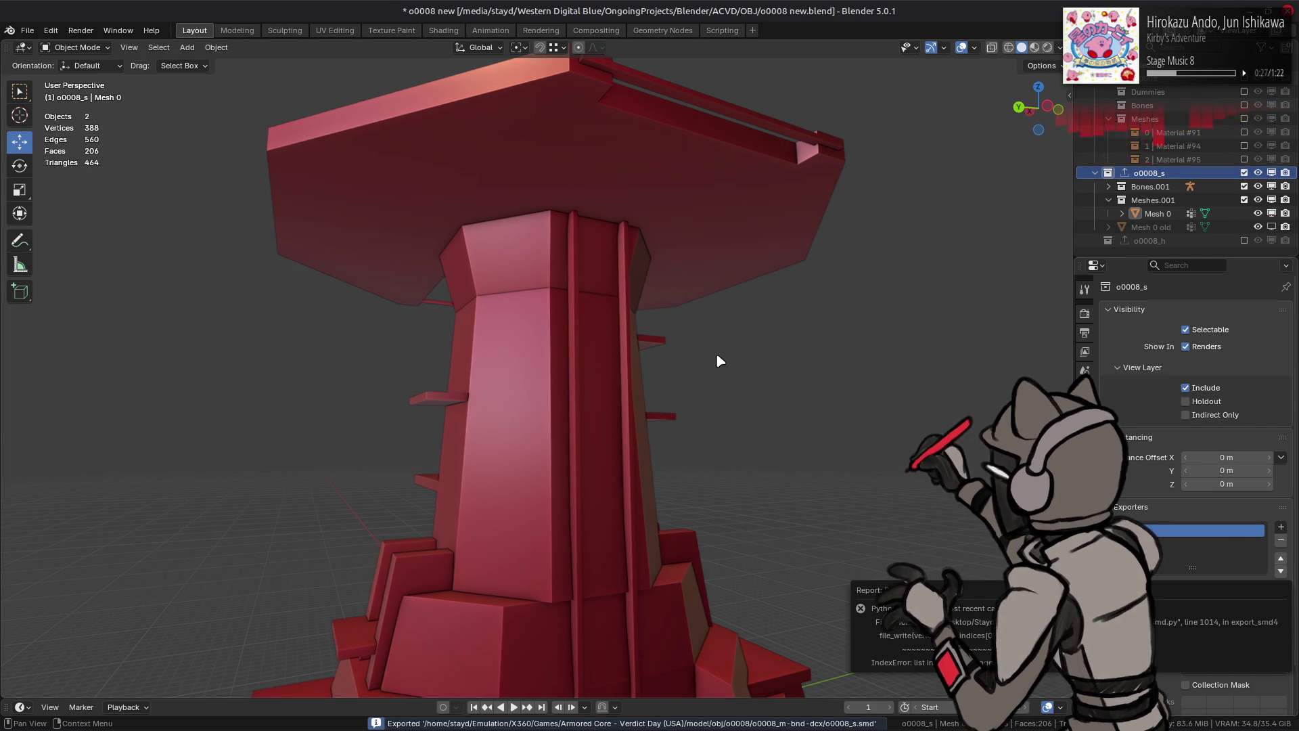
Step: Unhide the grey plate mesh and join it into Mesh 0
key(a)
key(ctrl+v)
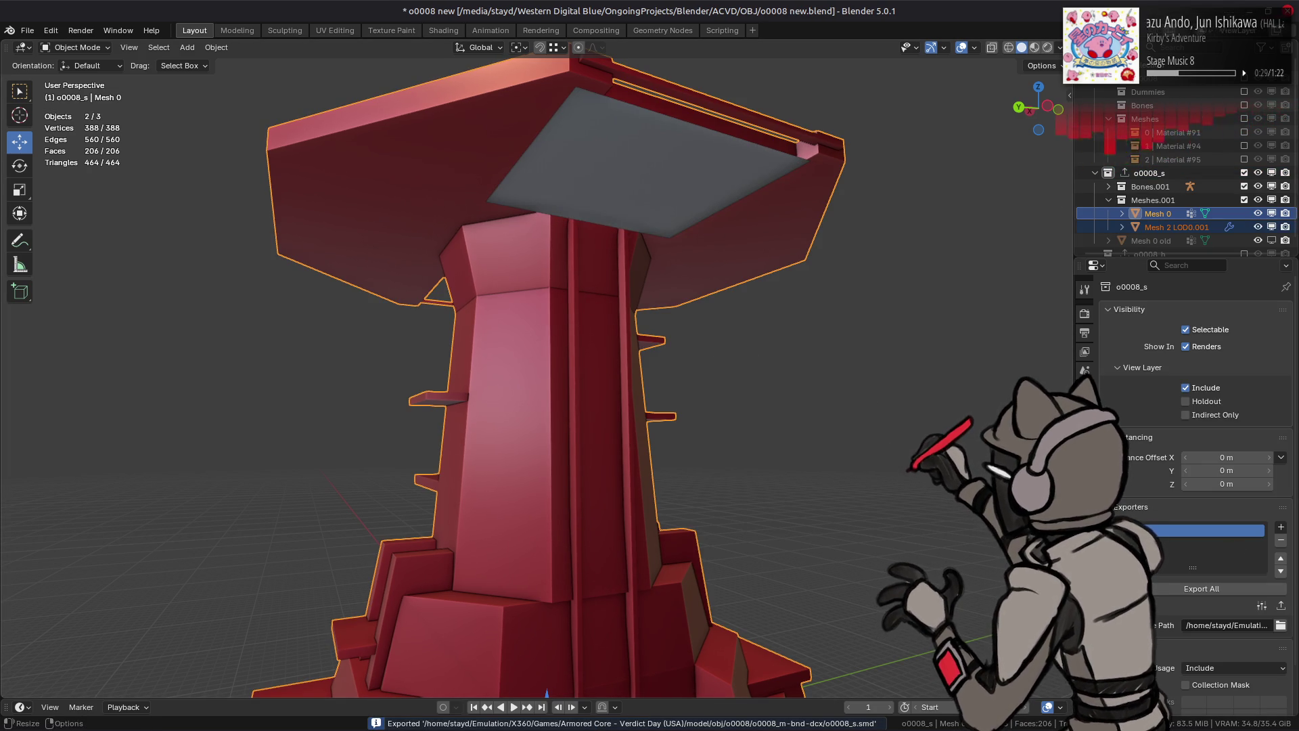
click(1085, 522)
key(Tab)
key(a)
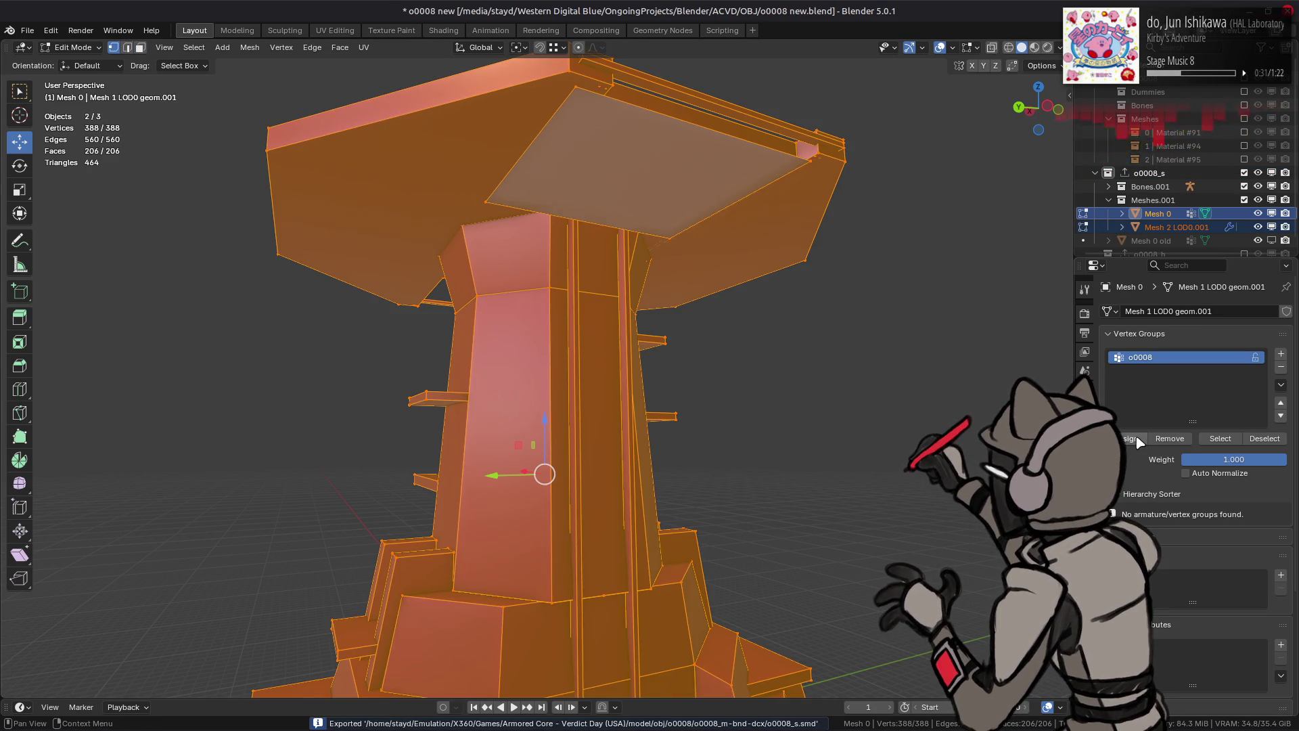
key(1)
key(alt+a)
key(Tab)
click(1165, 227)
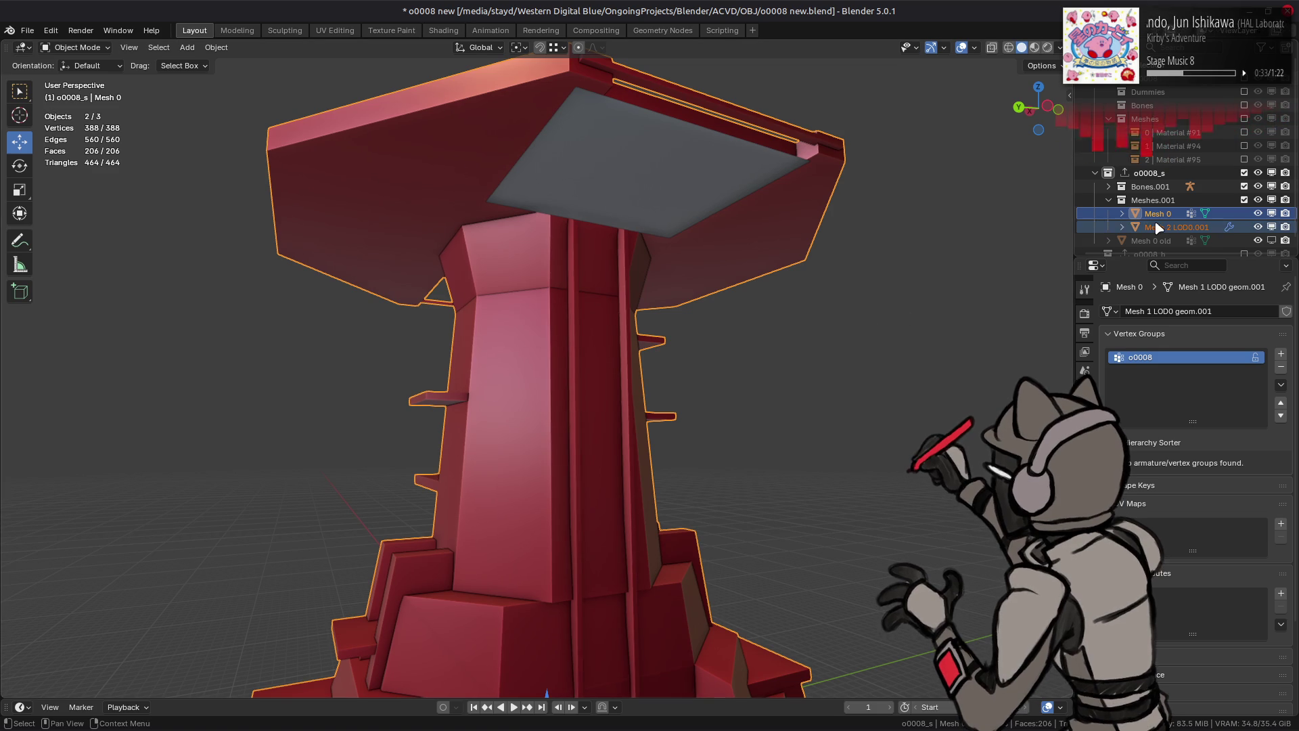
ctrl+click(1164, 216)
right_click(770, 315)
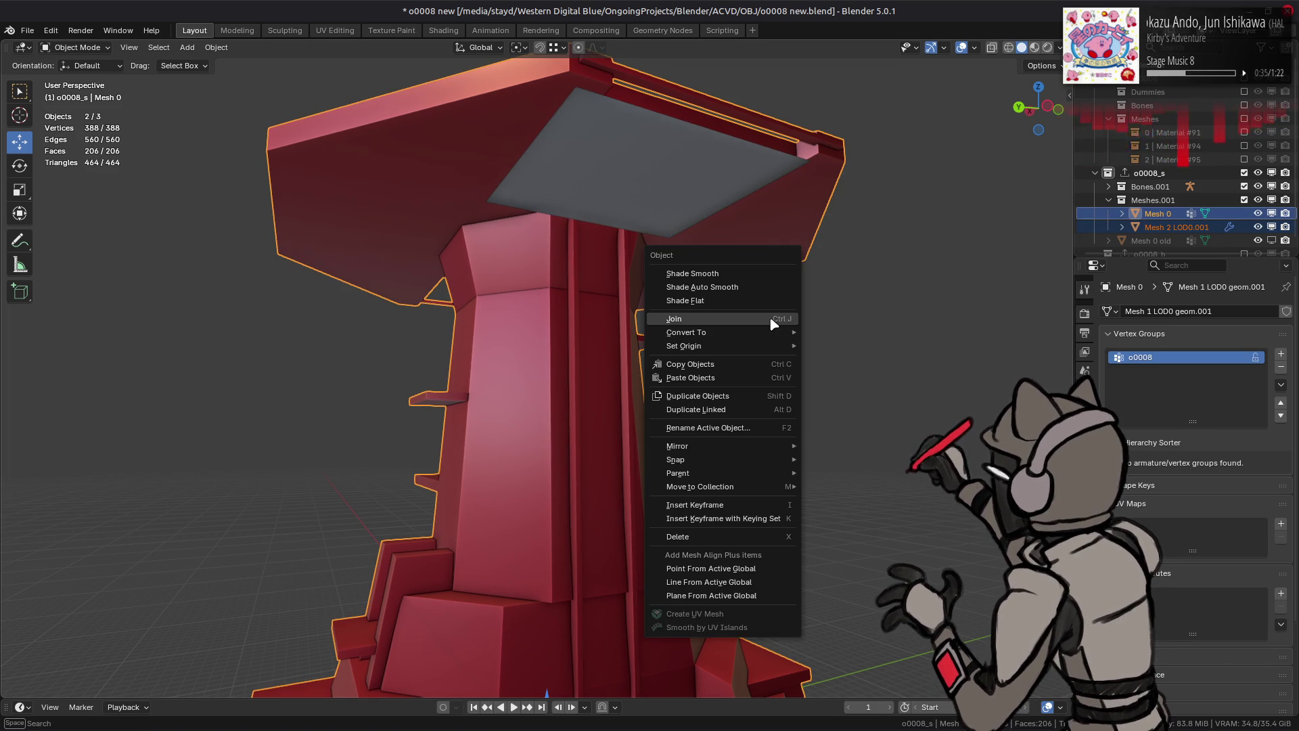
click(778, 318)
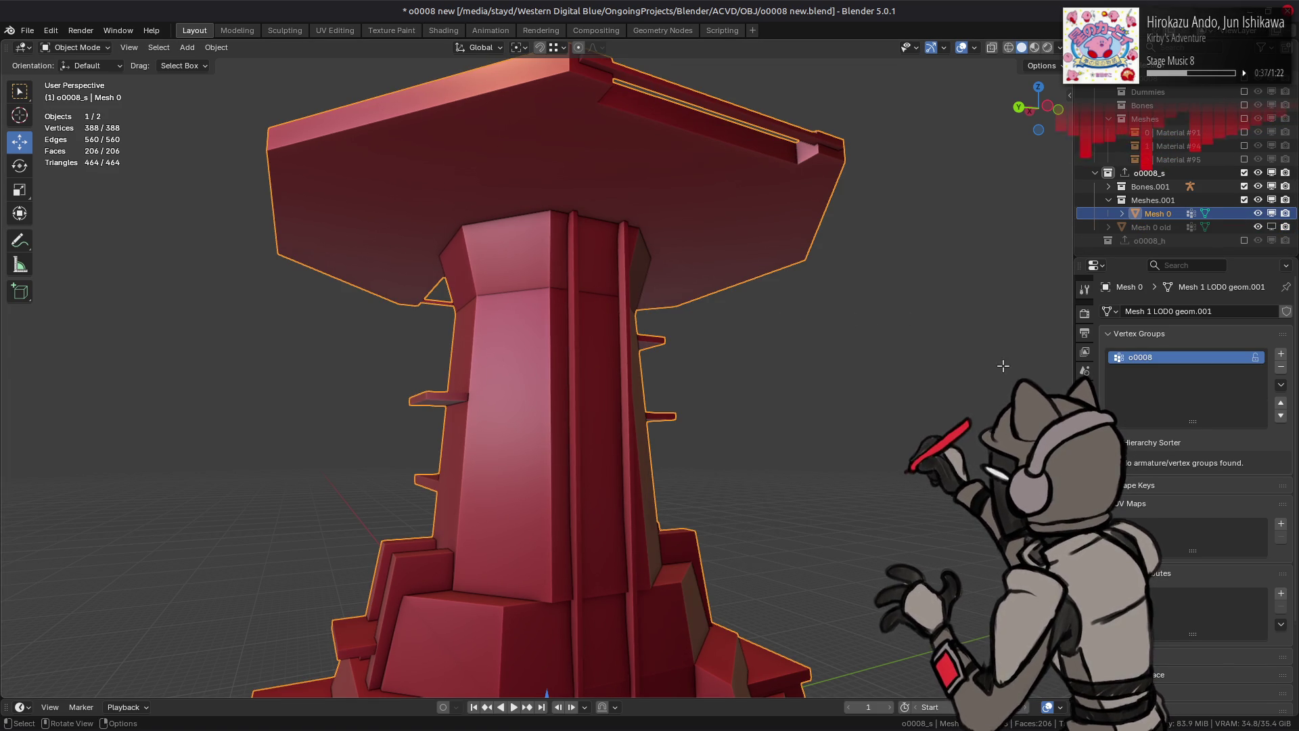
Step: Assign the whole joined mesh to the o0008 vertex group, re-export o0008_s.smd, and open Purge Unused Data
key(Tab)
key(a)
click(1144, 440)
key(Tab)
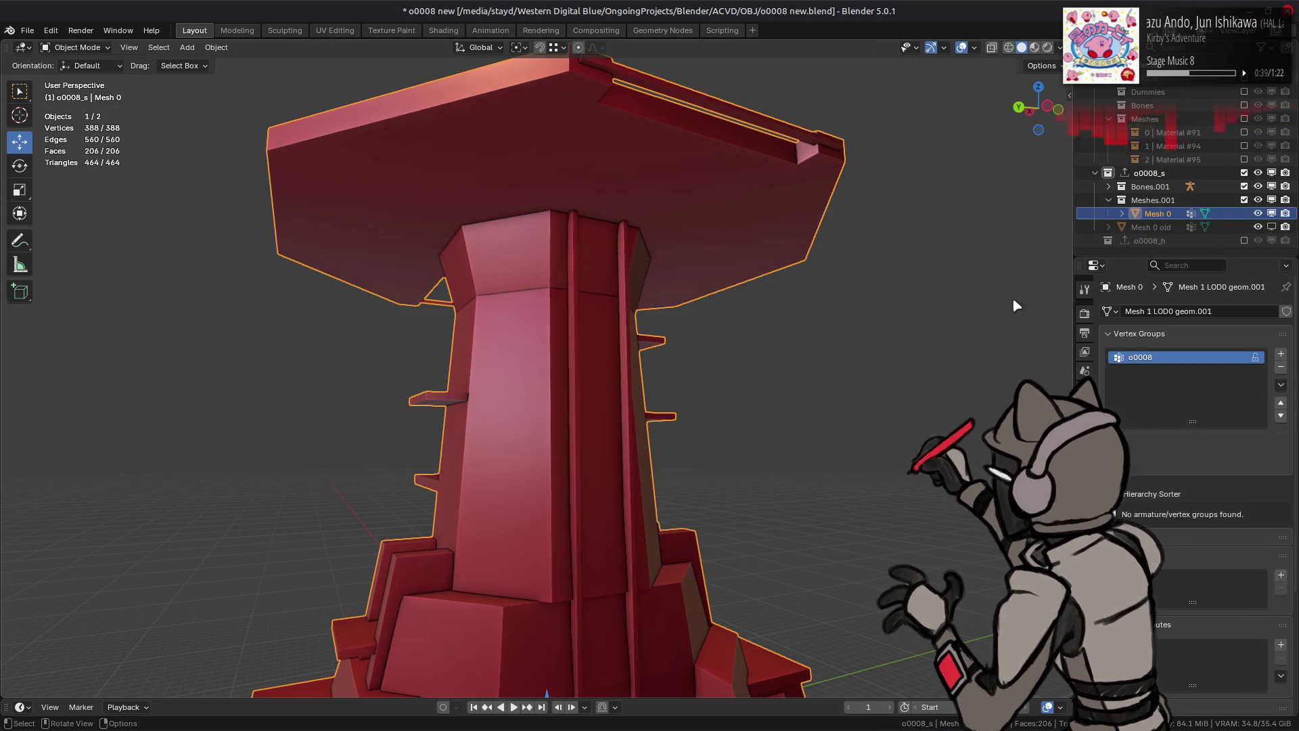
click(1158, 174)
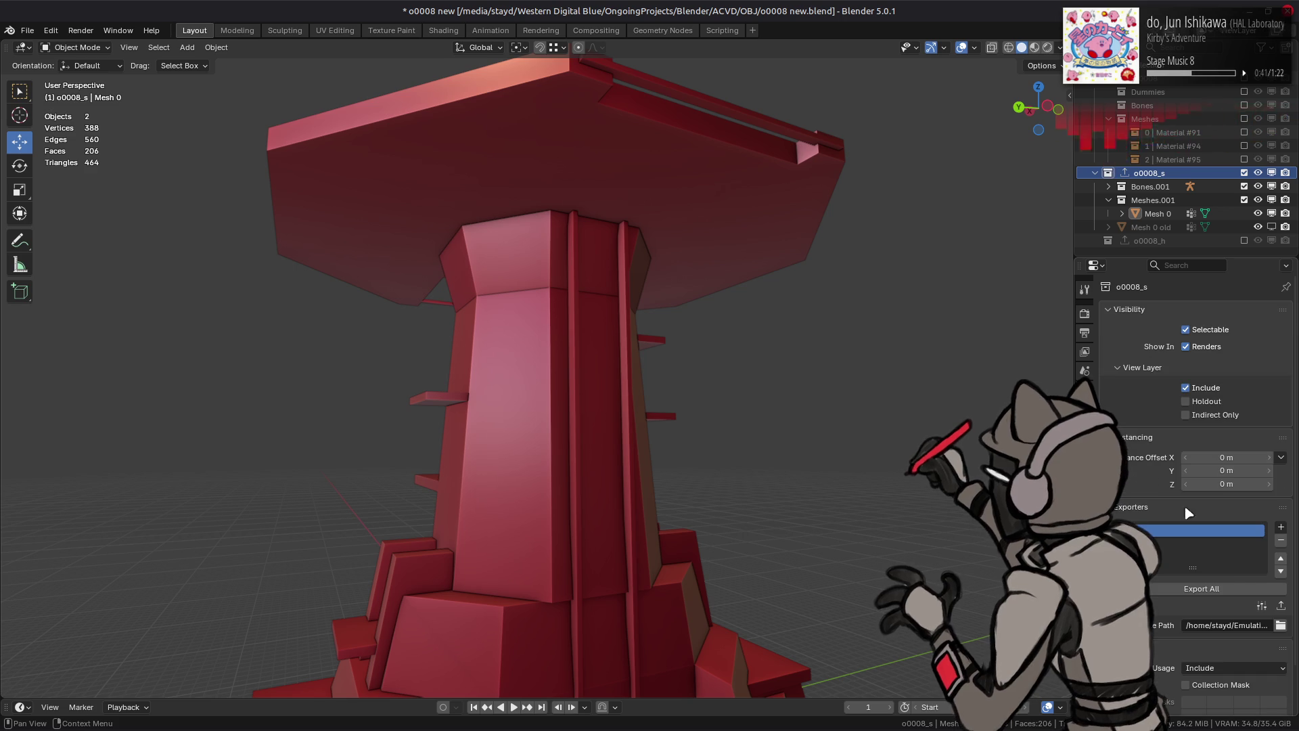
click(1198, 588)
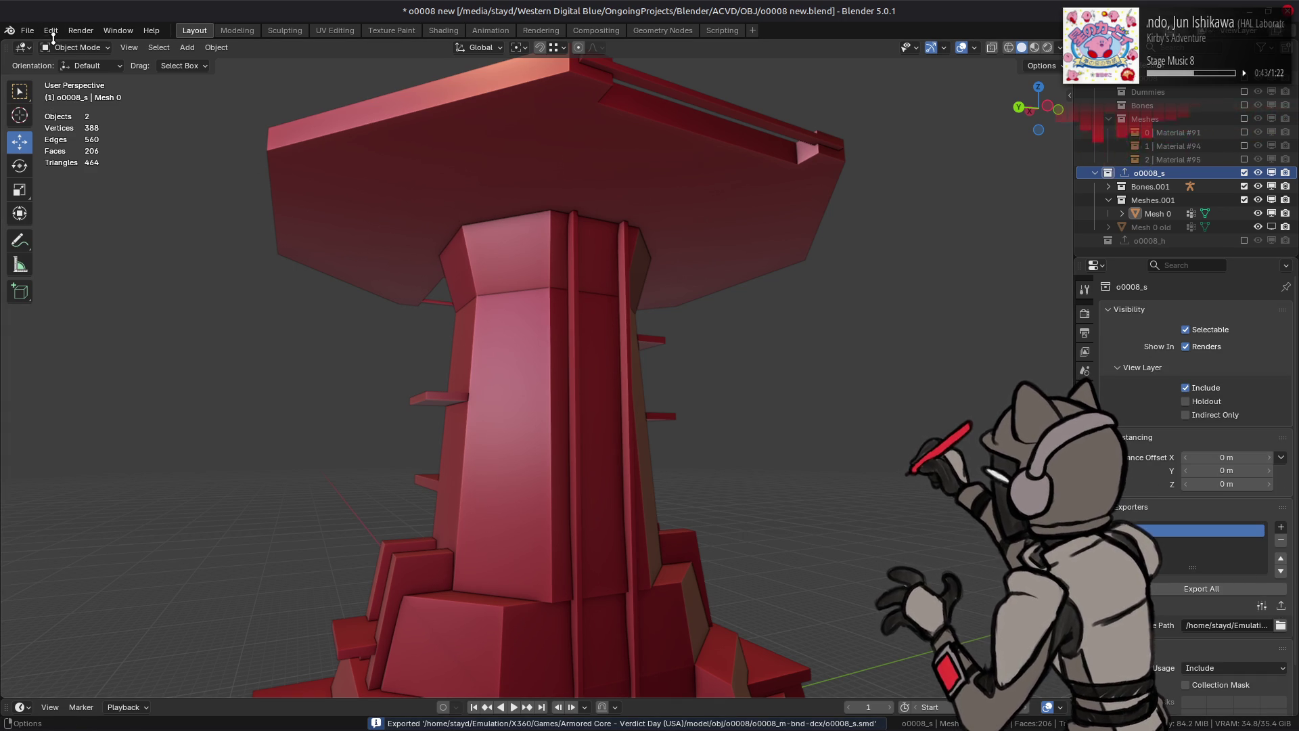
click(28, 30)
mouse_move(95, 269)
click(193, 294)
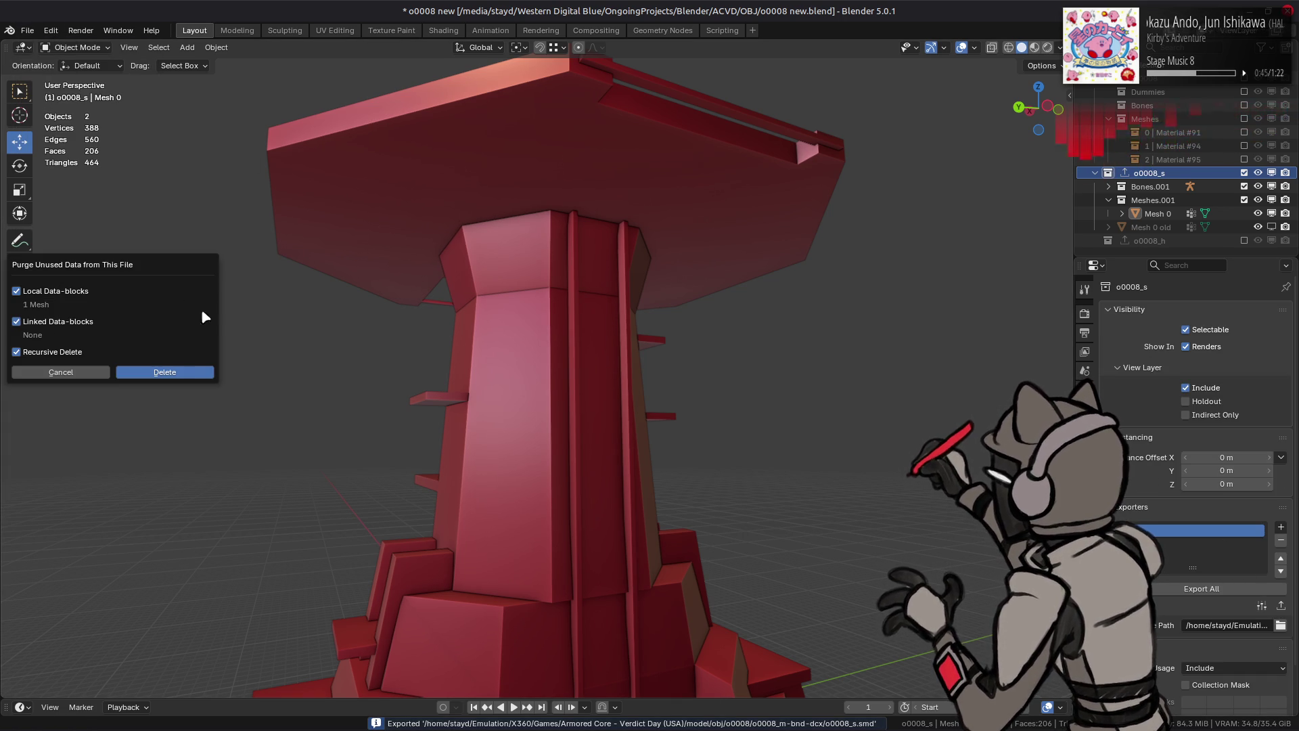
Step: Delete the unused data-block, save o0008 new.blend, and purge again to confirm nothing remains
click(197, 372)
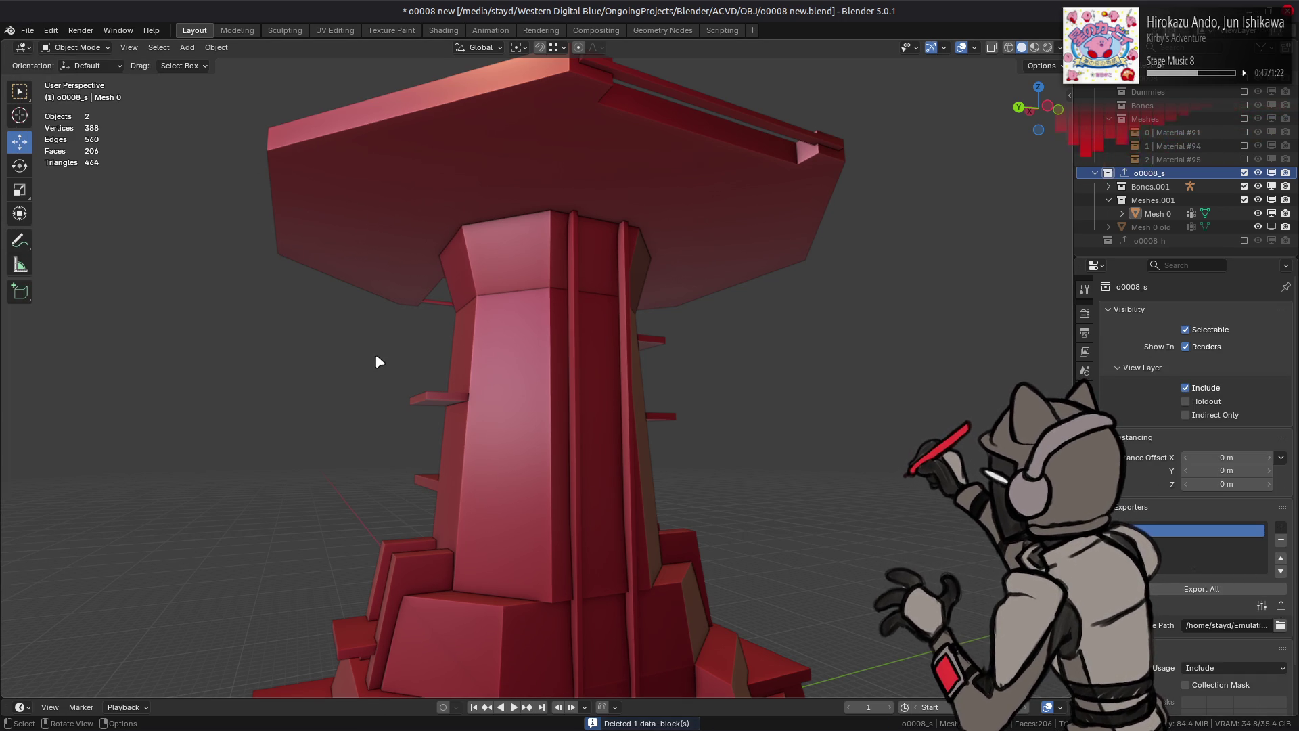
scroll(586, 366, up, 3)
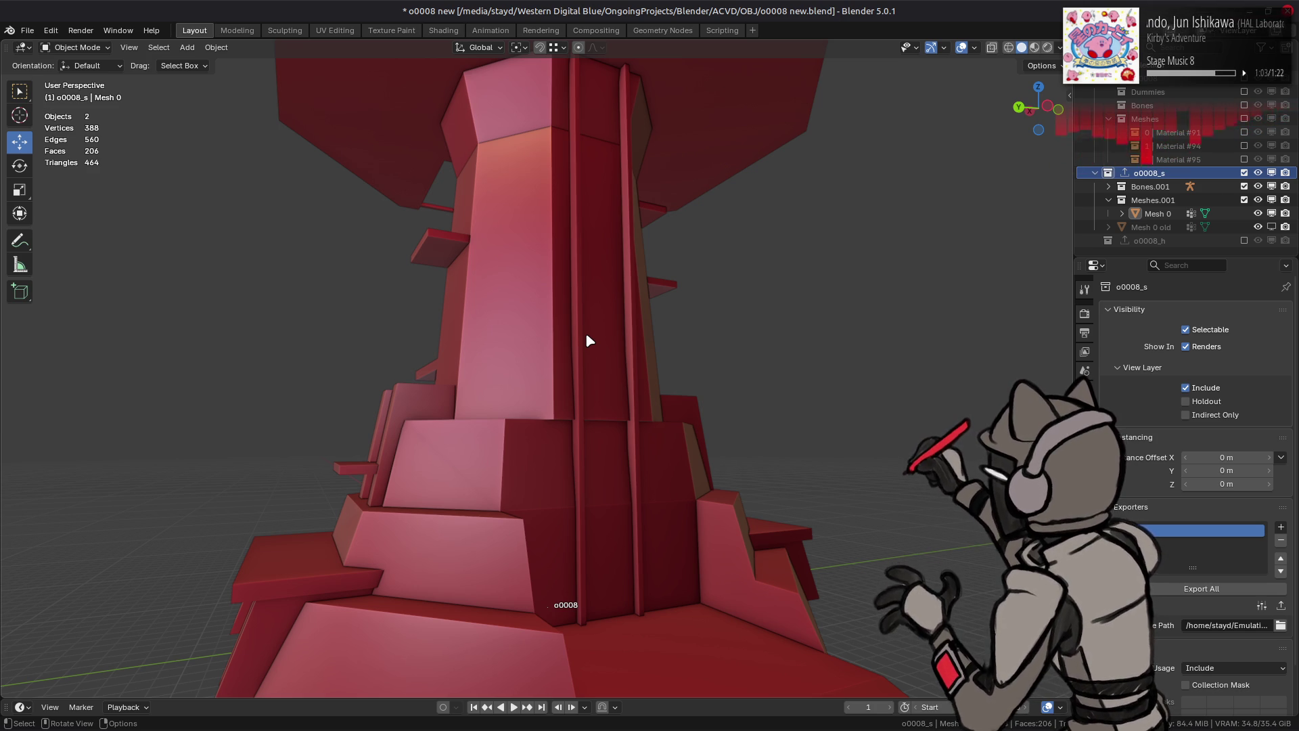
key(ctrl+s)
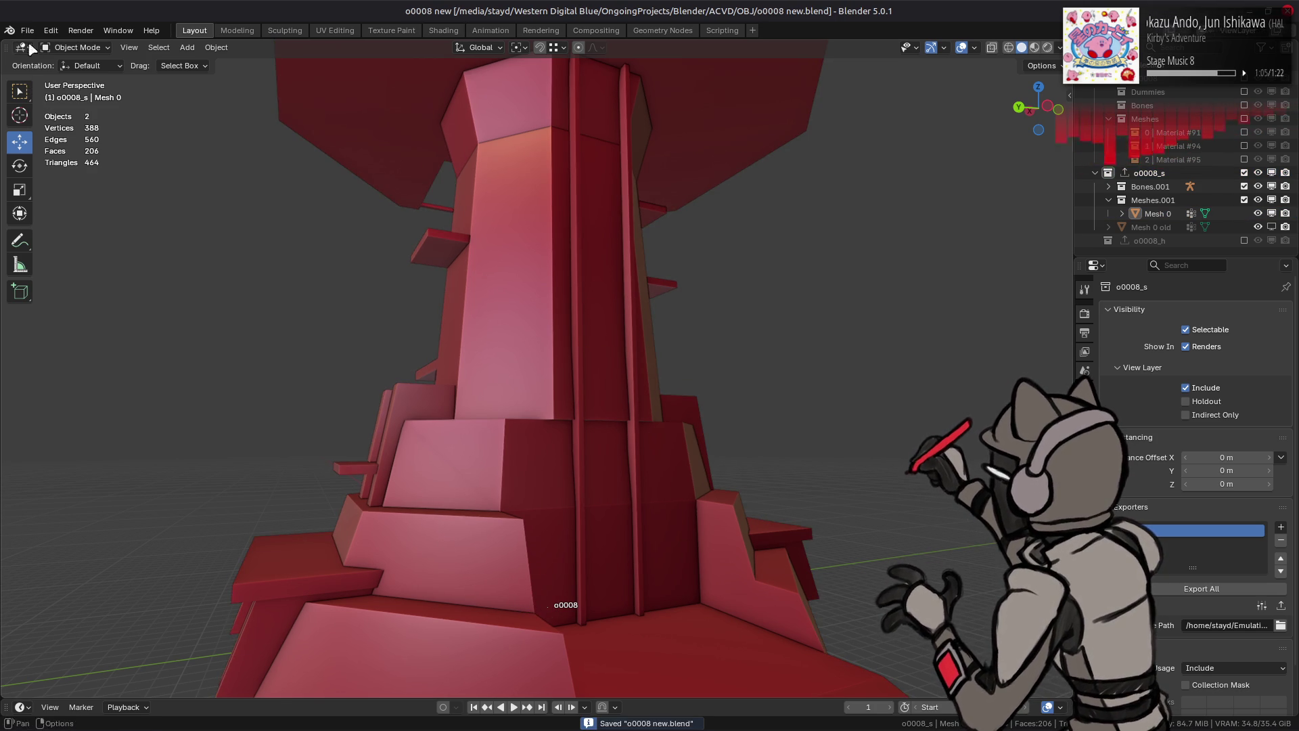
click(27, 30)
mouse_move(81, 285)
click(203, 281)
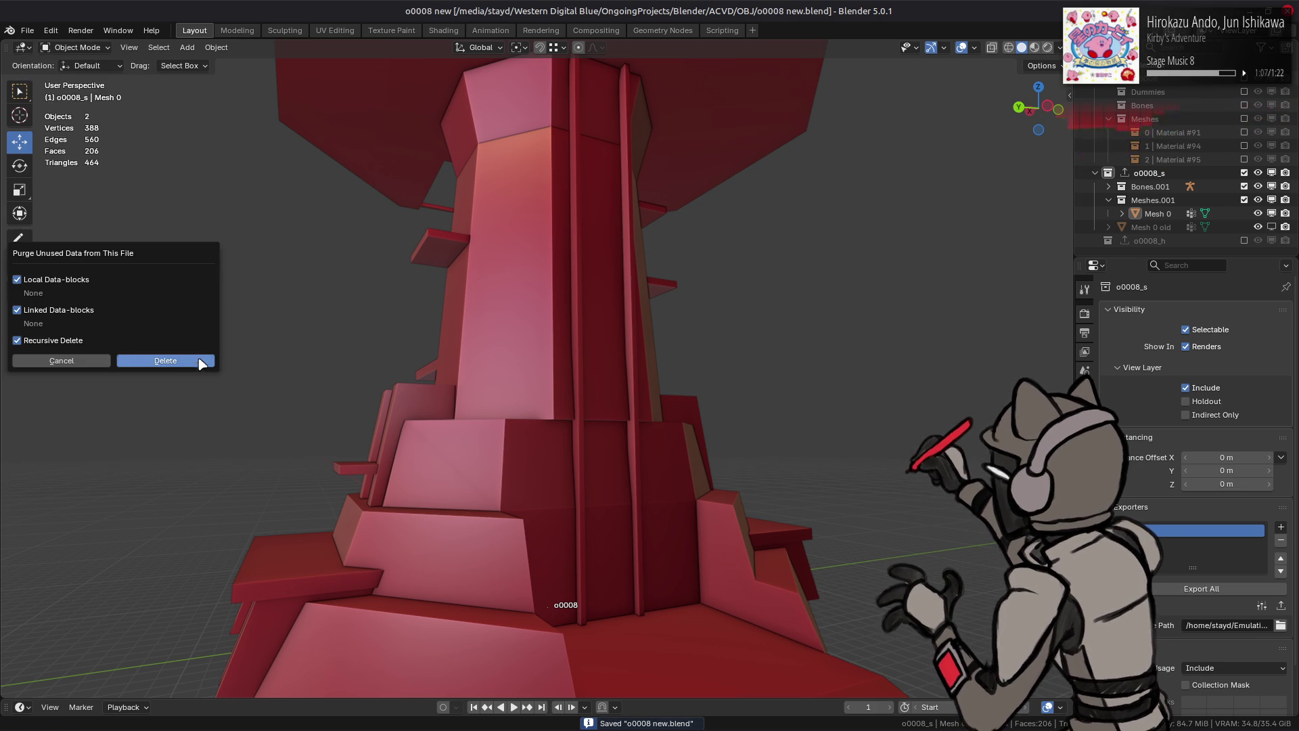
click(201, 361)
key(alt+Tab)
key(alt+Tab)
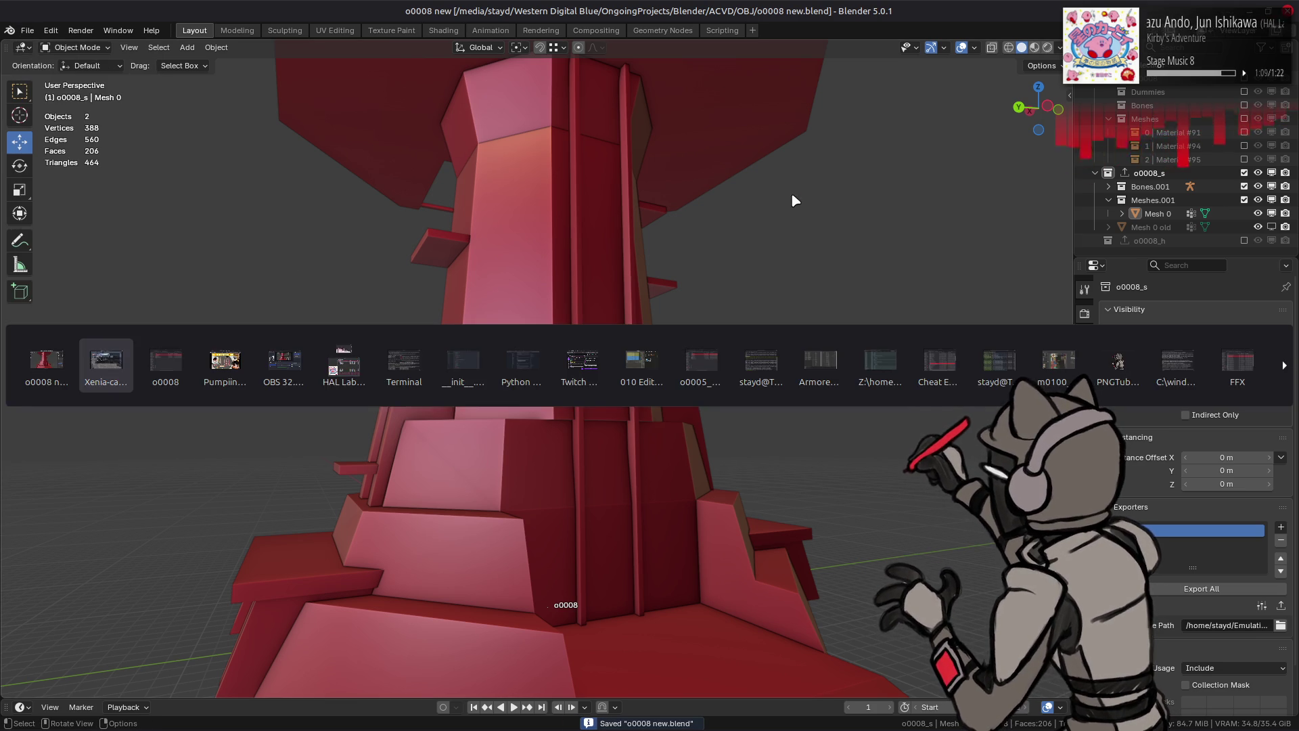
Step: Repack the o0008_m-bnd-dcx folder into o0008_m.bnd.dcx with Yabber, then return to Xenia
right_click(559, 269)
mouse_move(677, 333)
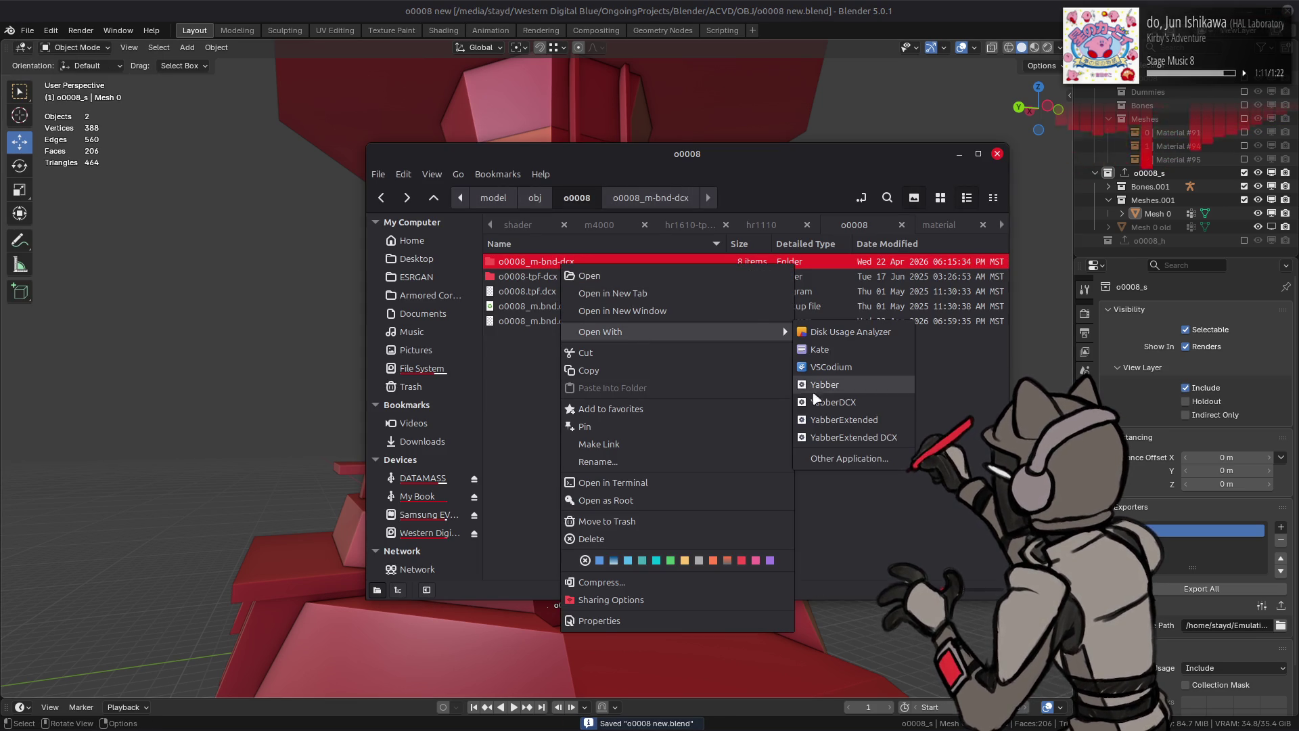
click(832, 414)
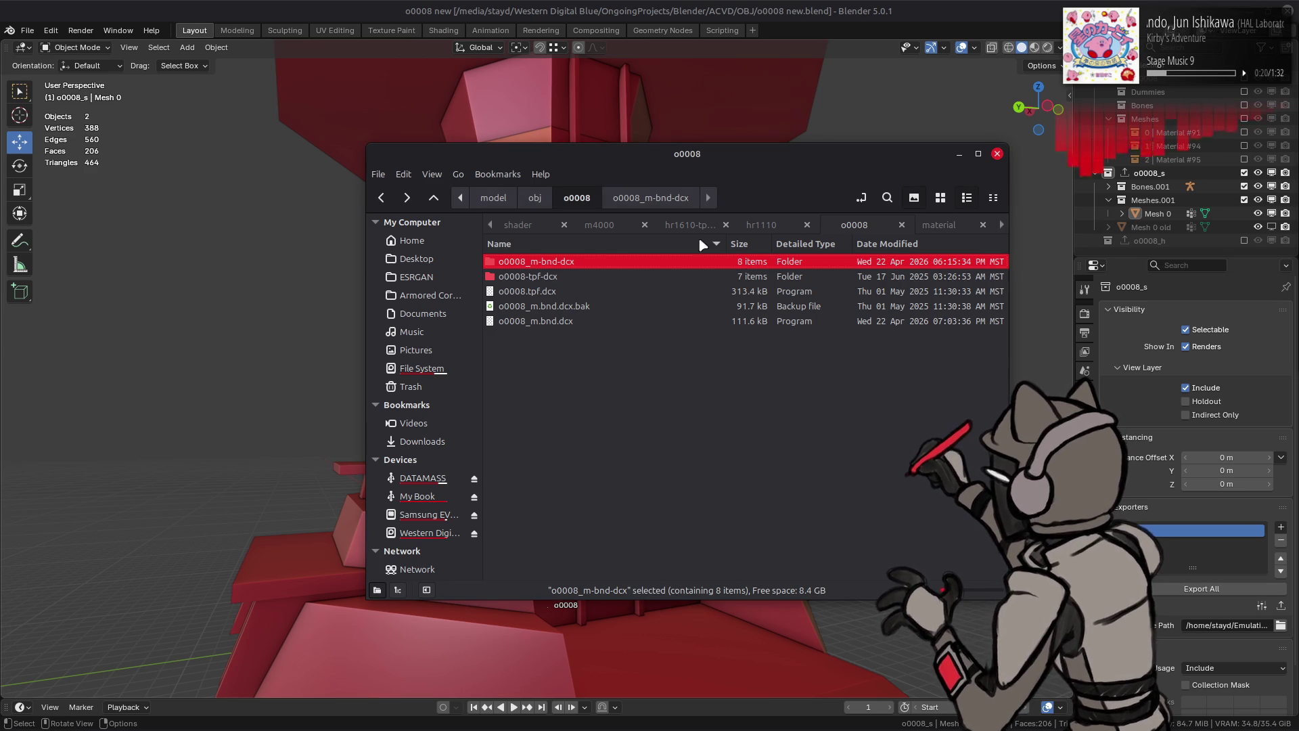
right_click(586, 264)
mouse_move(716, 324)
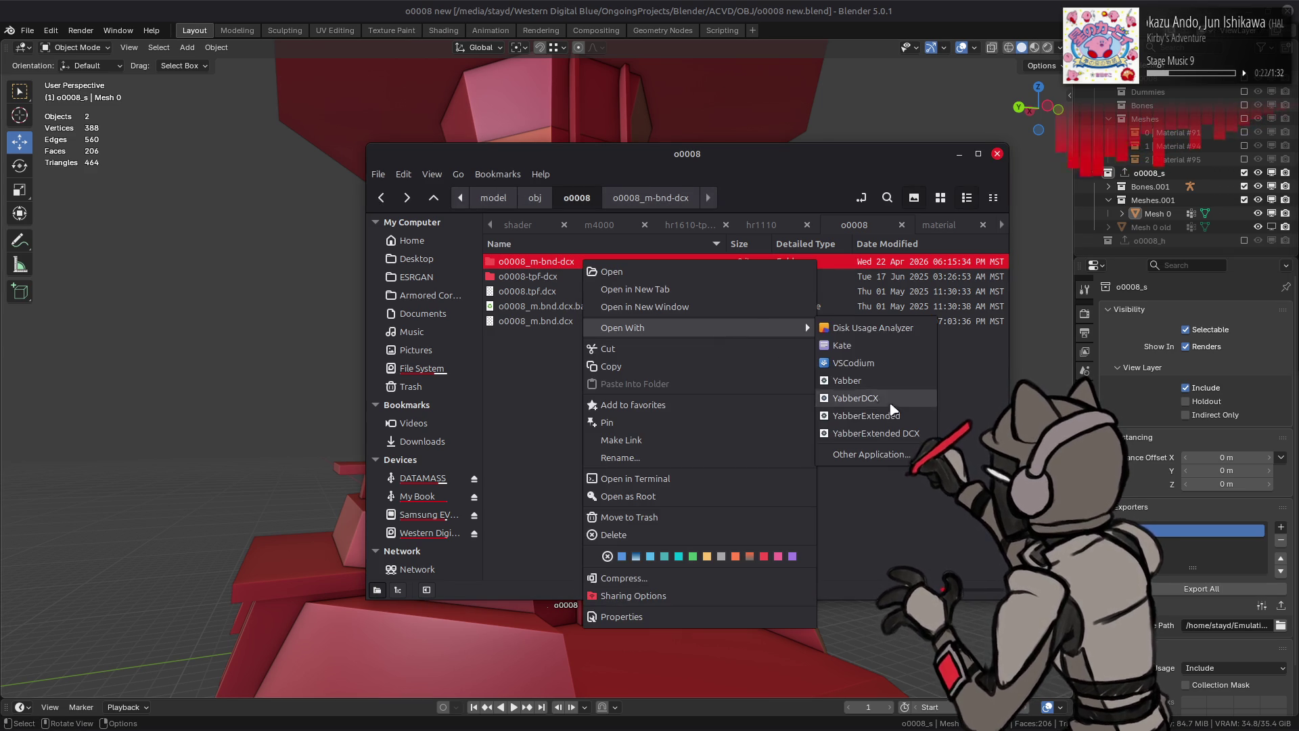
click(843, 414)
key(alt+Tab)
key(alt+Tab)
key(alt+Tab)
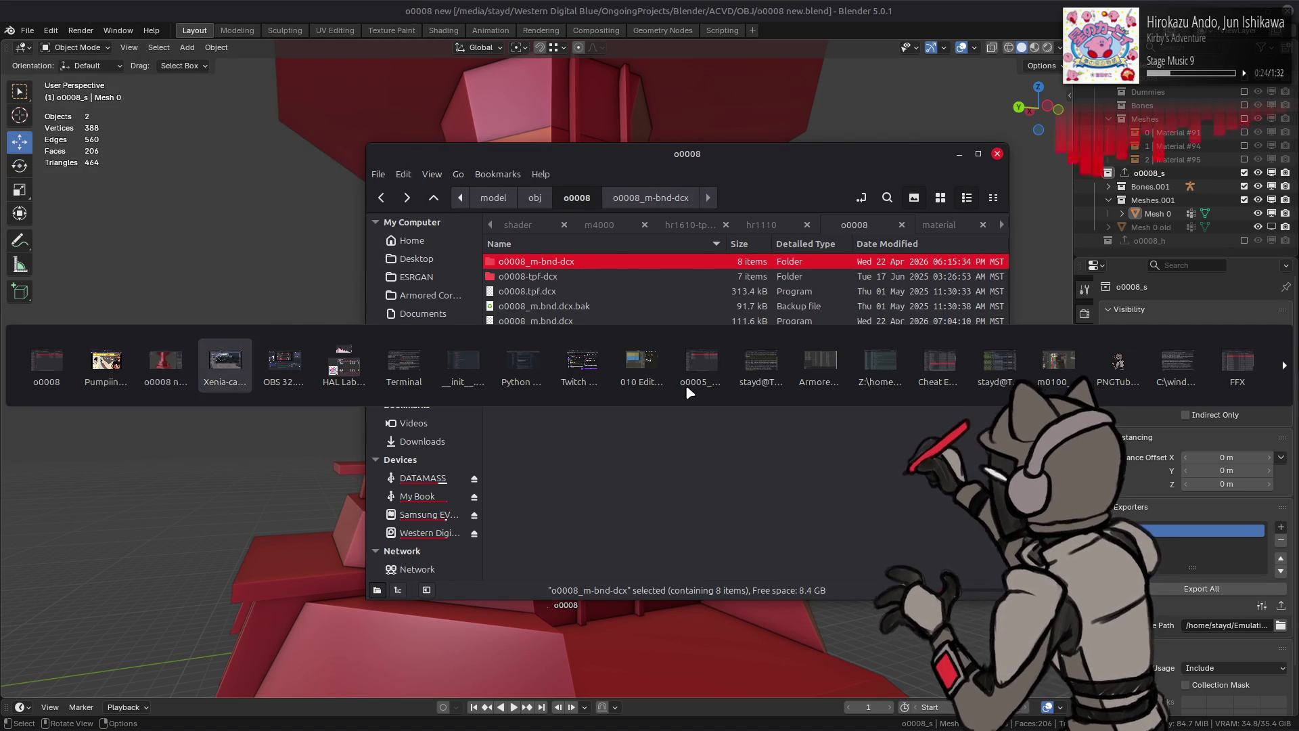
Step: Play the AC test mission, quit it to the Workshop, and open the AC Data list
key(Return)
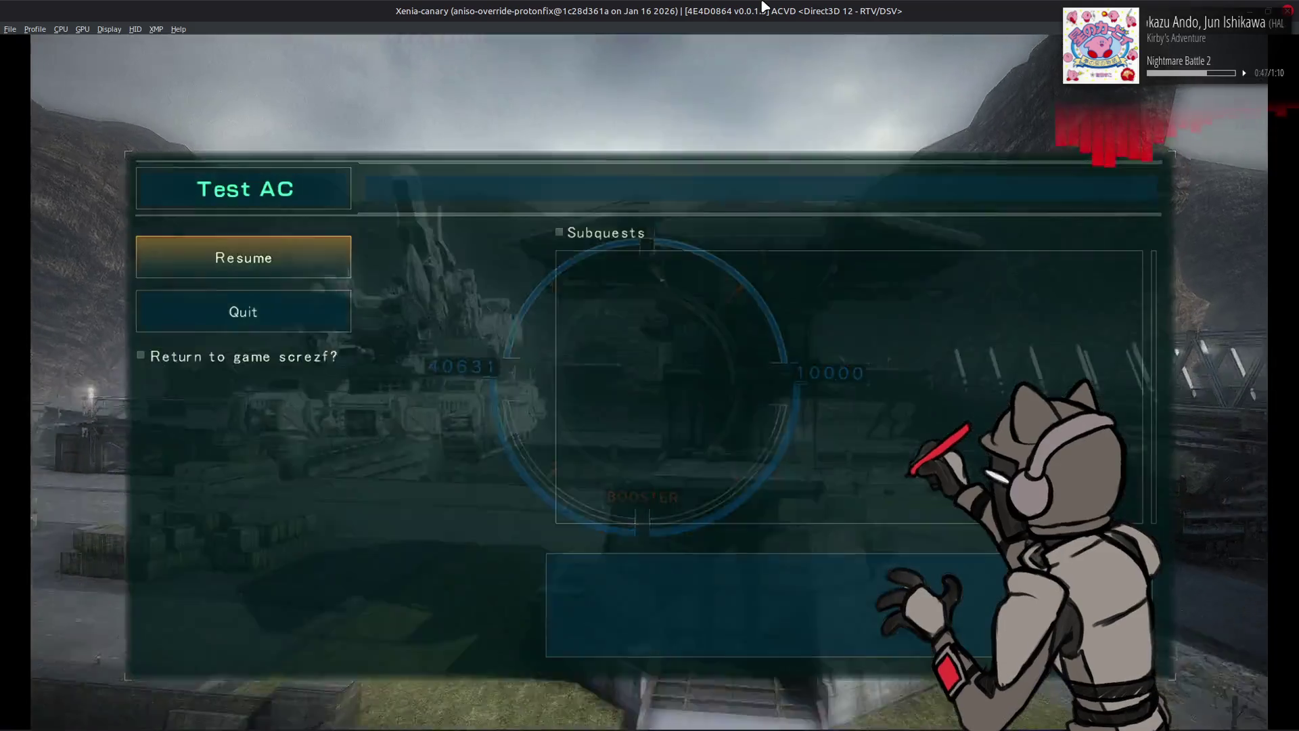
key(Return)
key(Escape)
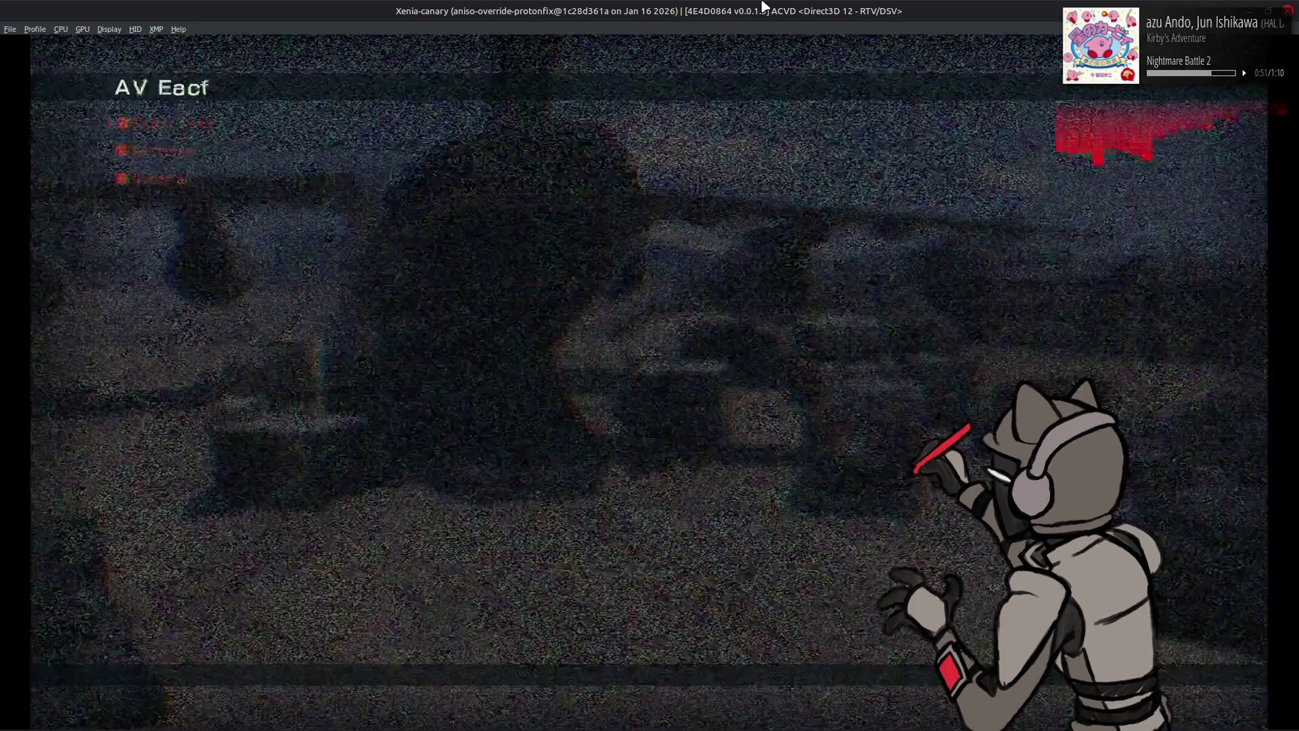
key(Return)
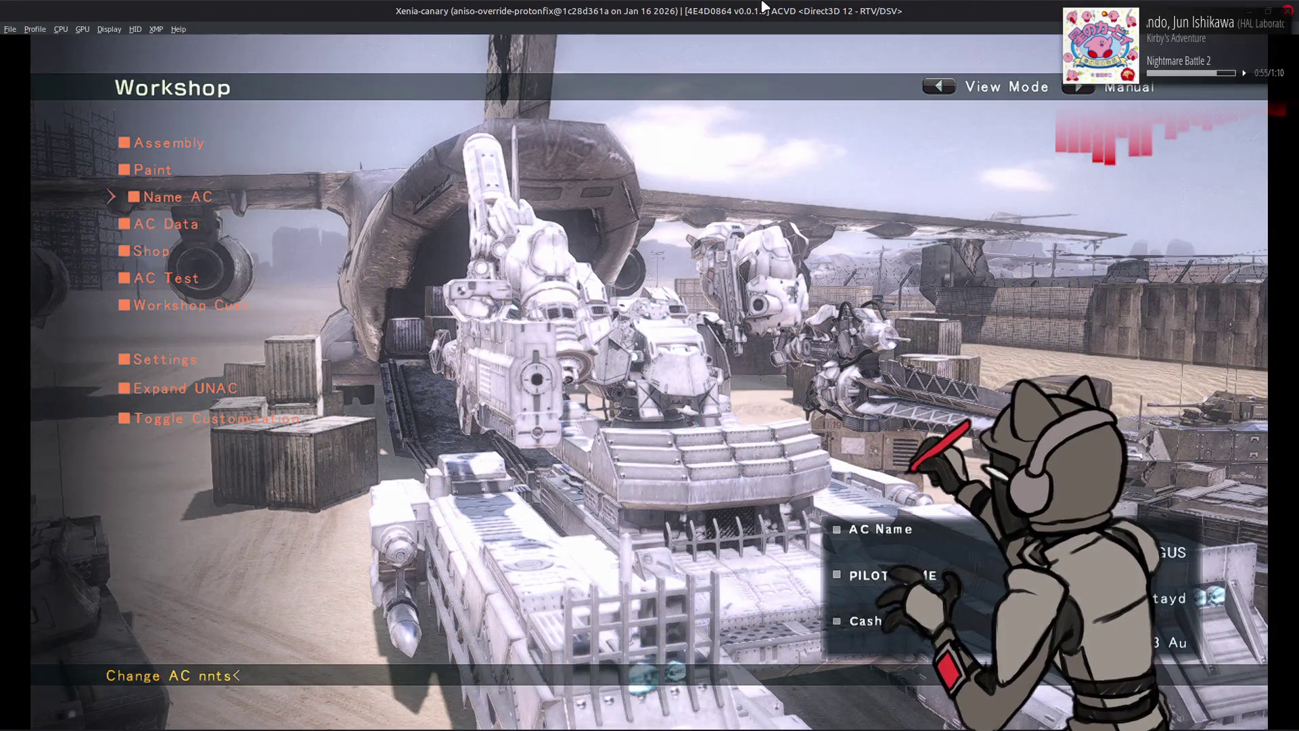
key(Return)
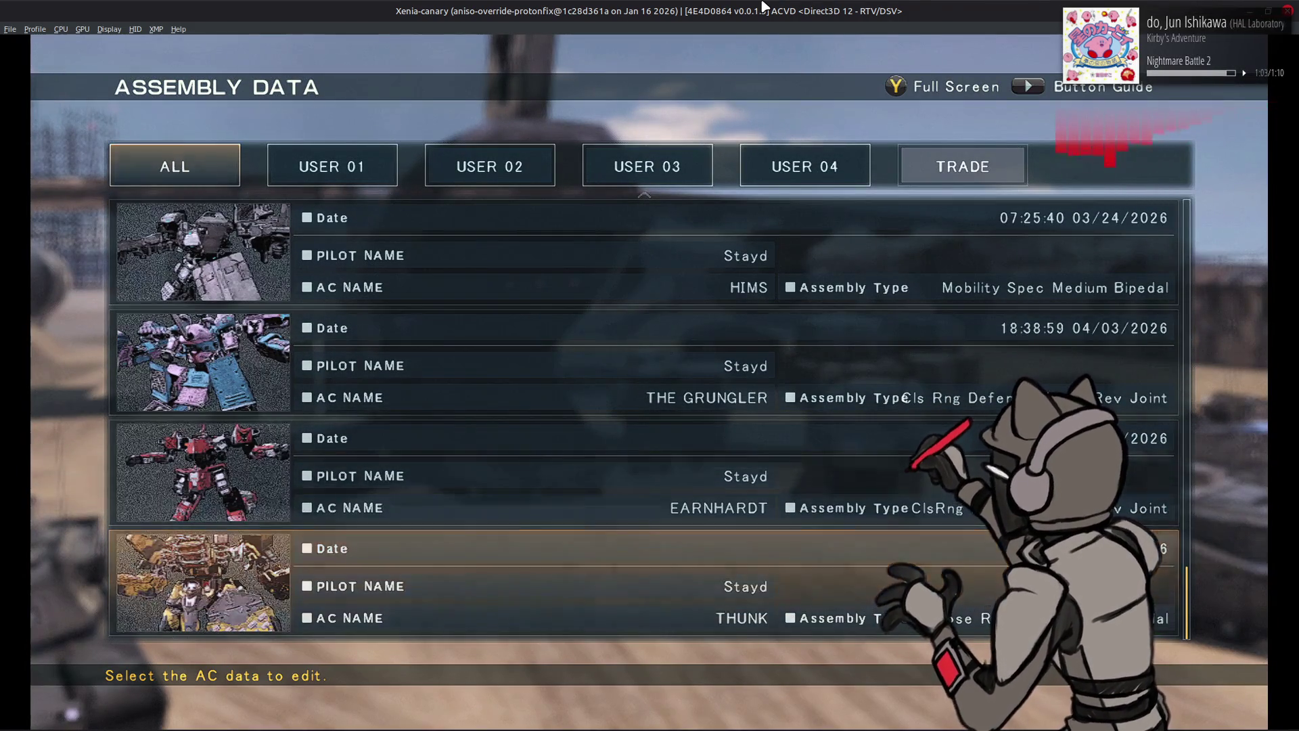
Step: Load the chosen assembly, leave the data list, then exit View Mode back to the Workshop menu
key(Return)
key(Down)
key(Return)
key(Return)
key(Escape)
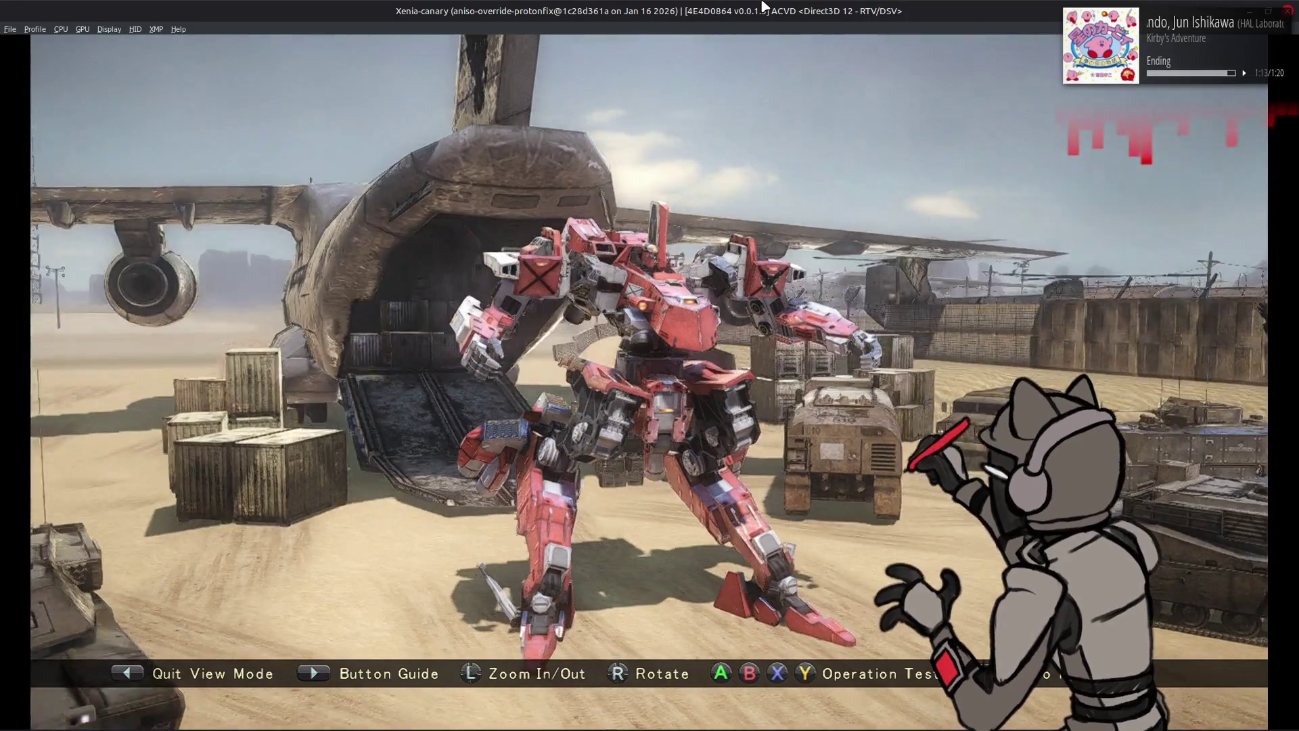
key(z)
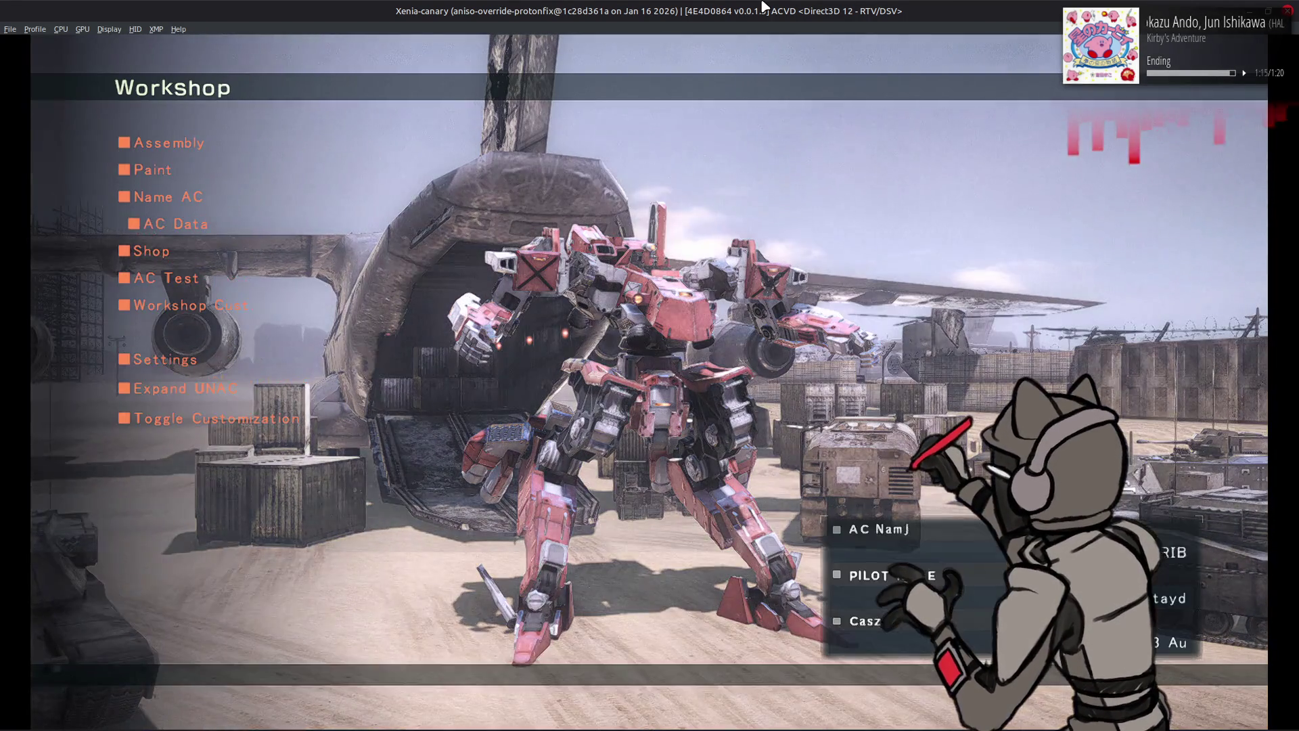